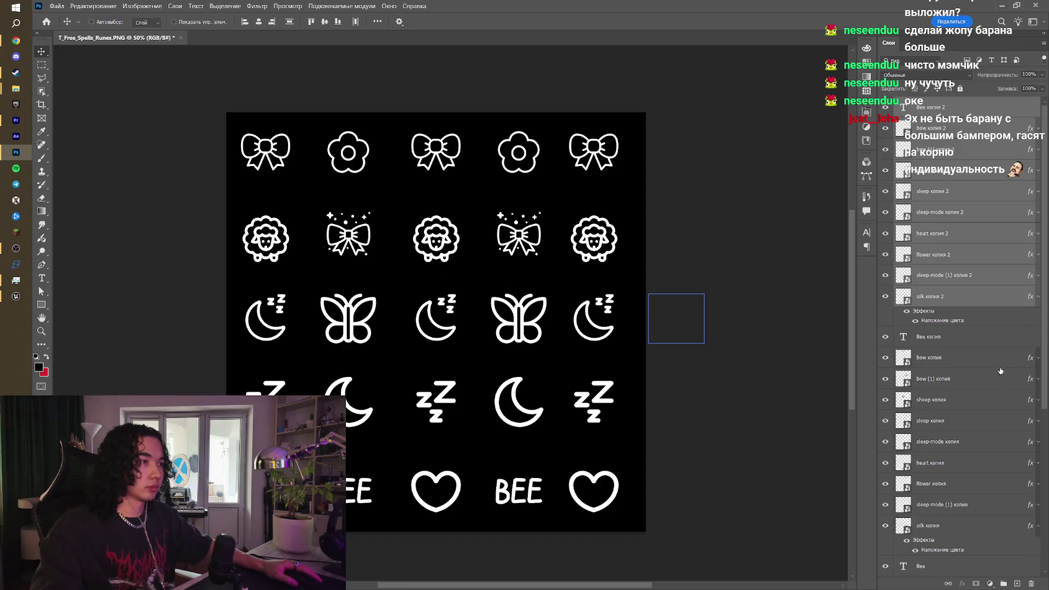
# Step: Hide the black fill layer, nudge the right rune column right, then show the fill again
pyautogui.scroll(-5, 1000, 371)
pyautogui.click(886, 545)
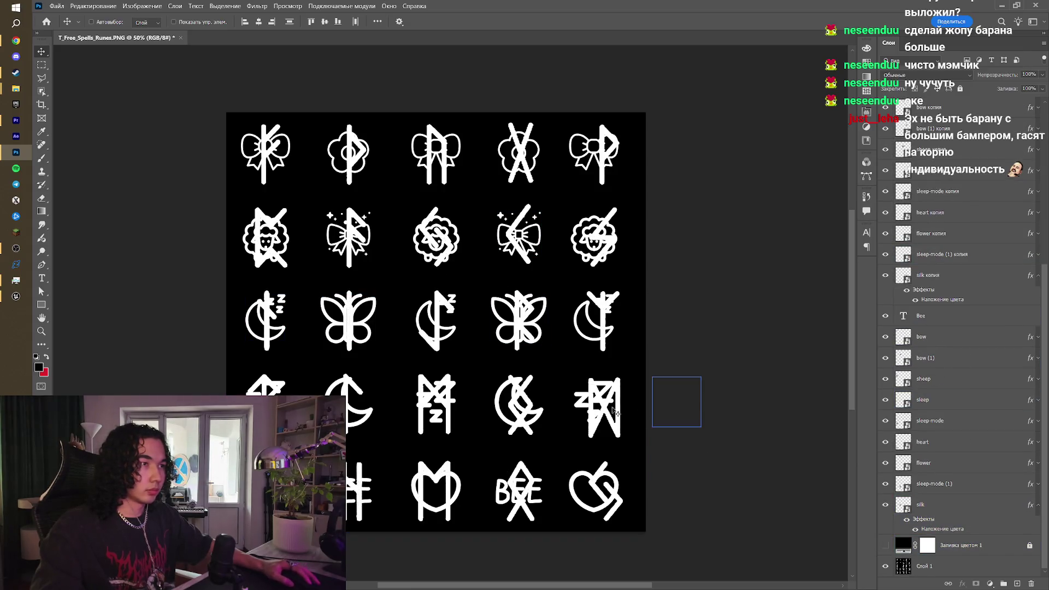
pyautogui.moveTo(613, 411); pyautogui.dragTo(617, 410)
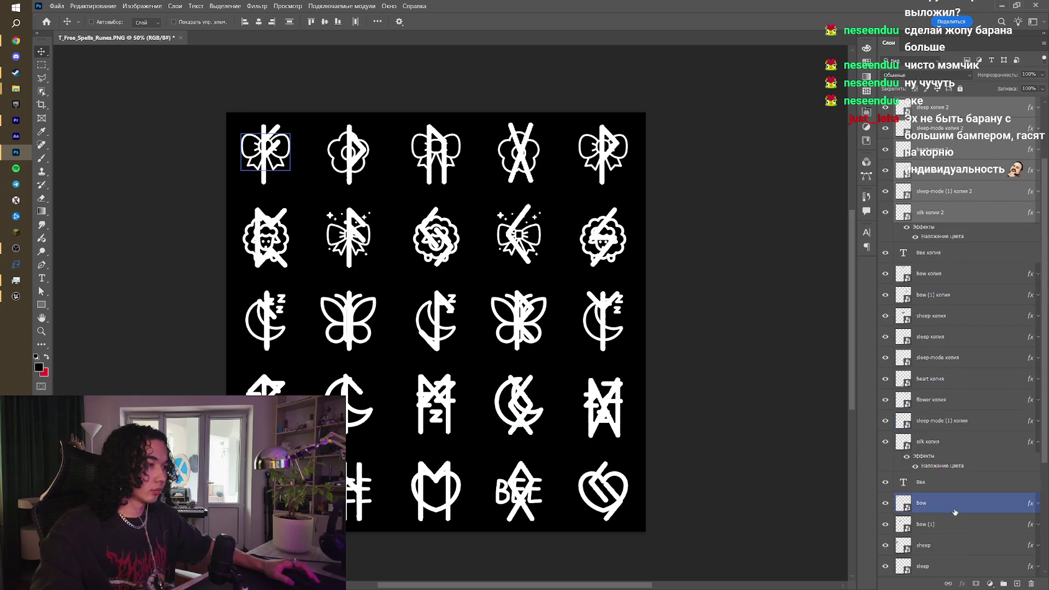
pyautogui.click(885, 546)
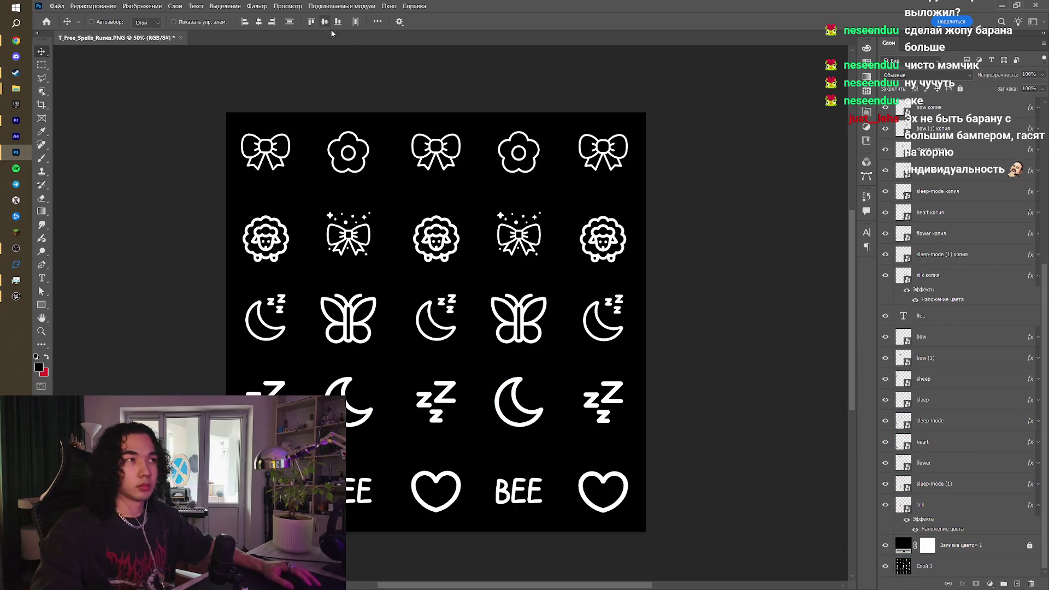
# Step: Quick-export the icon sheet as a PNG named T_Free_Spells_Sheep, then return to Unreal
pyautogui.click(57, 6)
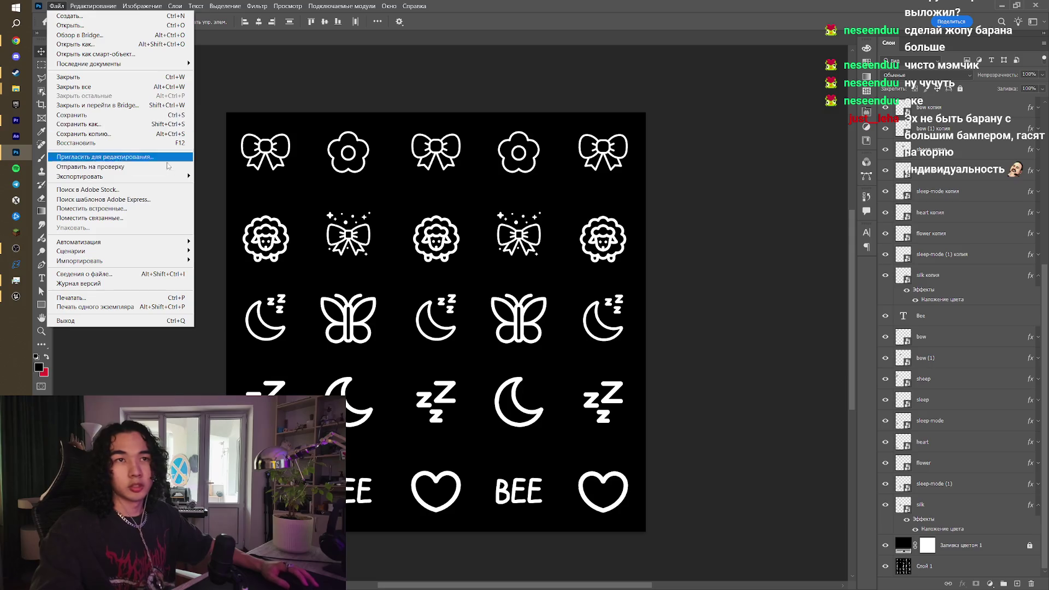
pyautogui.moveTo(188, 175)
pyautogui.click(230, 176)
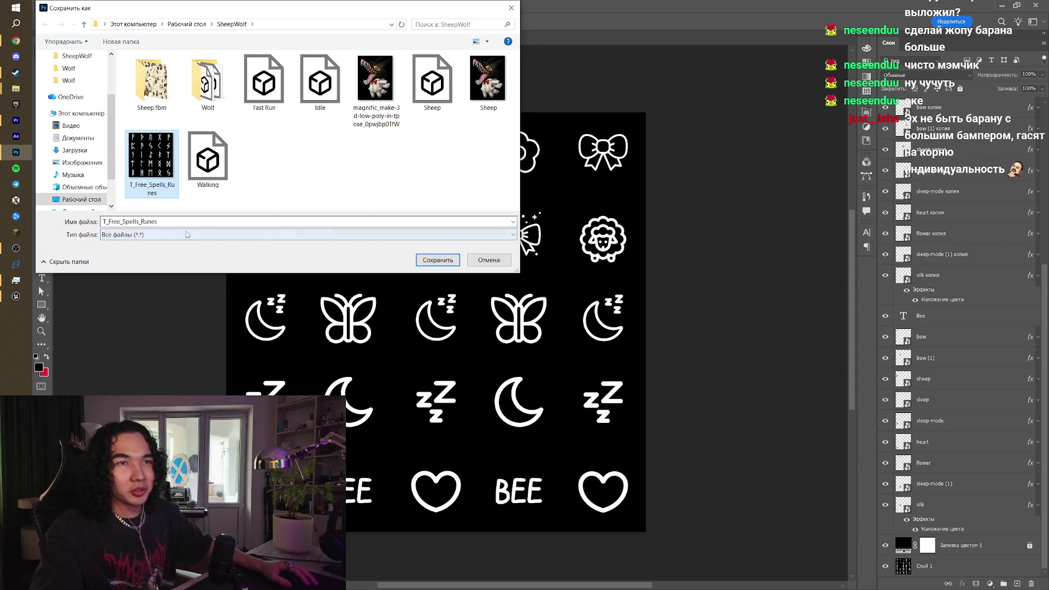
pyautogui.press('BackSpace')
pyautogui.press('BackSpace')
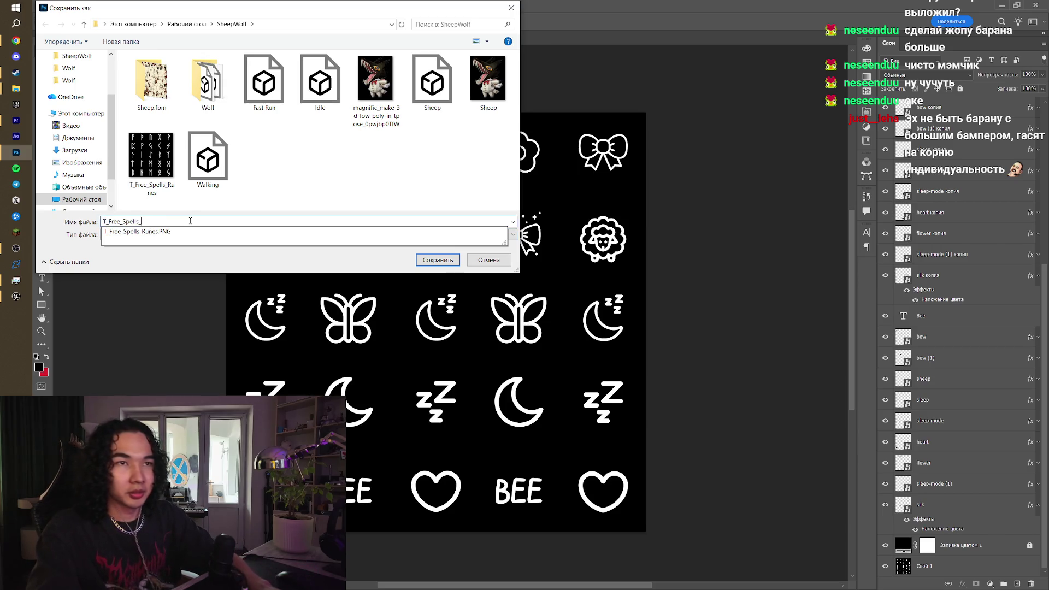
pyautogui.write('Sheep')
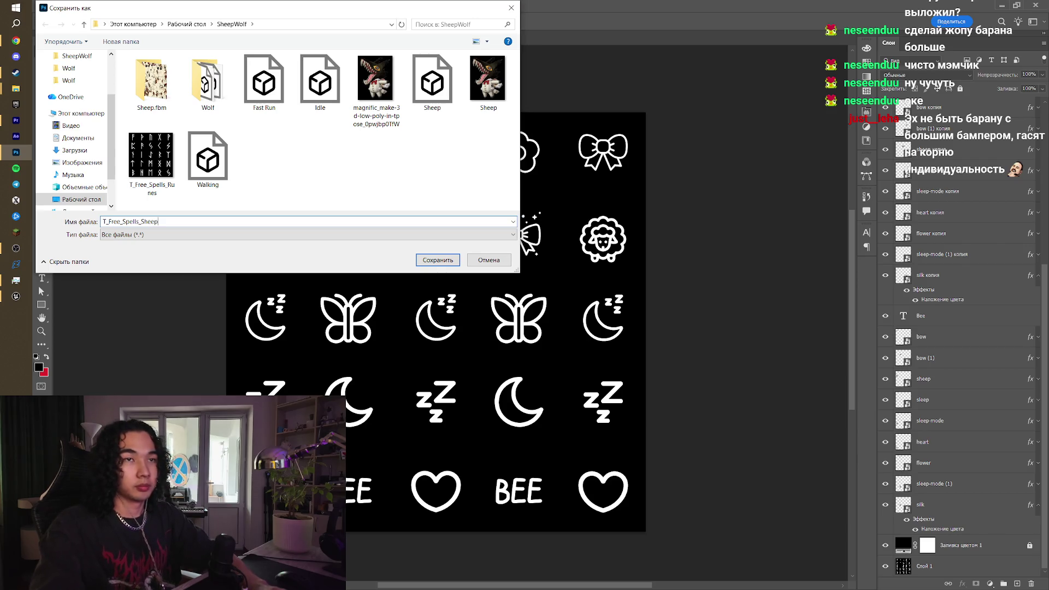
pyautogui.press('Return')
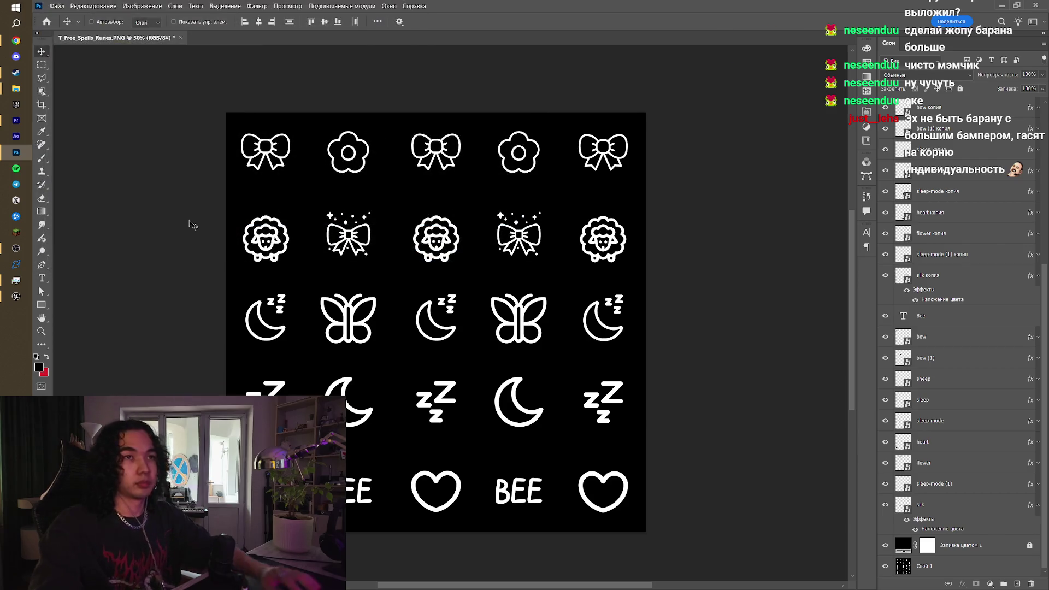
pyautogui.click(16, 296)
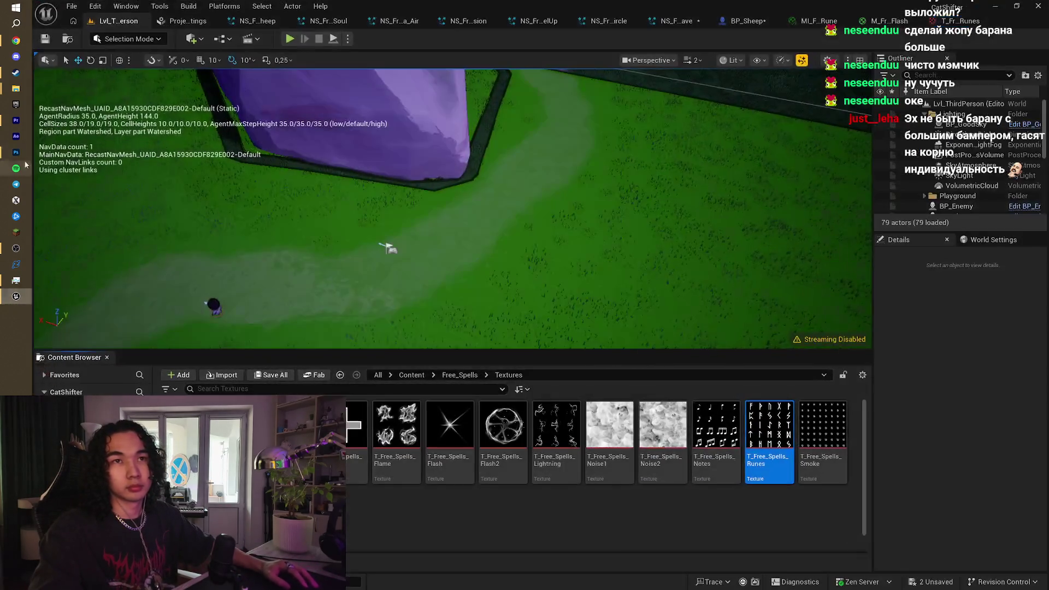
# Step: Import T_Free_Spells_Sheep from the SheepWolf folder into Textures, then open T_Free_Spells_Runes
pyautogui.moveTo(16, 87)
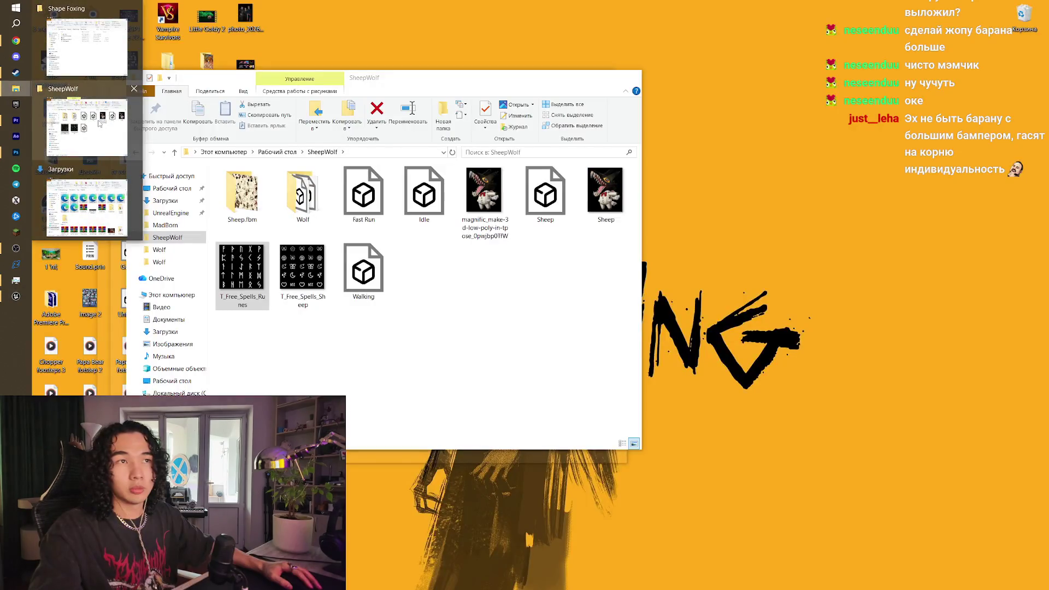
pyautogui.click(87, 127)
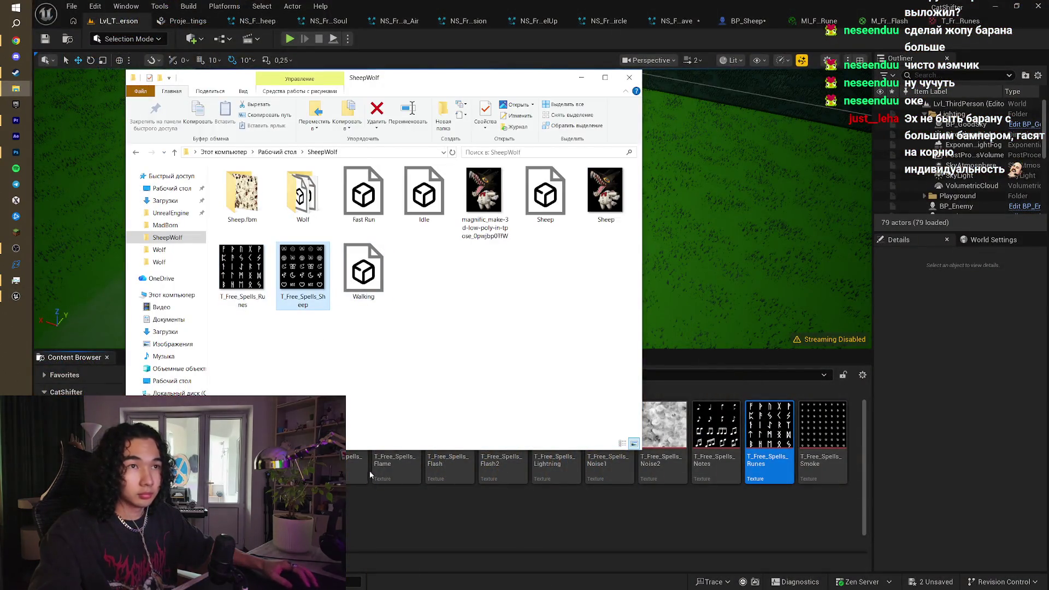
pyautogui.moveTo(385, 519); pyautogui.dragTo(385, 519)
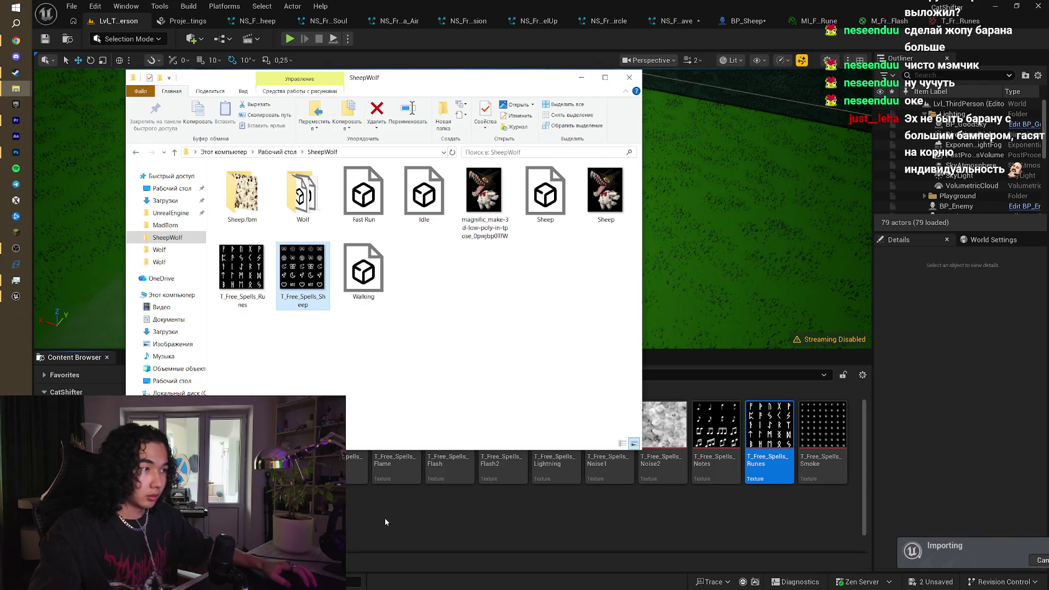
pyautogui.click(385, 519)
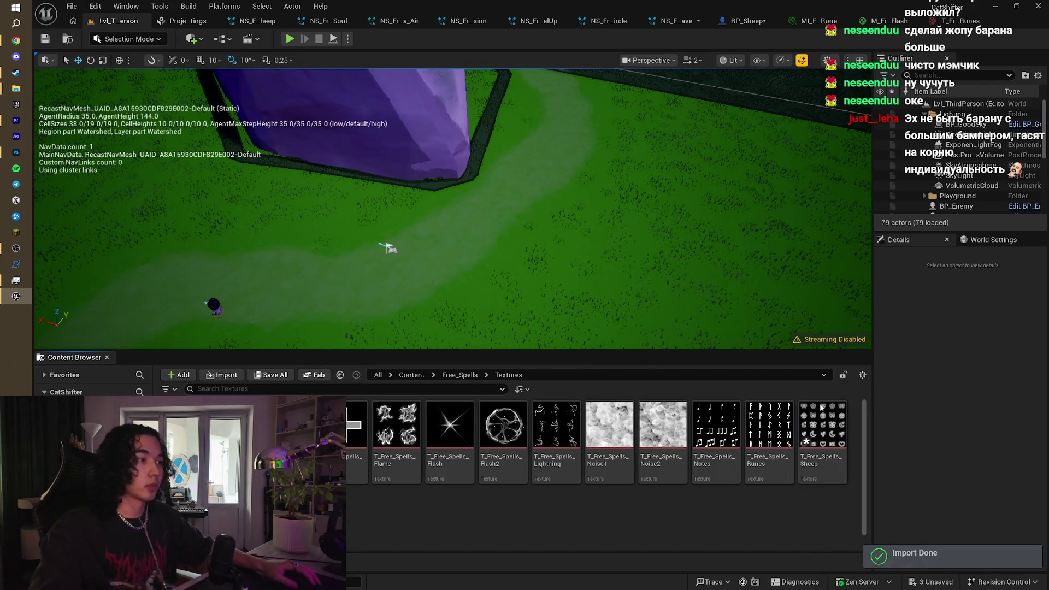
pyautogui.click(952, 22)
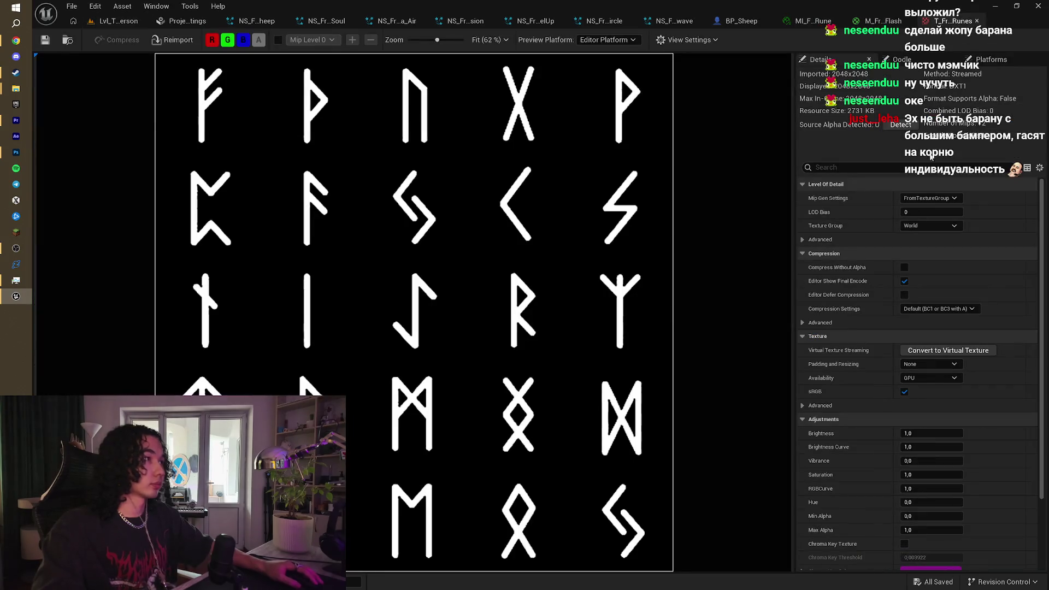
# Step: Set the rune material instance's Texture parameter to T_Free_Spells_Sheep and save it
pyautogui.scroll(-4, 934, 308)
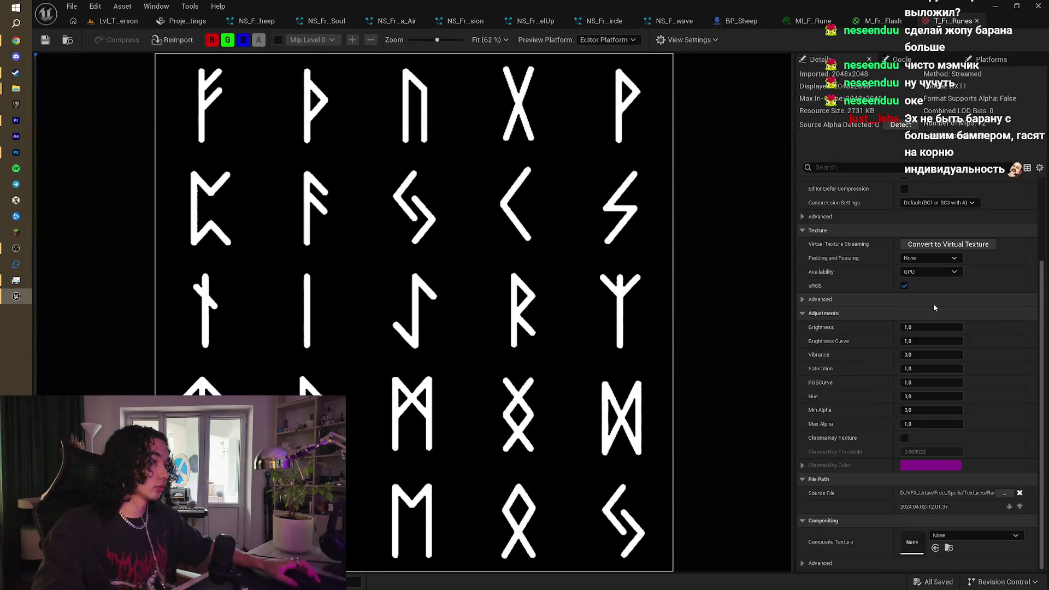
pyautogui.scroll(2, 941, 309)
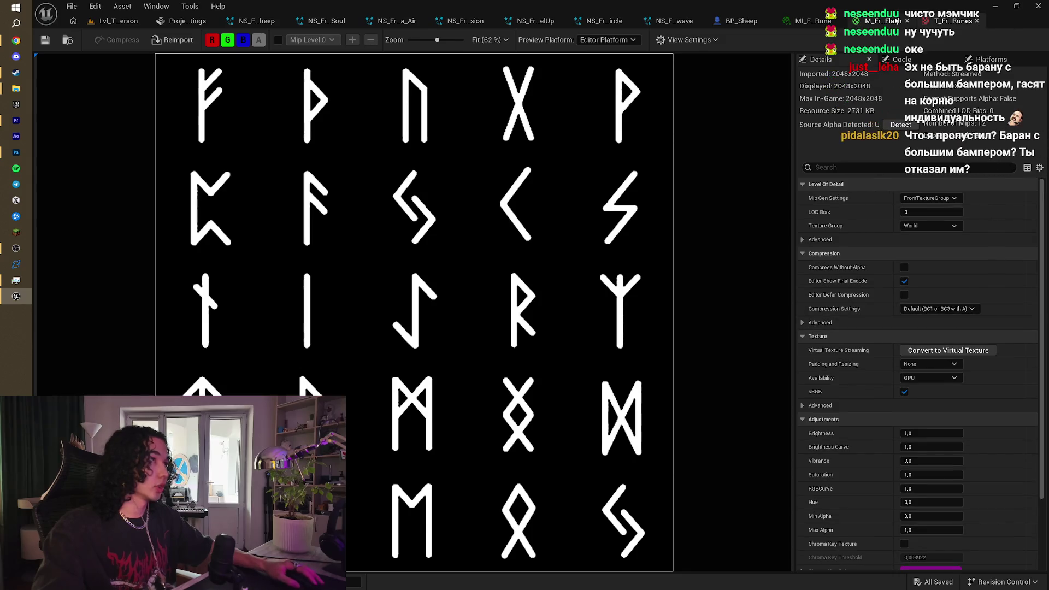
pyautogui.click(895, 23)
pyautogui.click(812, 21)
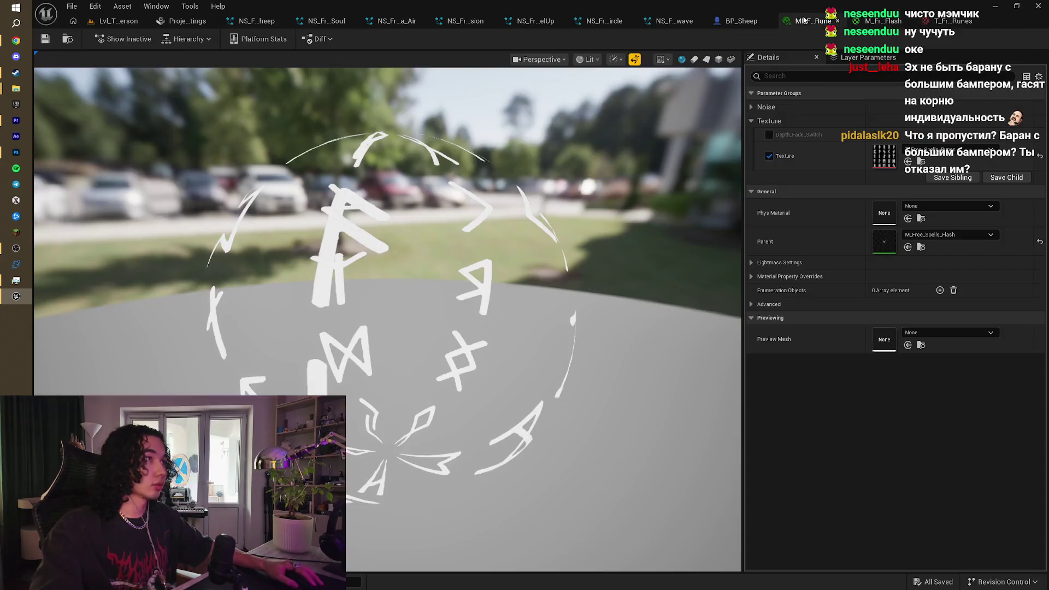
pyautogui.click(962, 153)
pyautogui.click(977, 409)
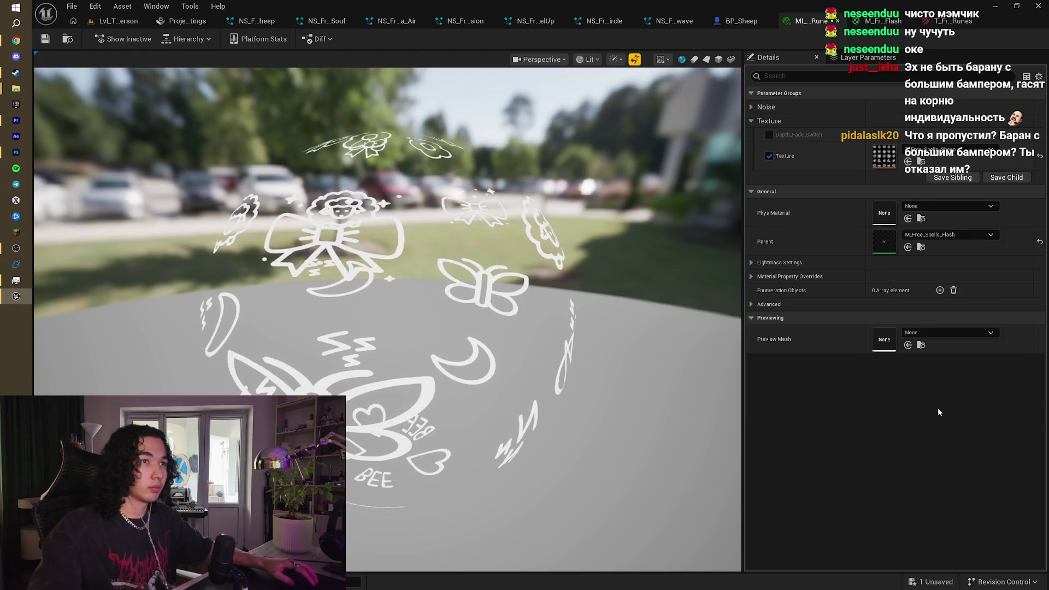
pyautogui.click(45, 39)
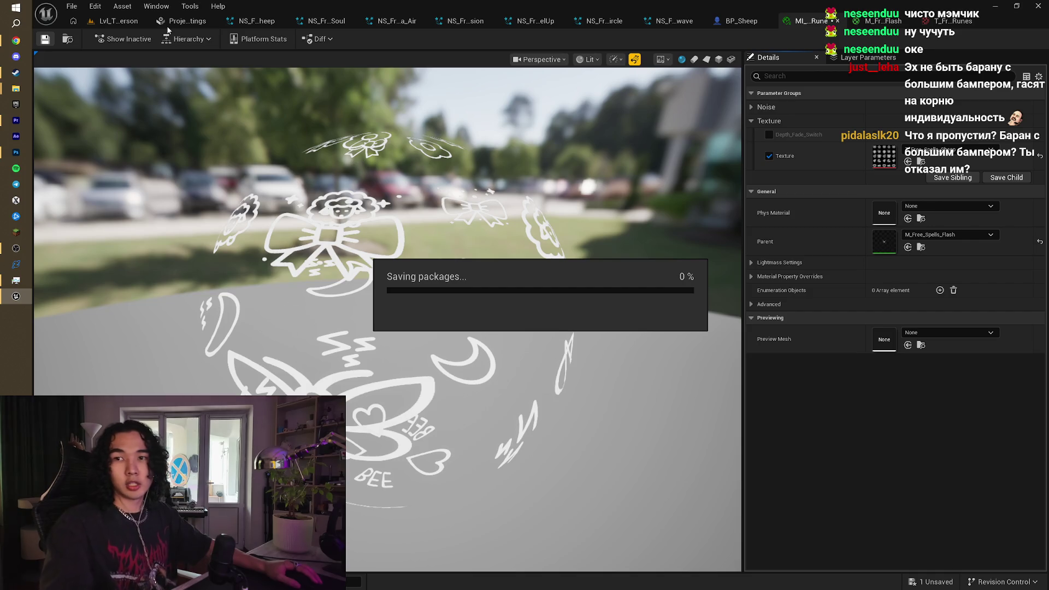
# Step: Return to the level, move the view near the purple block, and start Play in Editor
pyautogui.click(115, 21)
pyautogui.moveTo(412, 120); pyautogui.dragTo(412, 120)
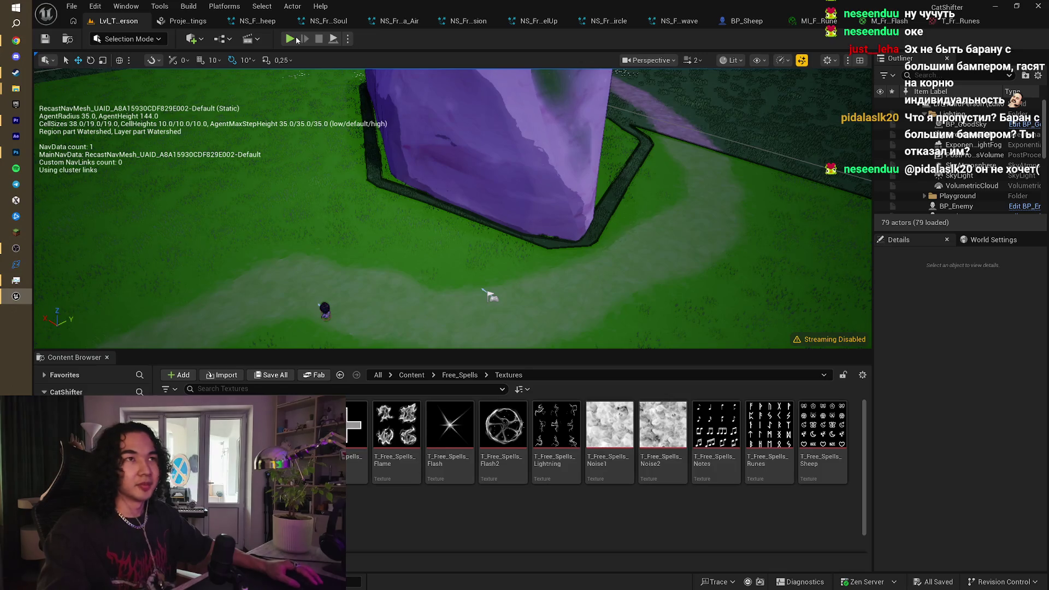
pyautogui.click(295, 40)
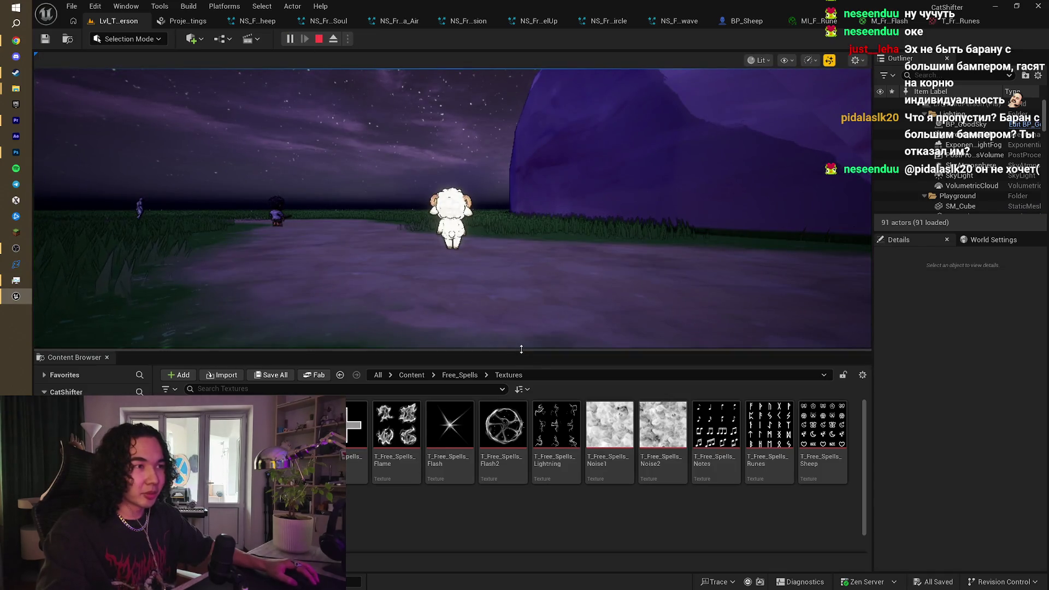
pyautogui.moveTo(522, 349); pyautogui.dragTo(521, 423)
pyautogui.click(521, 383)
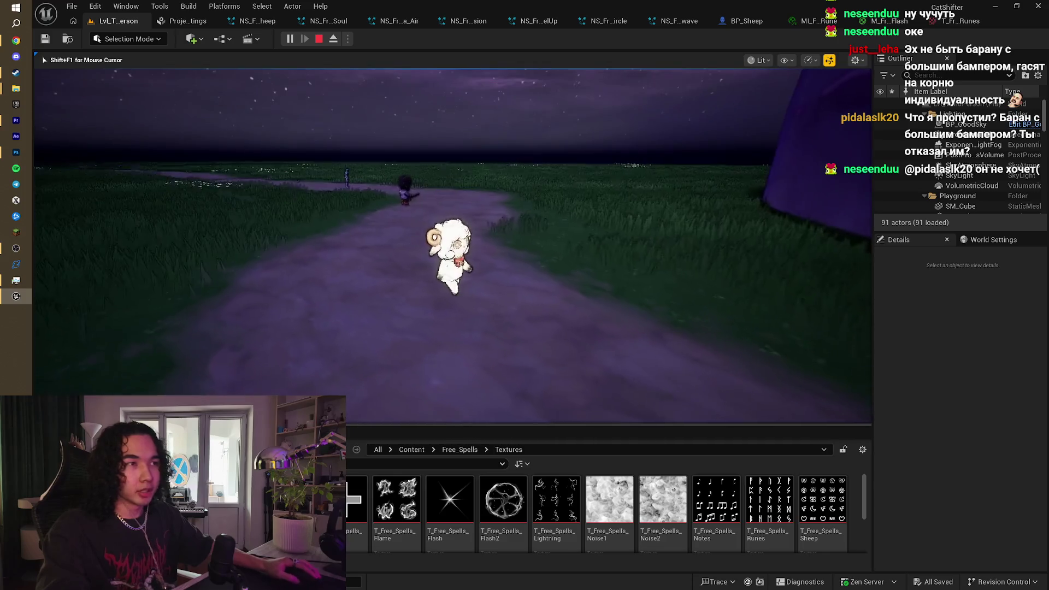
pyautogui.press('w')
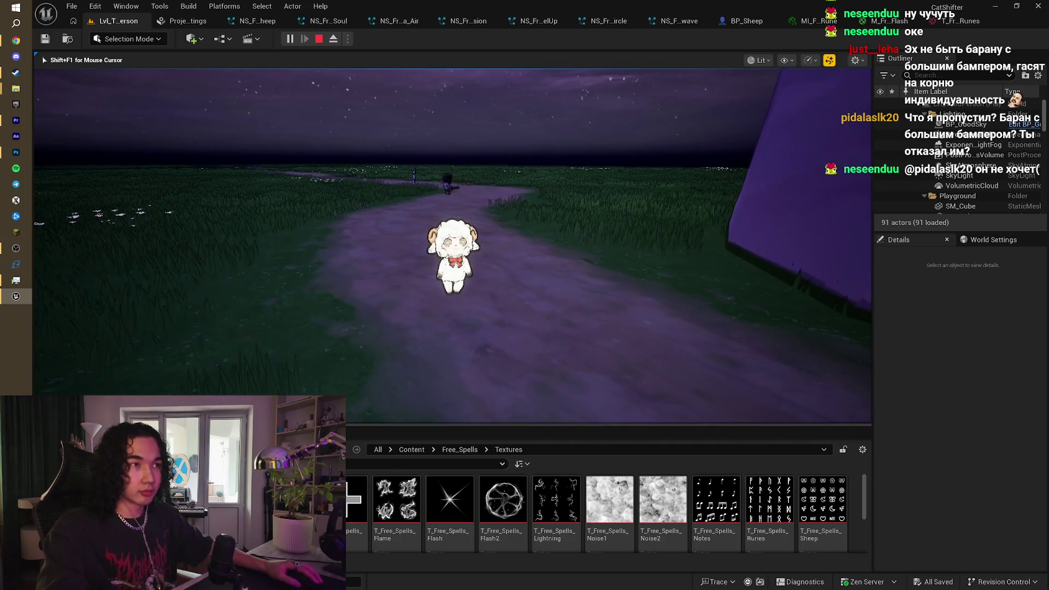
pyautogui.press('e')
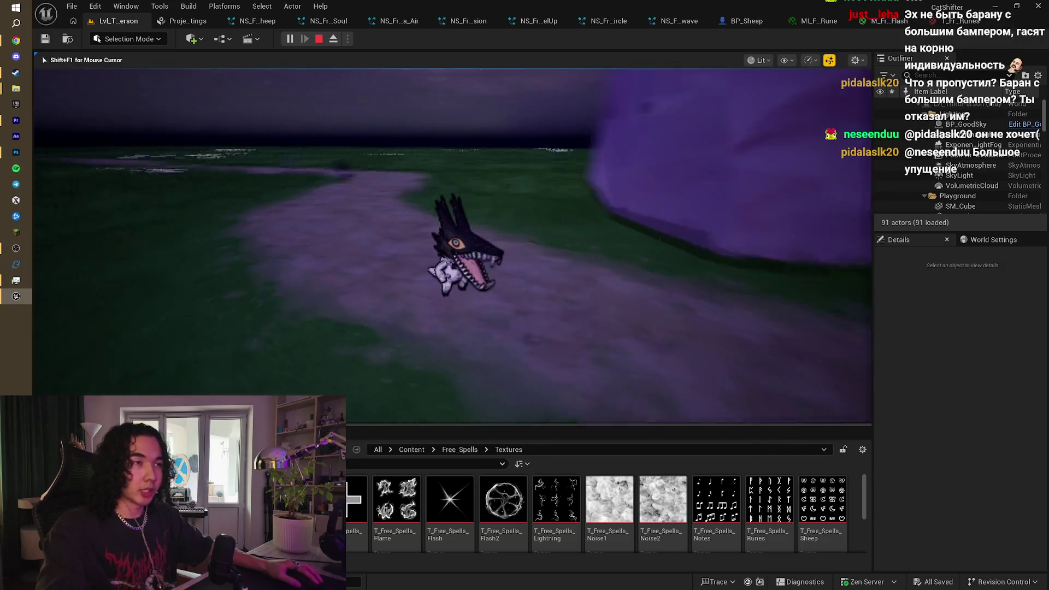
pyautogui.press('e')
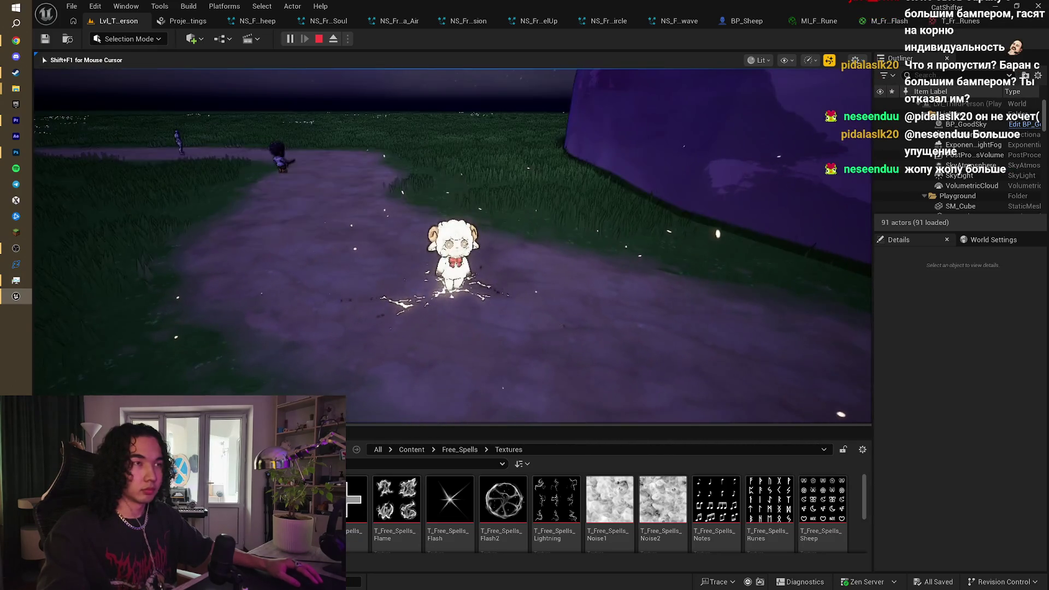
pyautogui.press('Escape')
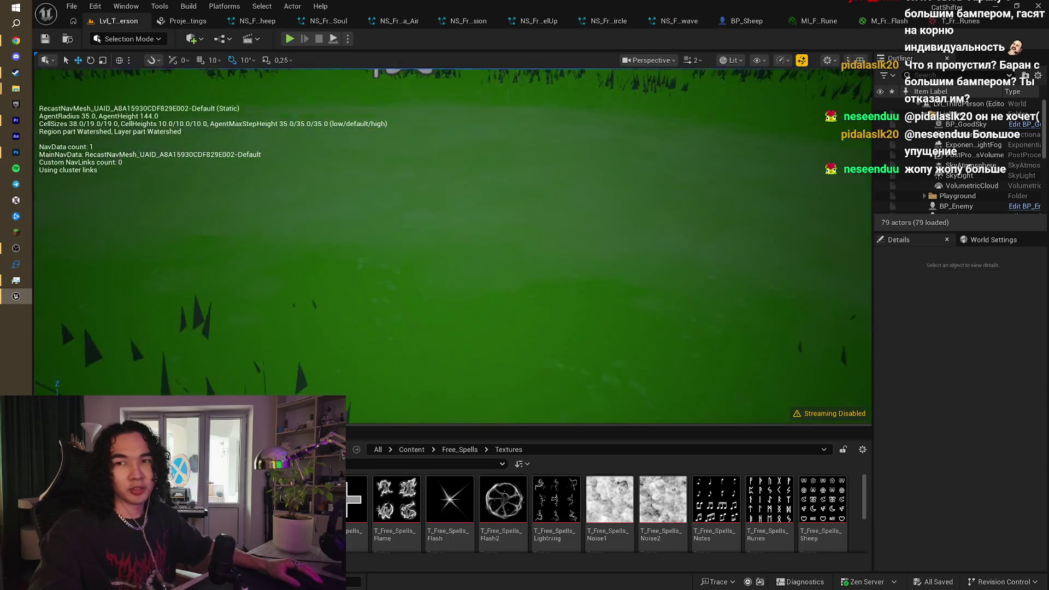
pyautogui.moveTo(446, 205); pyautogui.dragTo(446, 205)
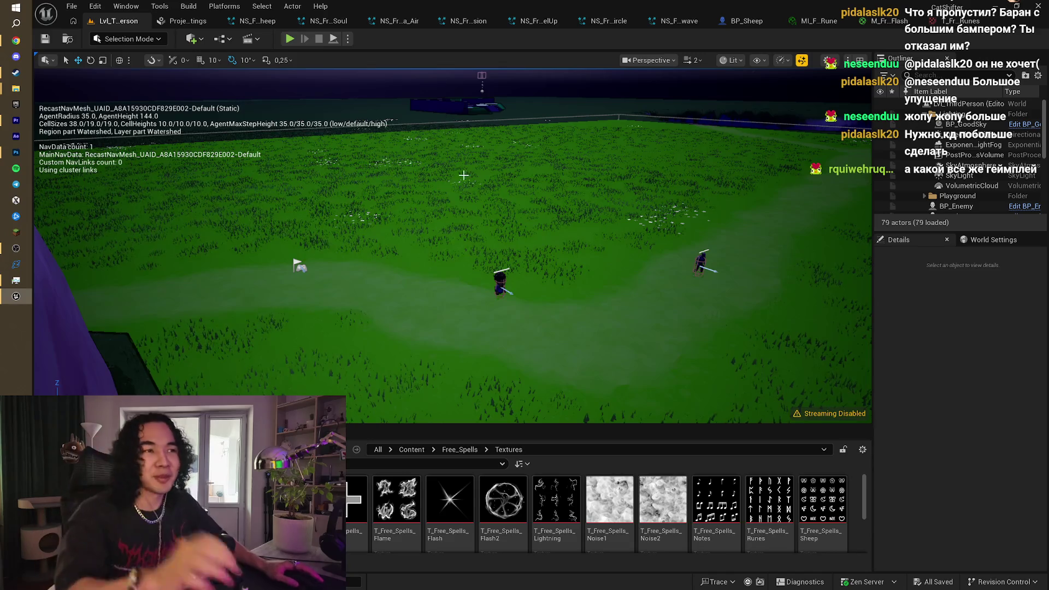
# Step: Playtest by running the sheep past the wall and back, then stop and select the navmesh volume
pyautogui.moveTo(447, 117); pyautogui.dragTo(447, 142)
pyautogui.click(288, 42)
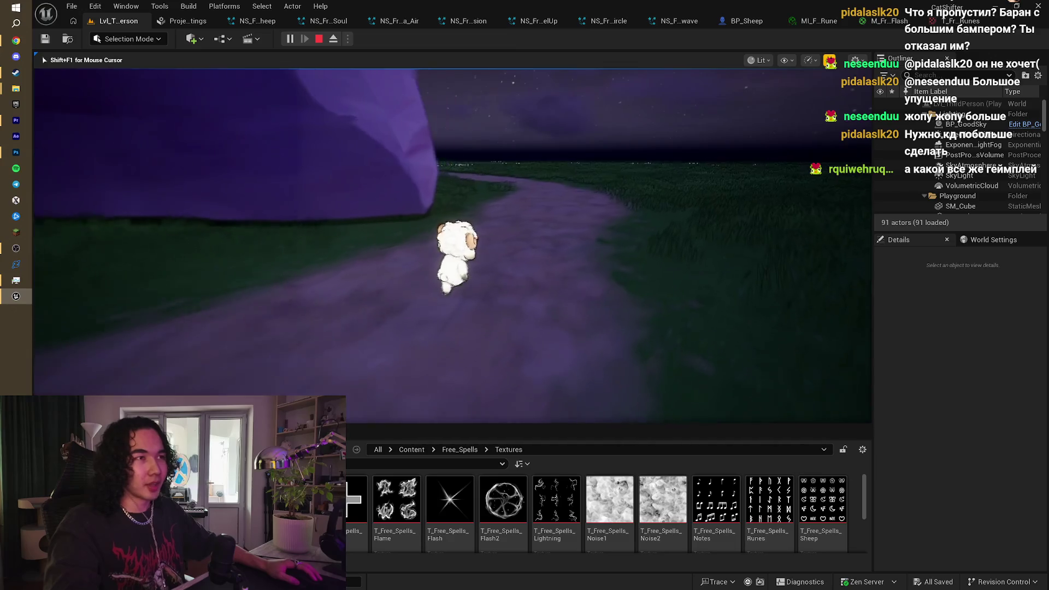
pyautogui.press('w')
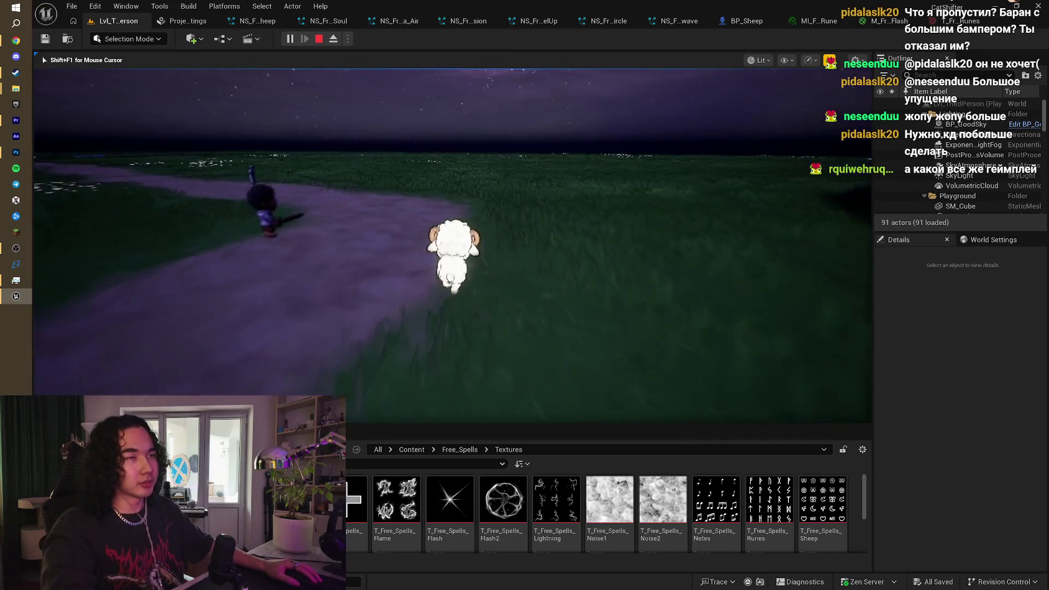
pyautogui.press('s')
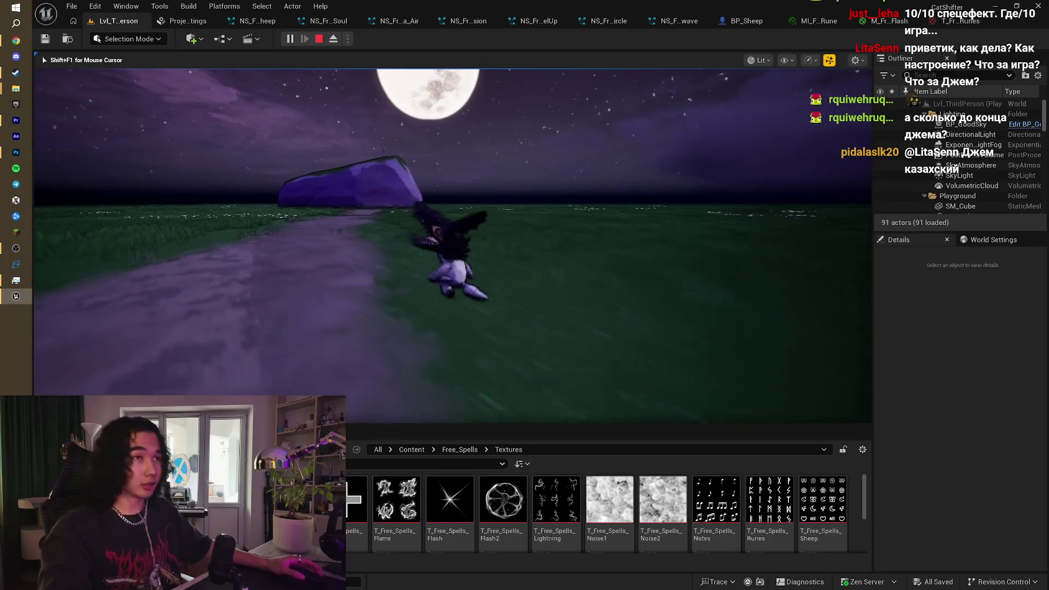
pyautogui.press('Escape')
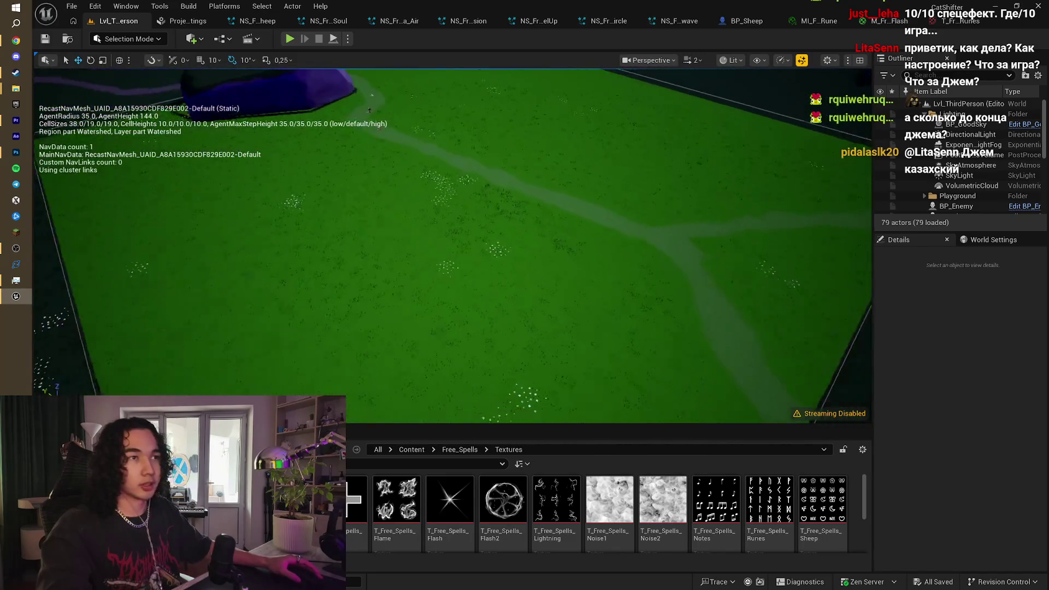
pyautogui.click(164, 87)
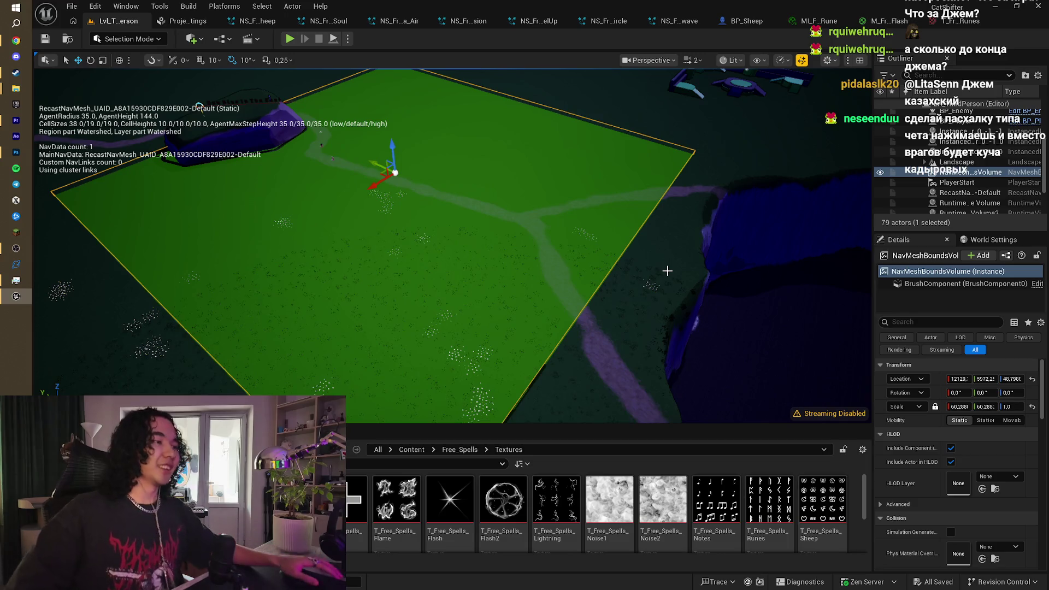
# Step: Orbit toward the coastline, frame the NavMeshBoundsVolume with F, then switch to the browser
pyautogui.moveTo(668, 246)
pyautogui.mouseDown()
pyautogui.moveTo(757, 256)
pyautogui.moveTo(688, 257)
pyautogui.moveTo(680, 233)
pyautogui.mouseUp()
pyautogui.scroll(2, 355, 219)
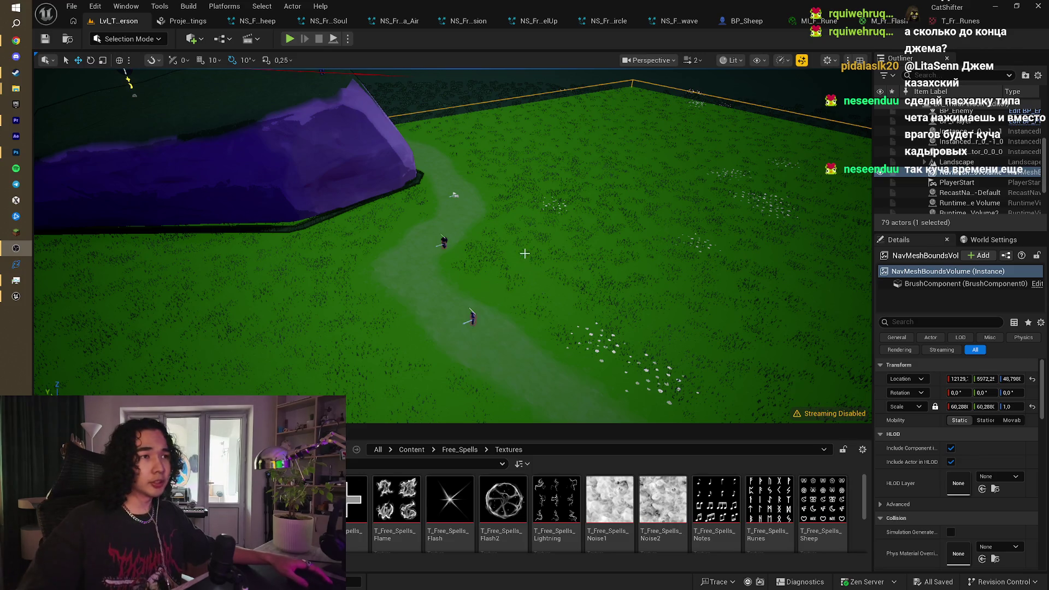
pyautogui.press('f')
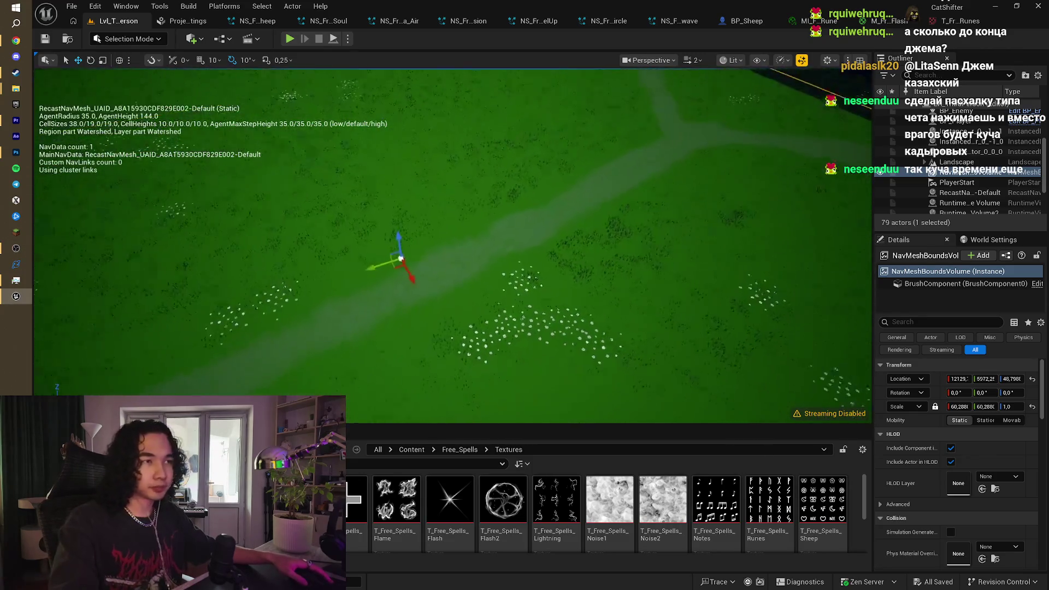
pyautogui.scroll(-5, 519, 252)
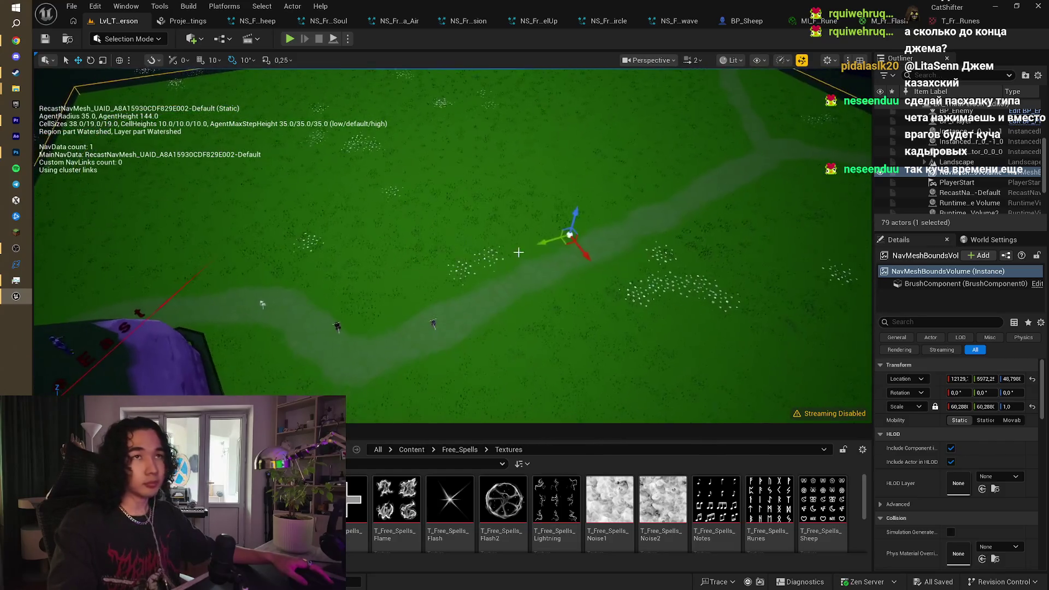
pyautogui.hotkey('alt', 'Tab')
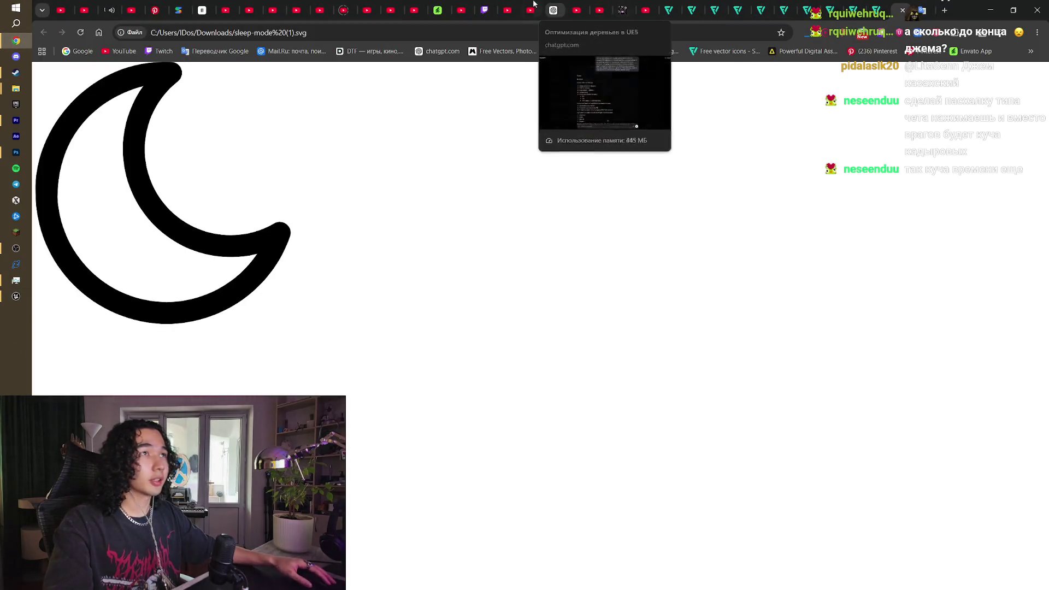
# Step: Go from the itch.io account menu to Joined jams and view the Spark Game Jam 2026 page
pyautogui.click(621, 5)
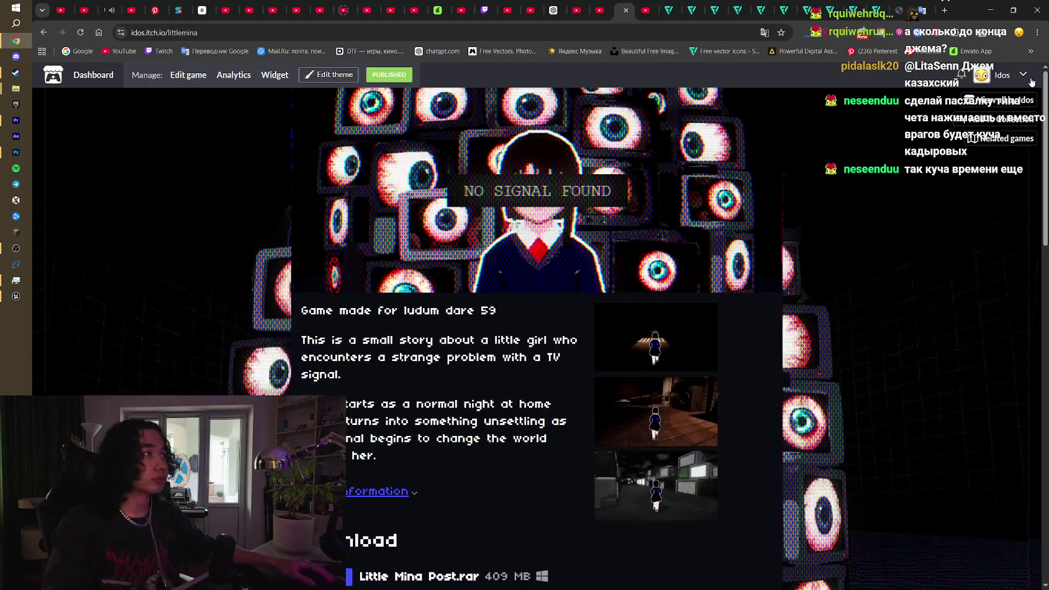
pyautogui.click(1011, 75)
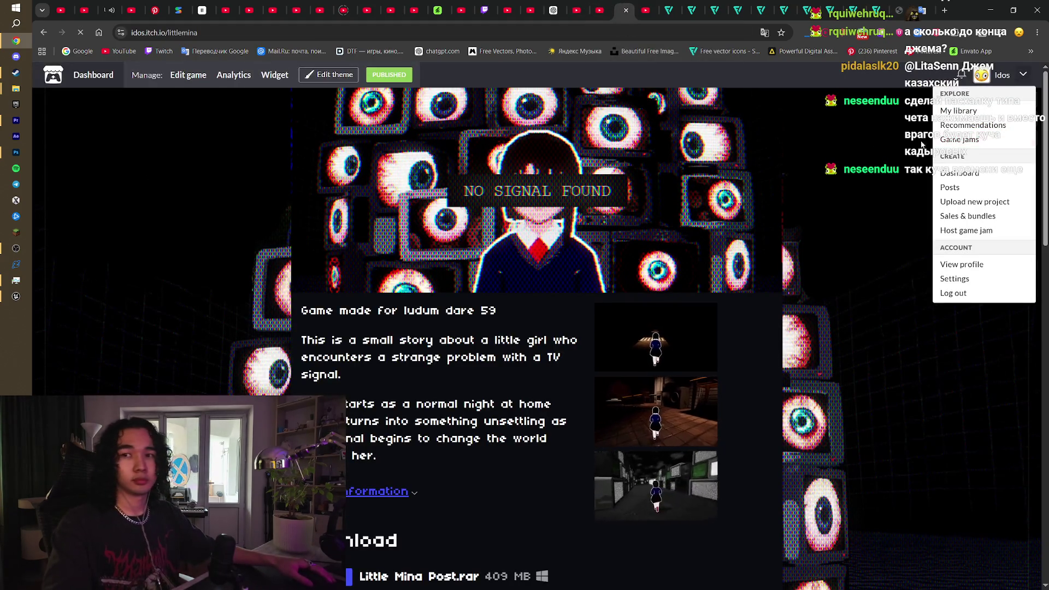
pyautogui.click(965, 141)
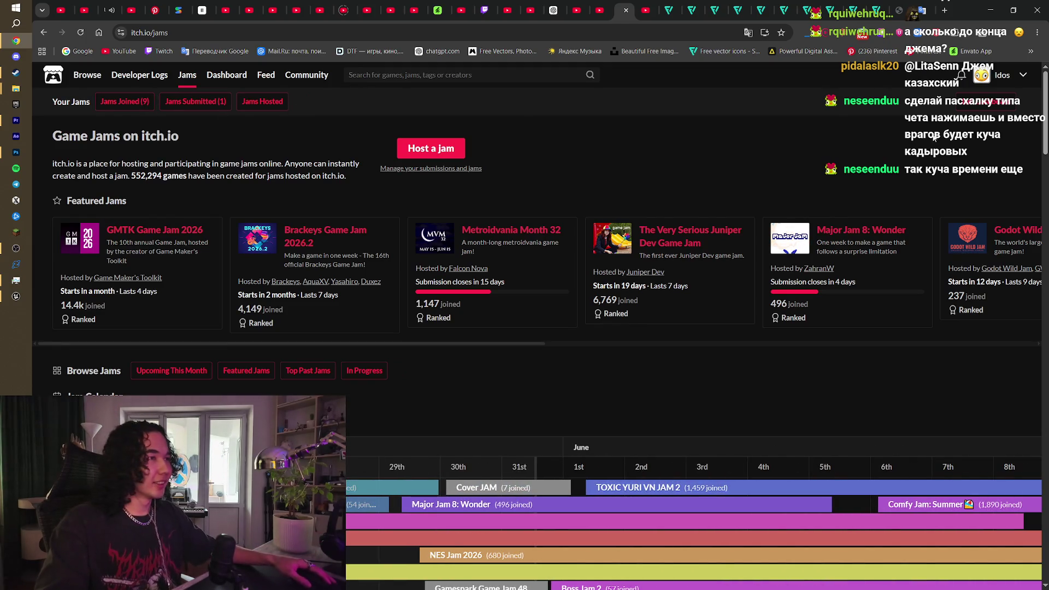
pyautogui.click(105, 104)
pyautogui.click(256, 188)
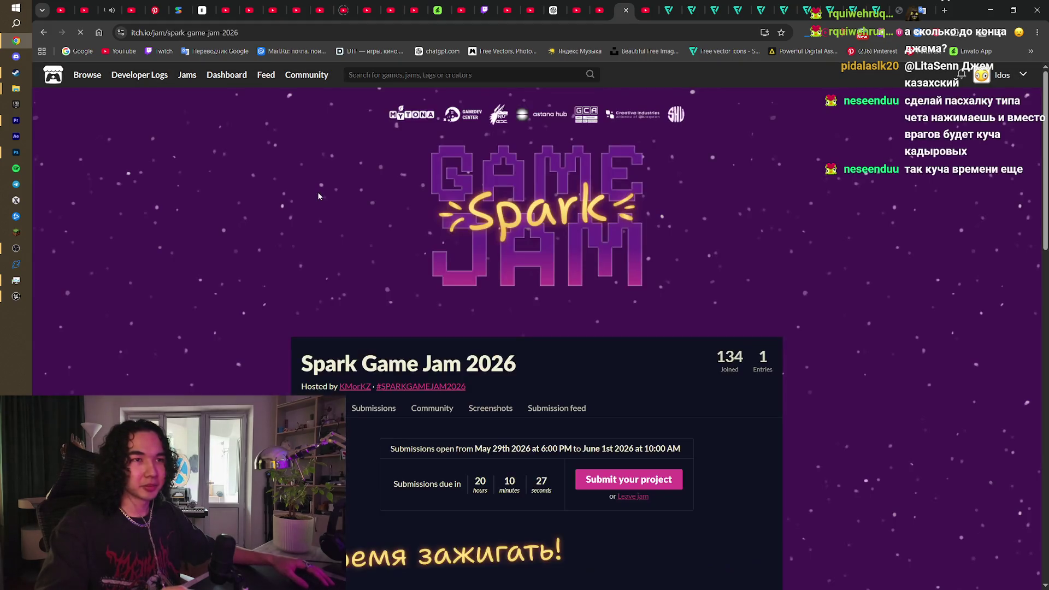
pyautogui.scroll(-3, 317, 191)
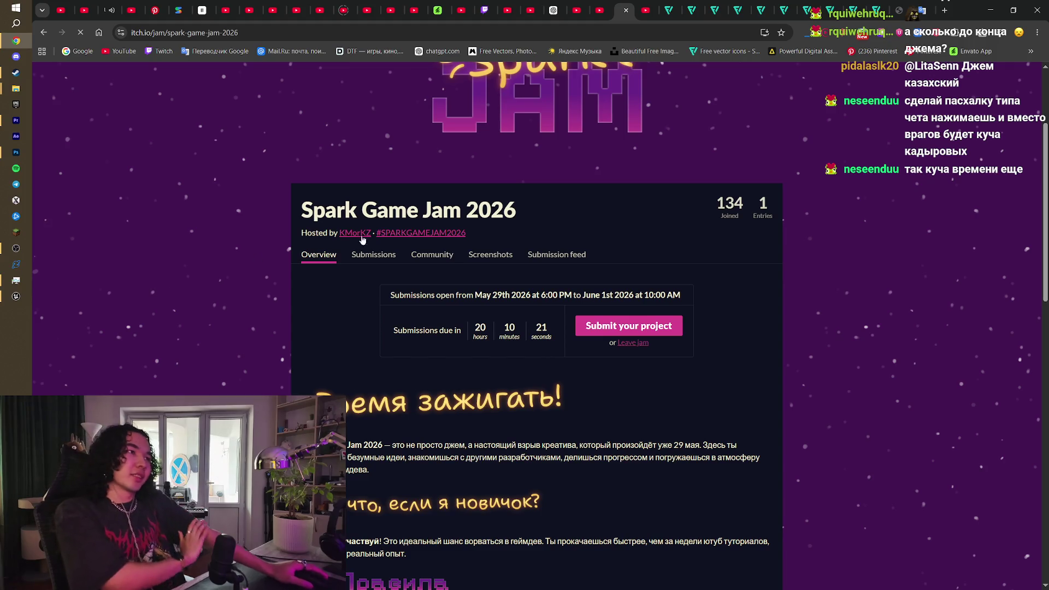
pyautogui.click(15, 295)
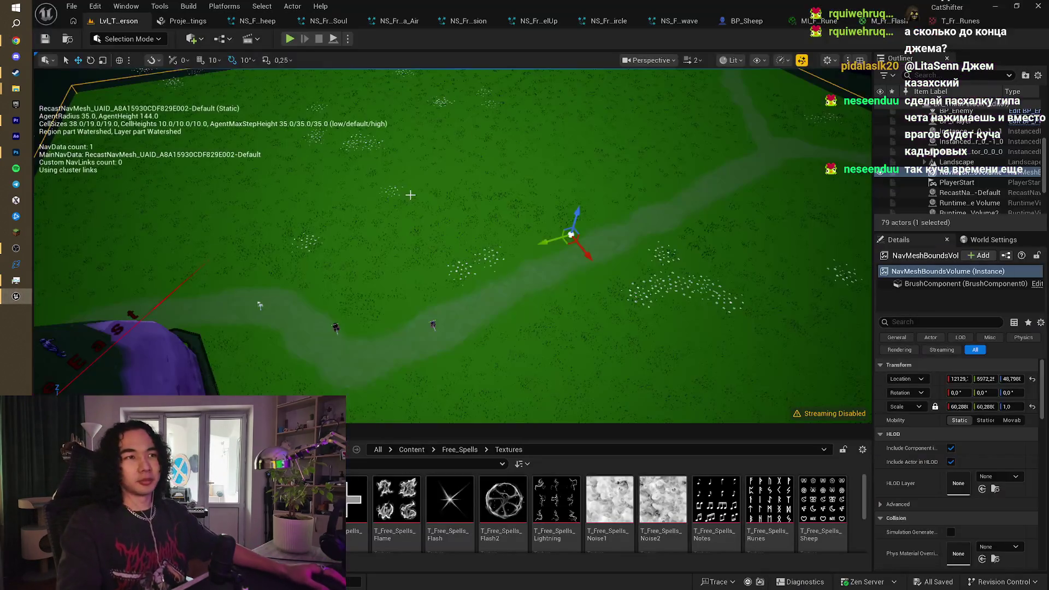
# Step: Tilt the view over the navmesh and cliffs, enlarge the Content Browser, then view BP_Sheep and Project Settings
pyautogui.moveTo(443, 246)
pyautogui.mouseDown()
pyautogui.moveTo(409, 229)
pyautogui.moveTo(388, 191)
pyautogui.moveTo(464, 308)
pyautogui.mouseUp()
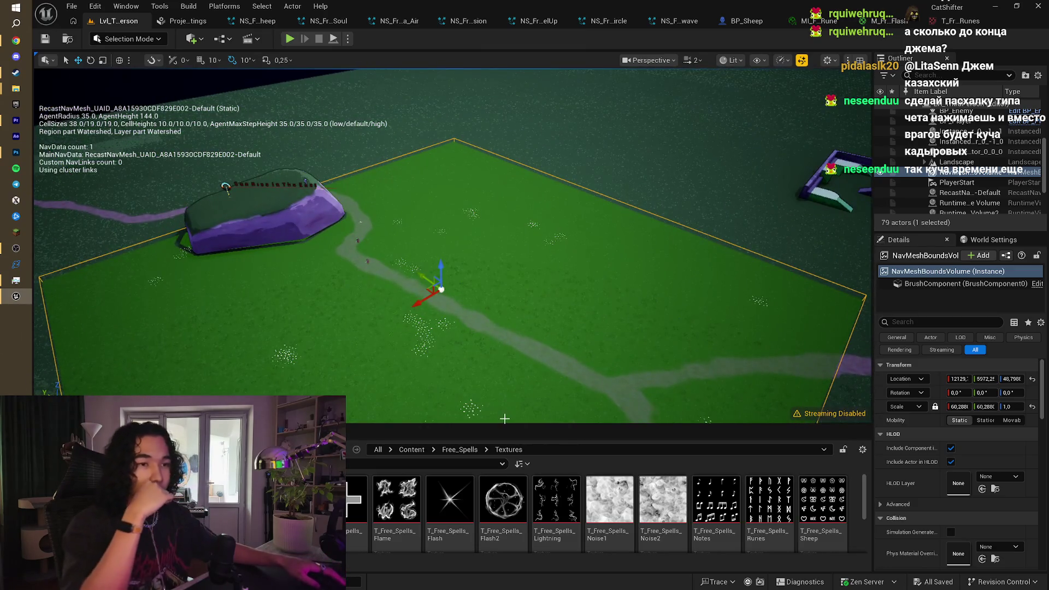
pyautogui.moveTo(504, 421); pyautogui.dragTo(505, 380)
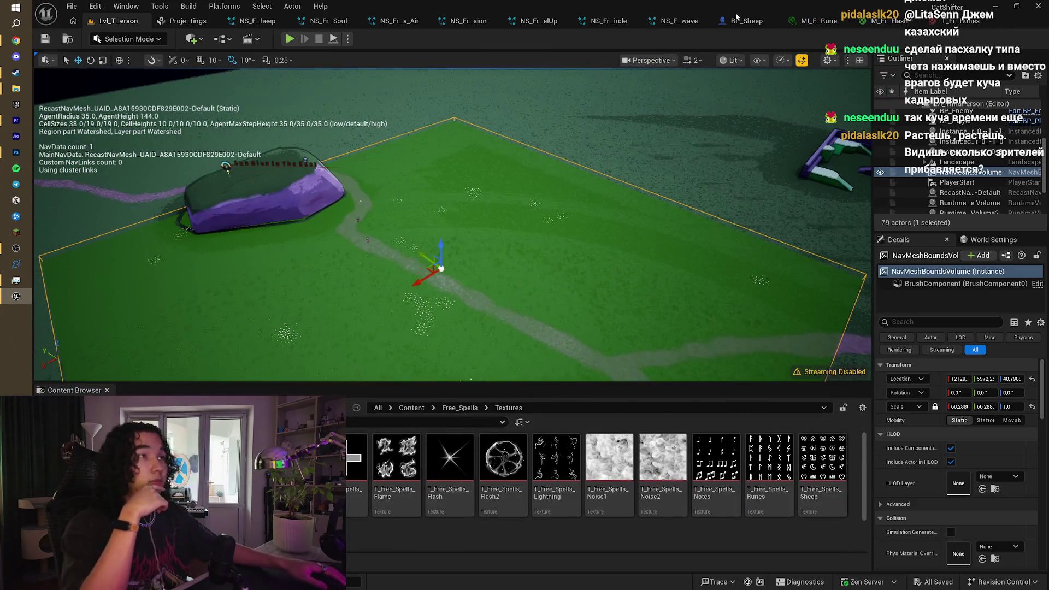
pyautogui.click(738, 20)
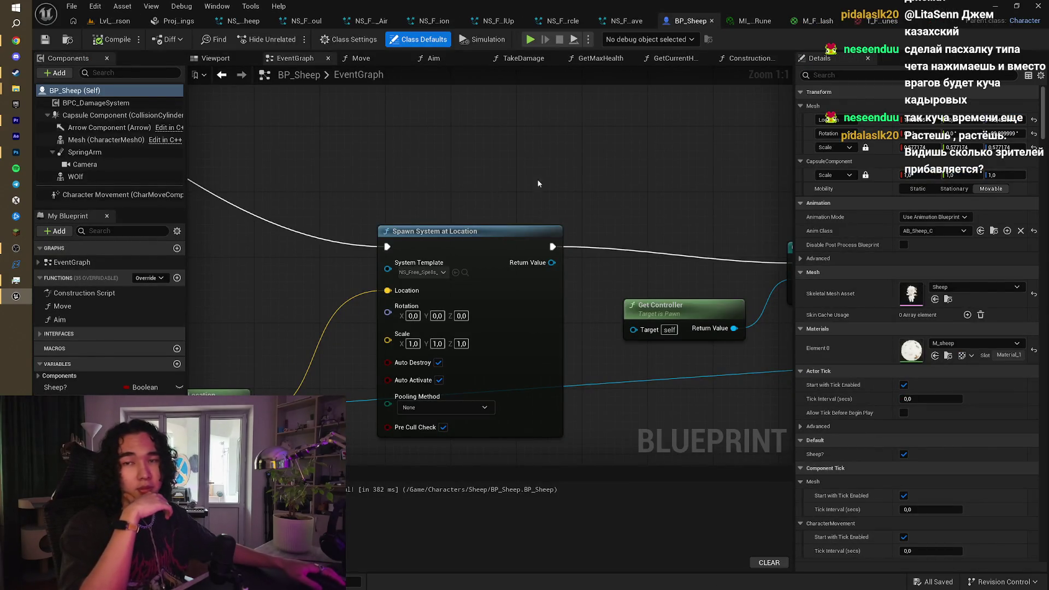
pyautogui.click(174, 20)
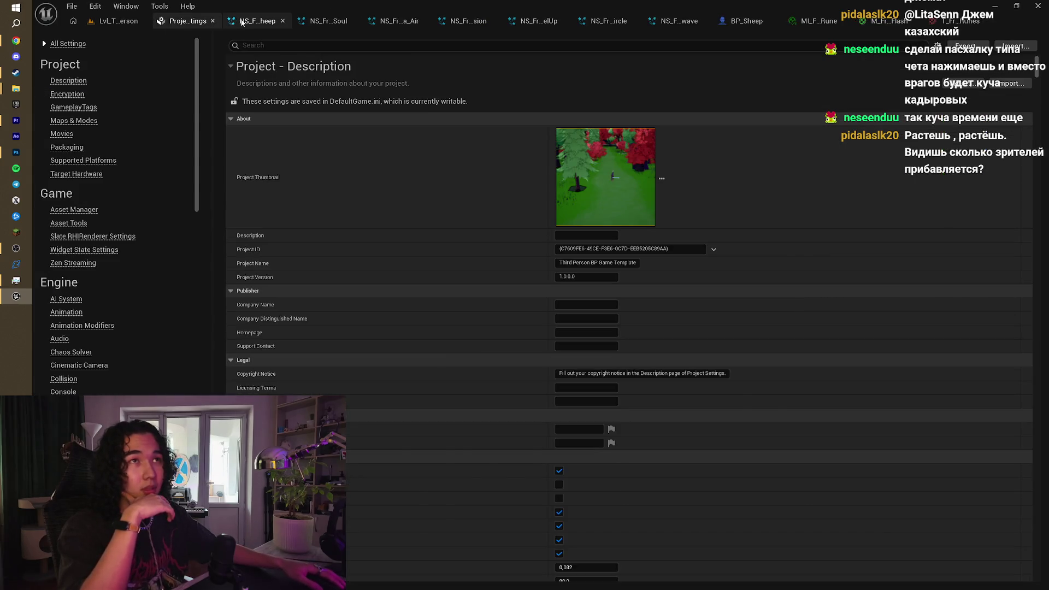
# Step: Close the Buff_Sheep, Buff_Soul, Project Settings, Aura_Air, Explosion, LevelUp and Circle tabs
pyautogui.click(242, 21)
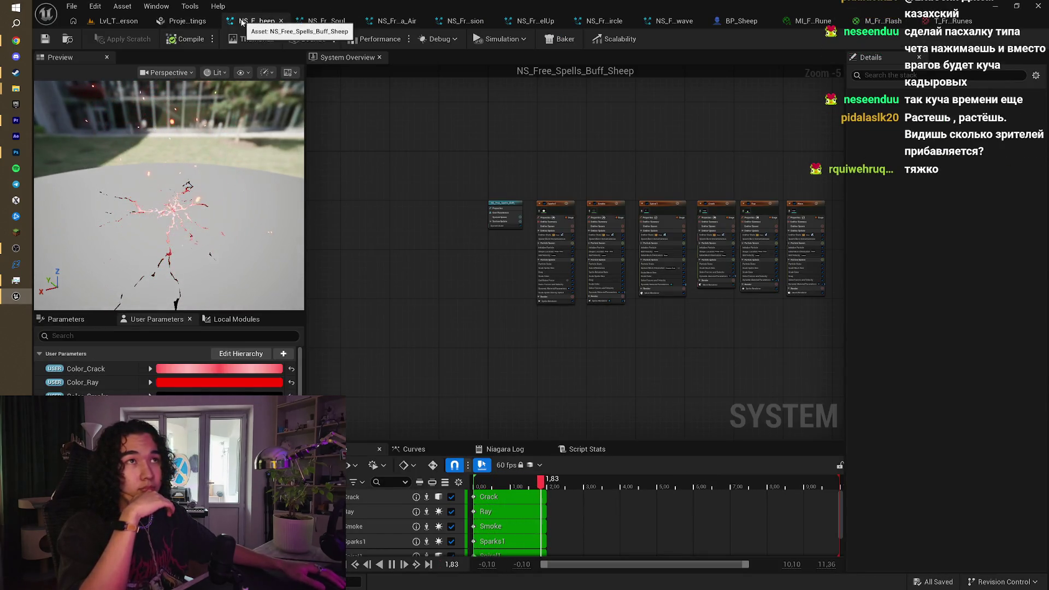
pyautogui.middleClick(242, 22)
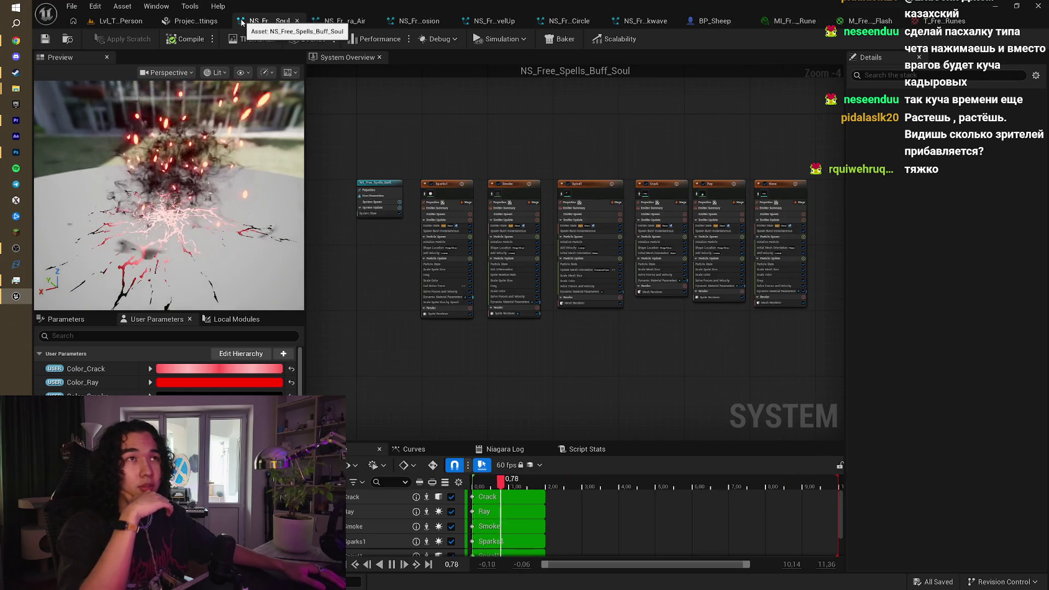
pyautogui.middleClick(243, 22)
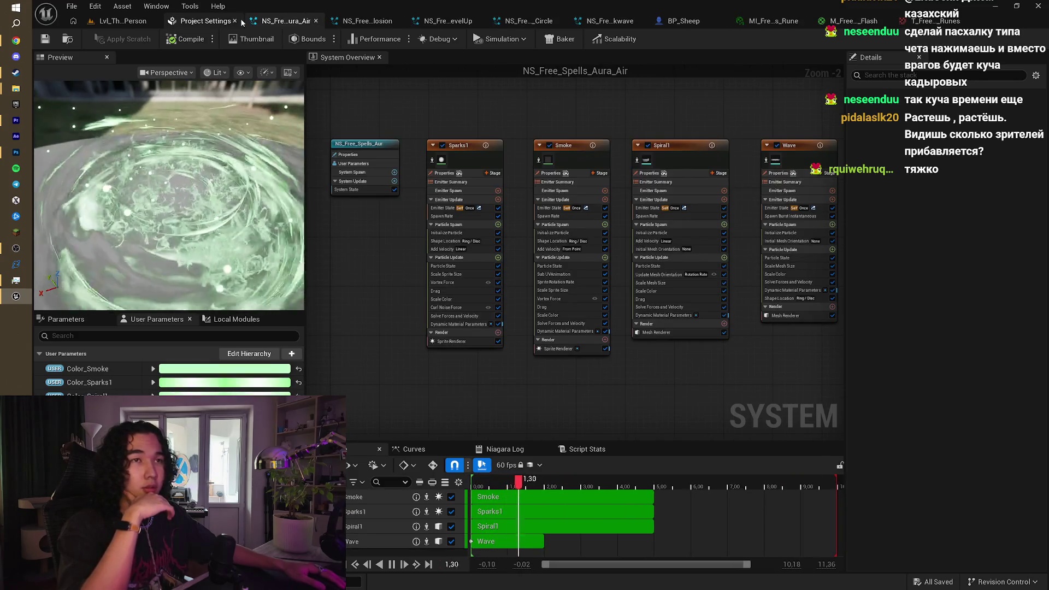
pyautogui.middleClick(242, 22)
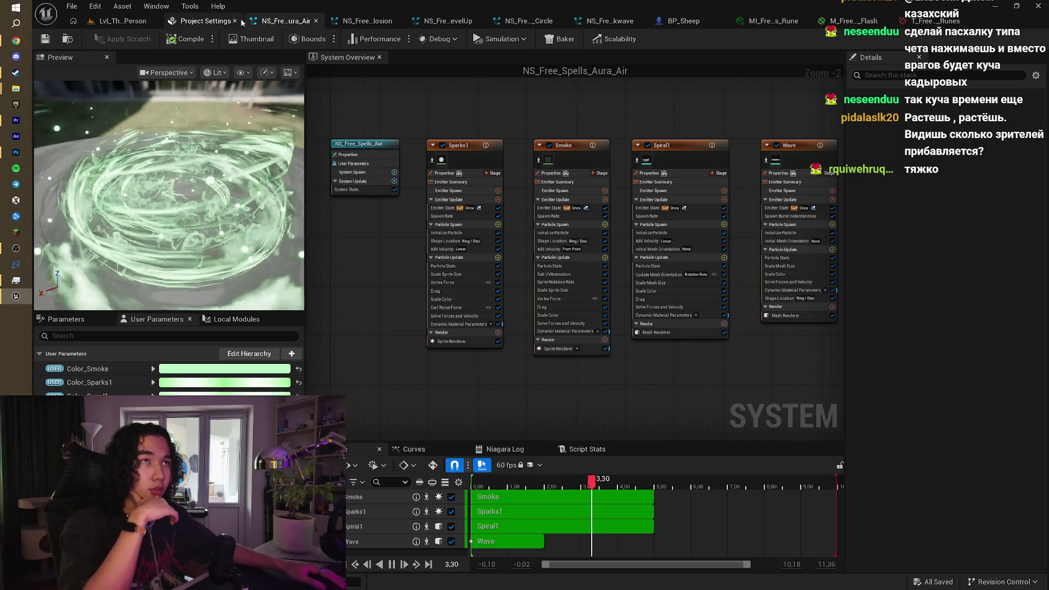
pyautogui.middleClick(242, 22)
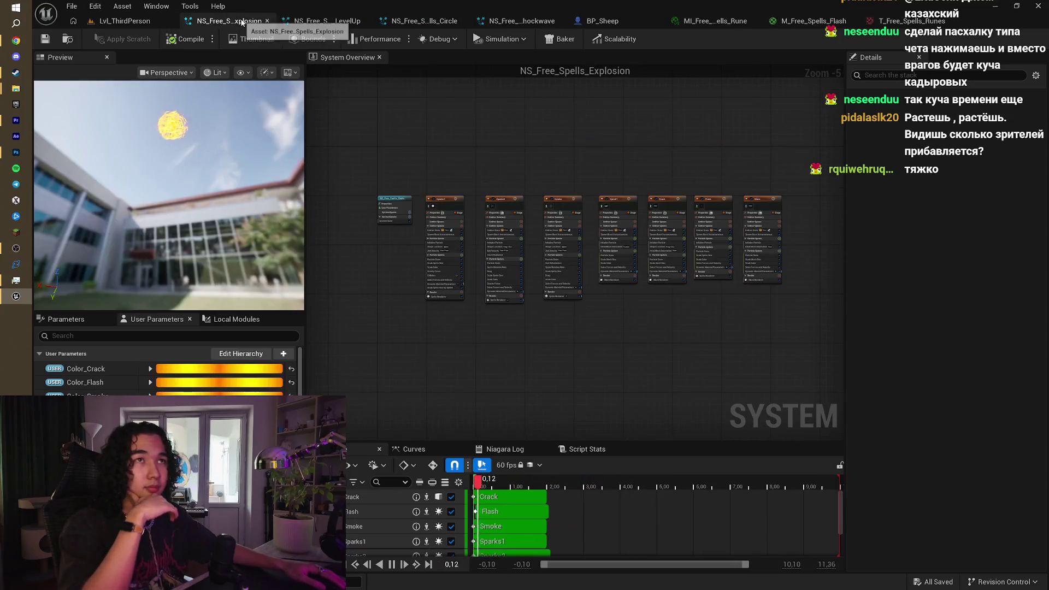
pyautogui.middleClick(242, 22)
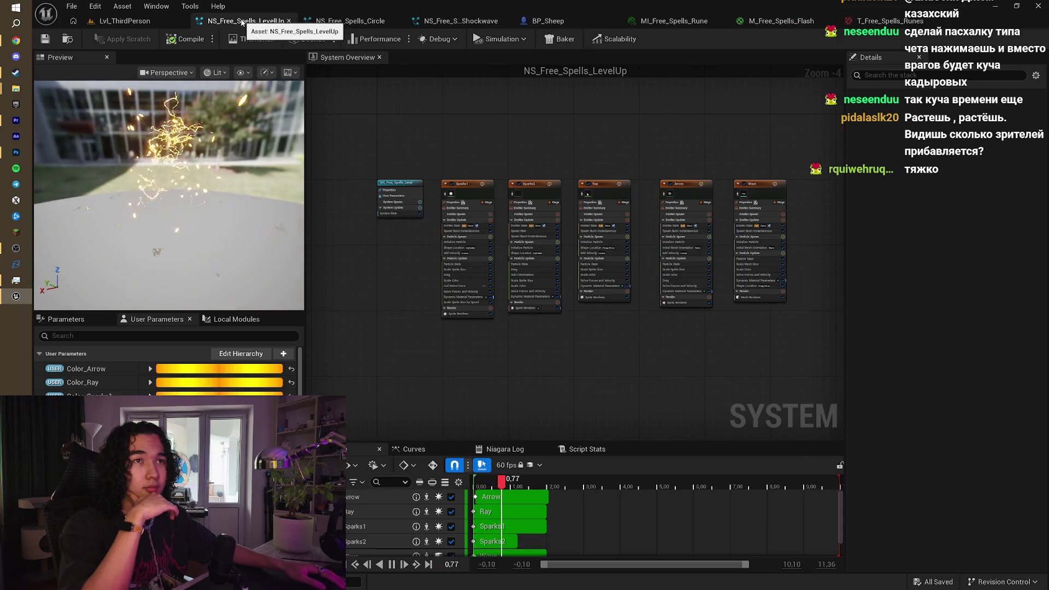
pyautogui.middleClick(242, 22)
pyautogui.middleClick(242, 22)
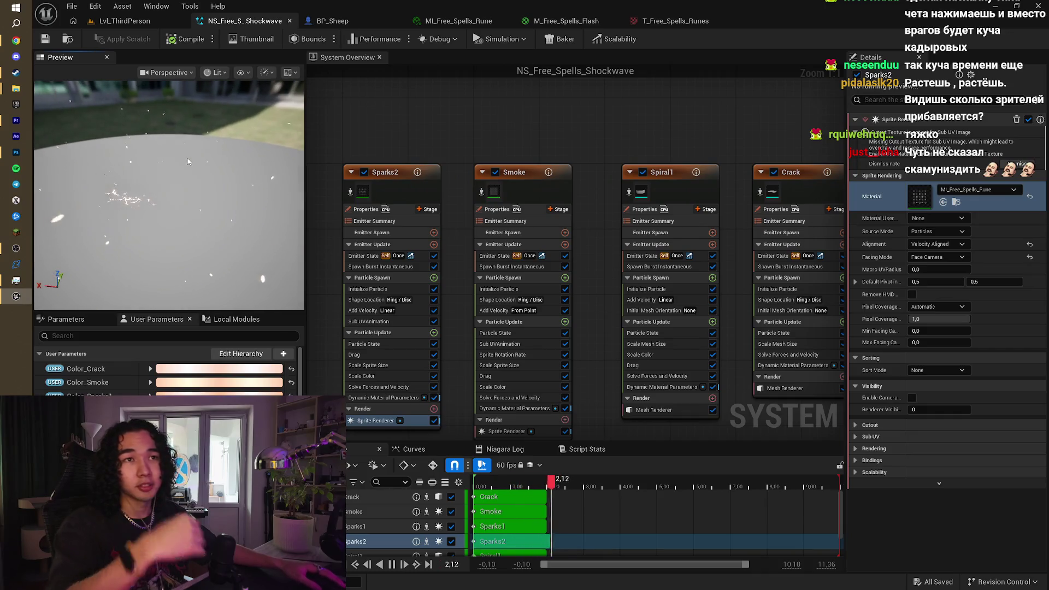
pyautogui.moveTo(167, 161); pyautogui.dragTo(167, 161)
pyautogui.moveTo(227, 133); pyautogui.dragTo(185, 149)
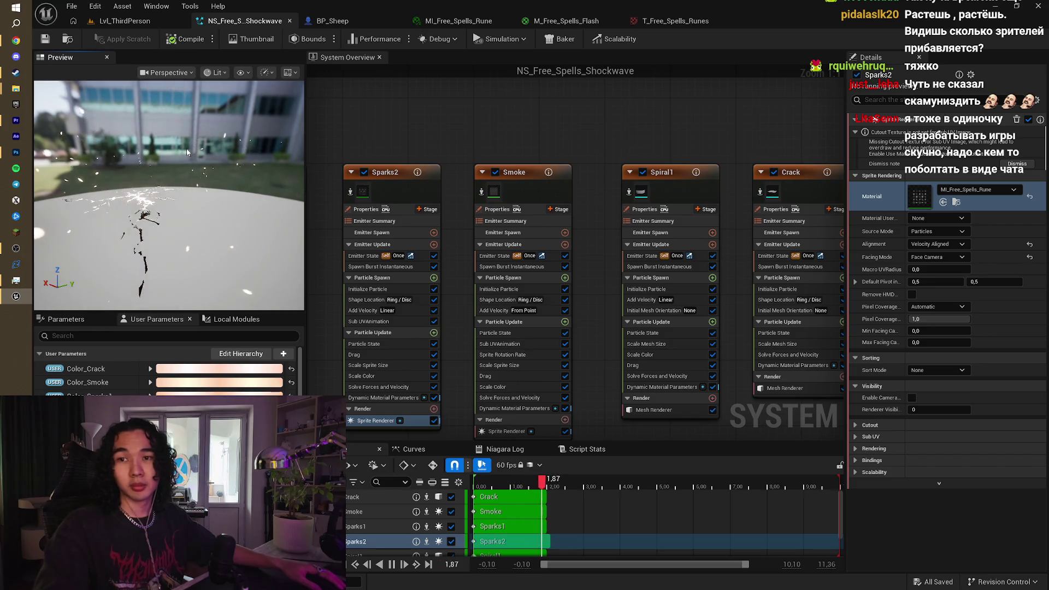
pyautogui.moveTo(162, 158)
pyautogui.mouseDown()
pyautogui.moveTo(178, 154)
pyautogui.moveTo(178, 179)
pyautogui.moveTo(193, 179)
pyautogui.mouseUp()
pyautogui.moveTo(234, 153); pyautogui.dragTo(288, 160)
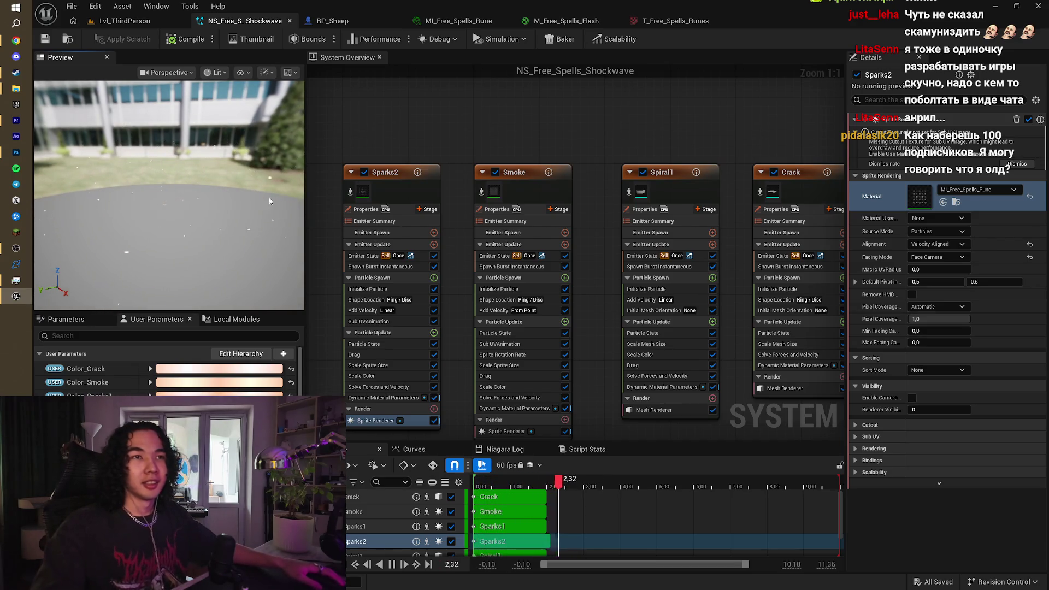
pyautogui.click(9, 42)
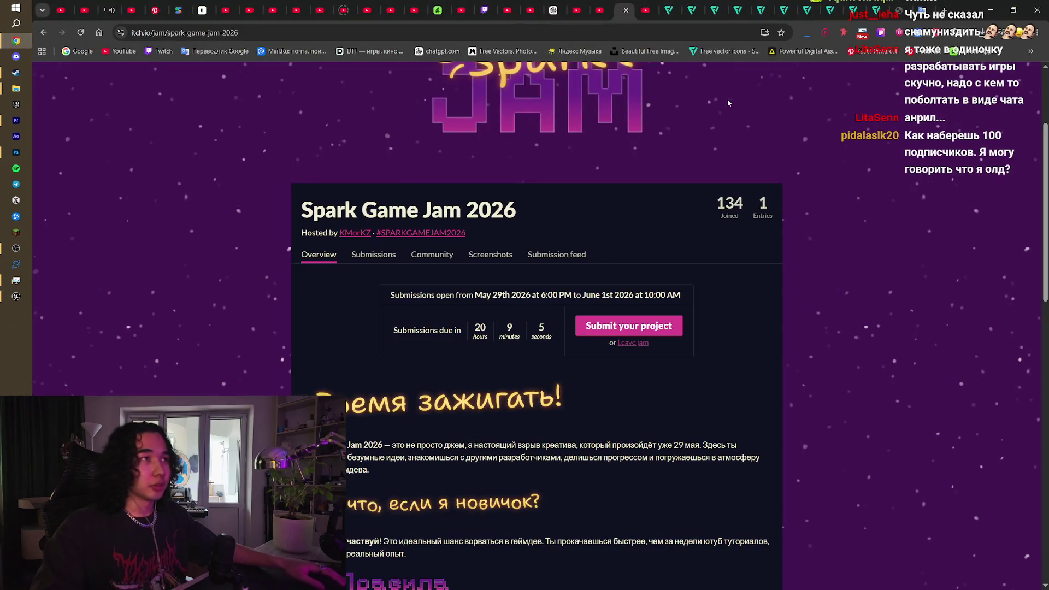
pyautogui.click(487, 4)
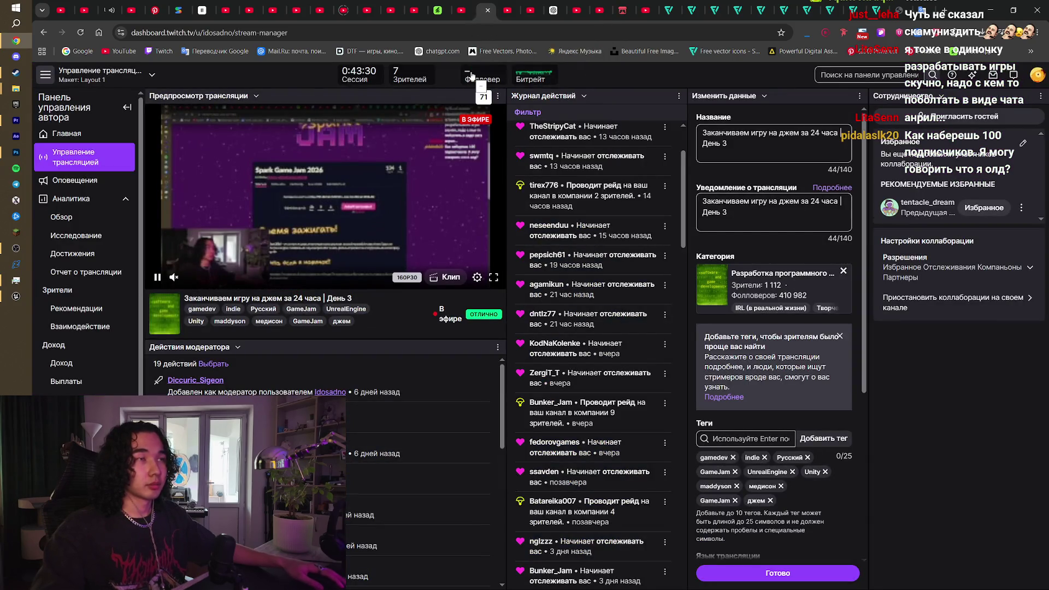
pyautogui.hotkey('alt', 'Tab')
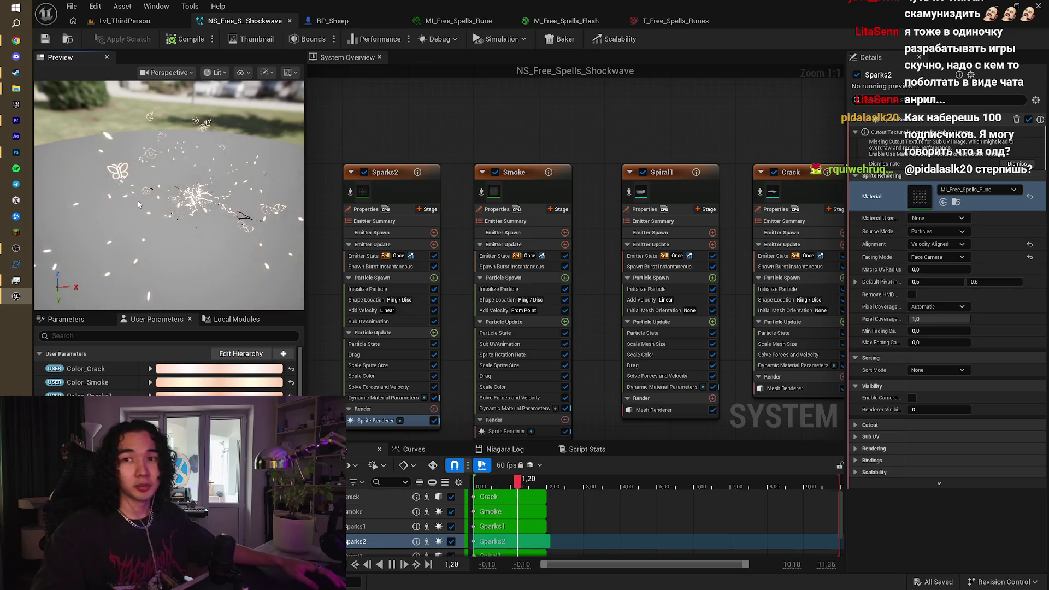
# Step: Watch the Shockwave preview from low, overhead and angled views, then switch to Lvl_ThirdPerson
pyautogui.moveTo(138, 201); pyautogui.dragTo(138, 169)
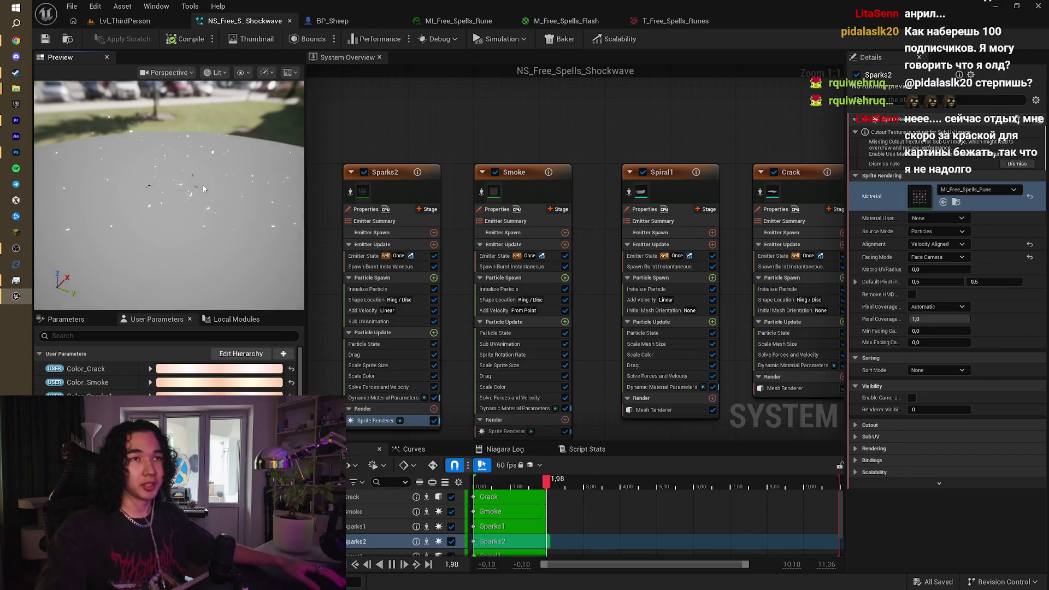
pyautogui.moveTo(203, 189)
pyautogui.mouseDown()
pyautogui.moveTo(203, 243)
pyautogui.moveTo(219, 175)
pyautogui.mouseUp()
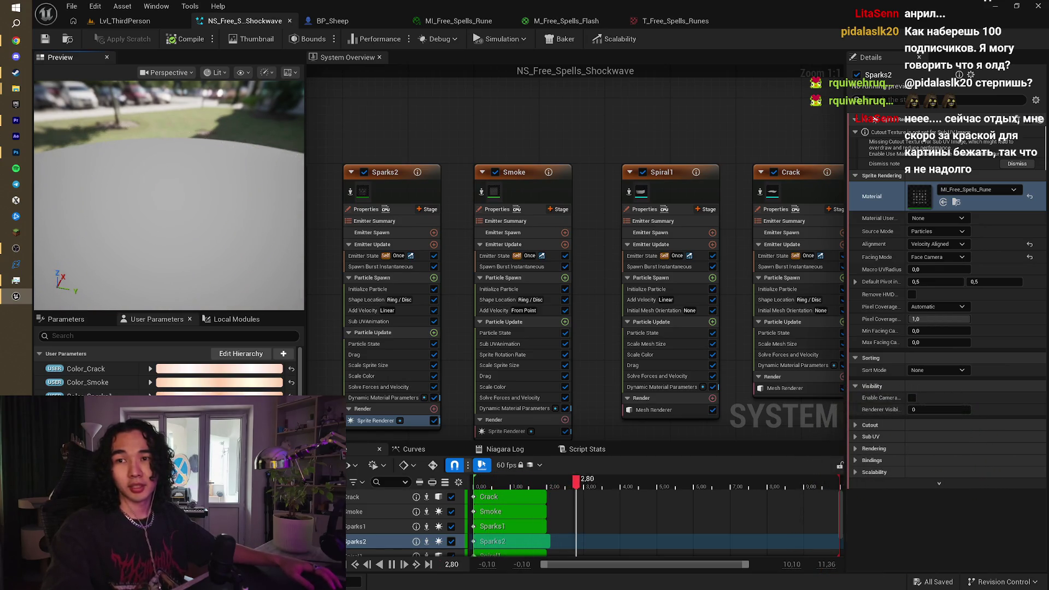
pyautogui.moveTo(169, 191); pyautogui.dragTo(170, 229)
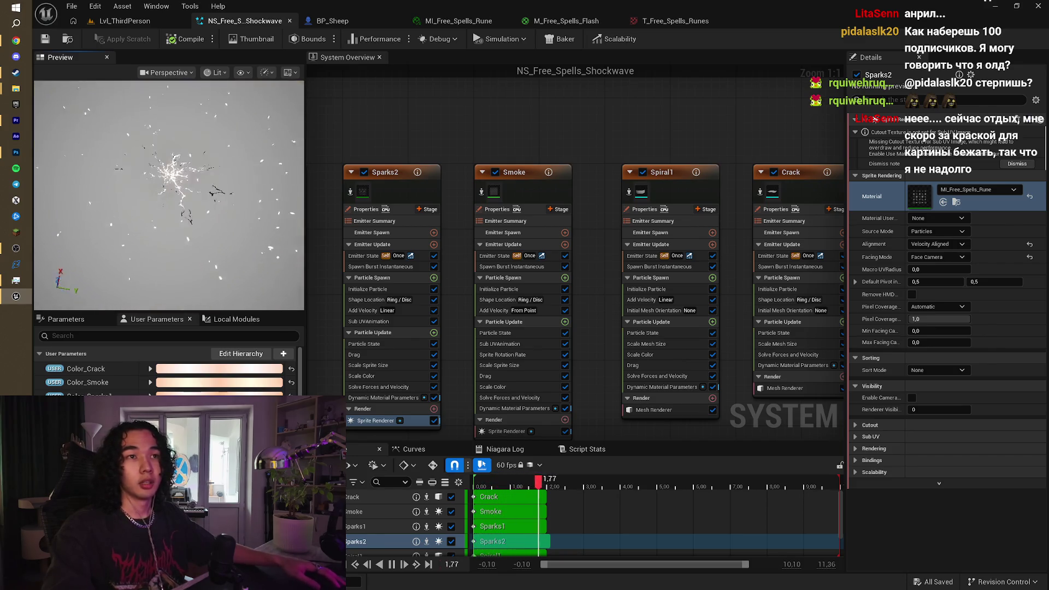
pyautogui.moveTo(199, 175); pyautogui.dragTo(199, 134)
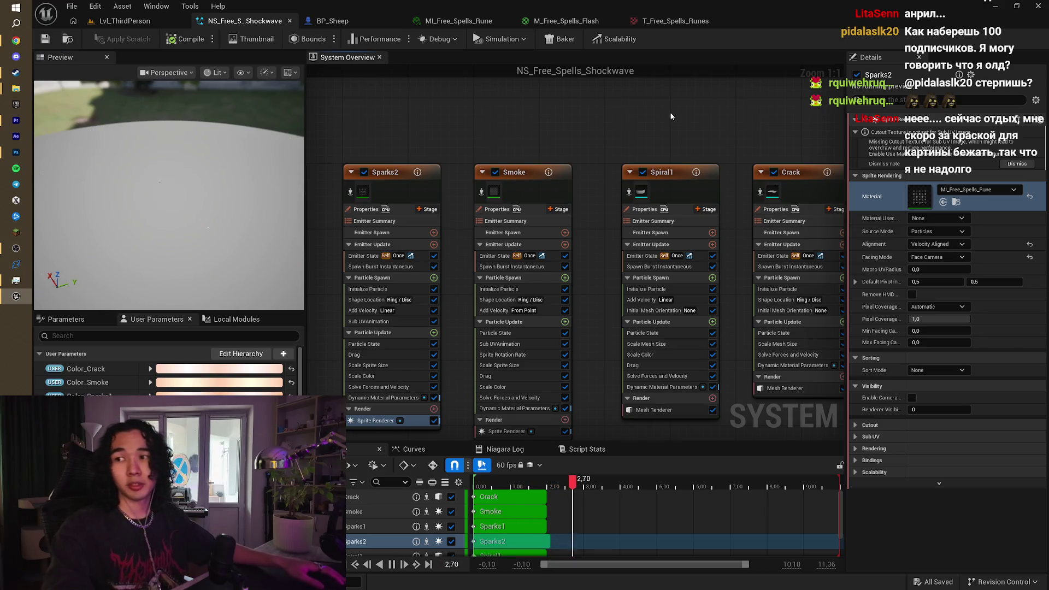
pyautogui.click(147, 23)
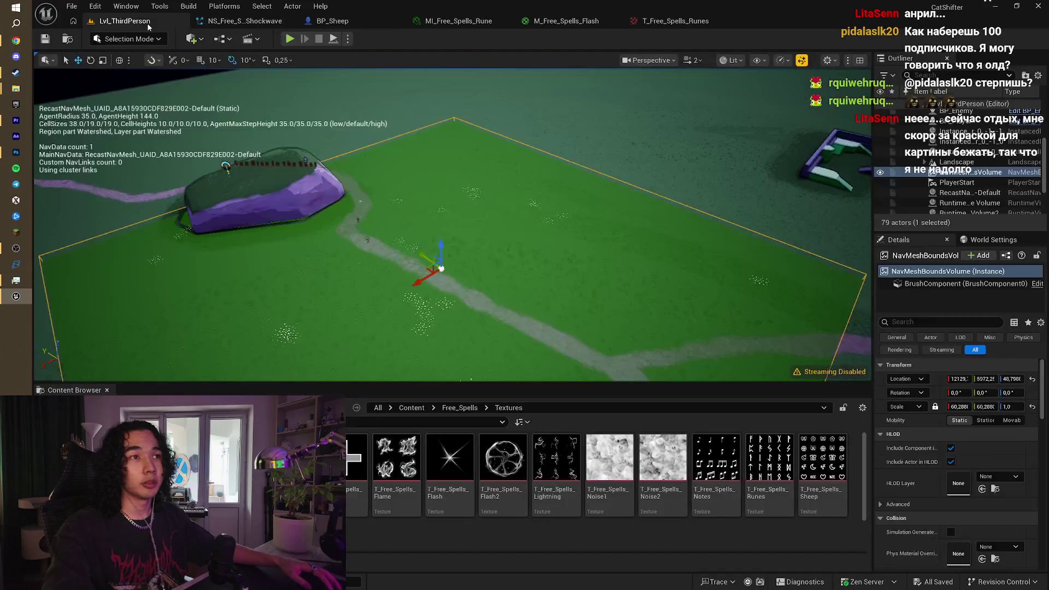
# Step: Fly around the NavMeshBoundsVolume and shift it slightly along Y, then switch to the browser
pyautogui.moveTo(437, 229); pyautogui.dragTo(437, 274)
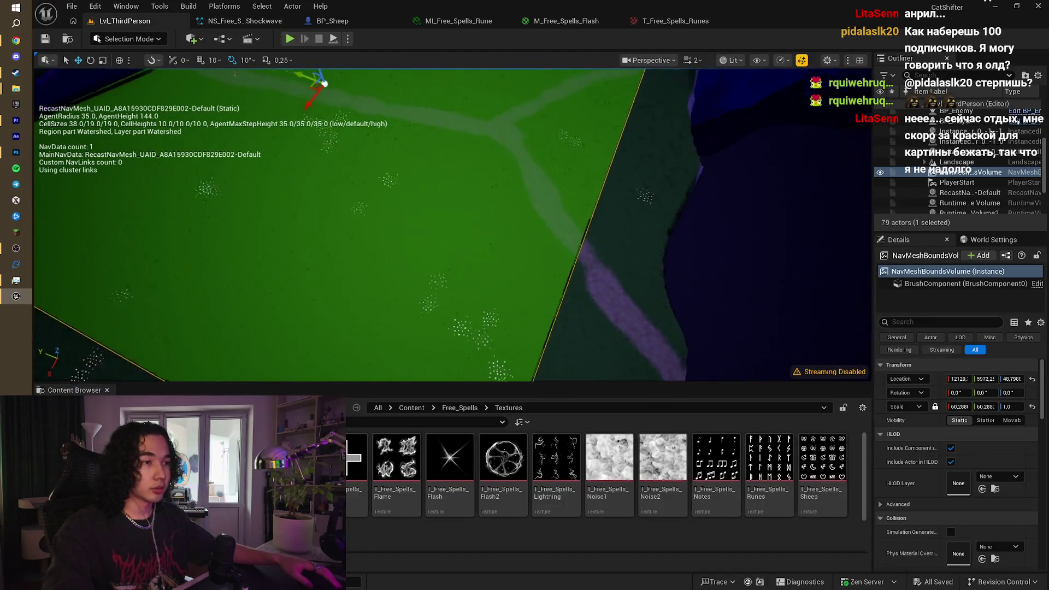
pyautogui.moveTo(683, 265); pyautogui.dragTo(683, 249)
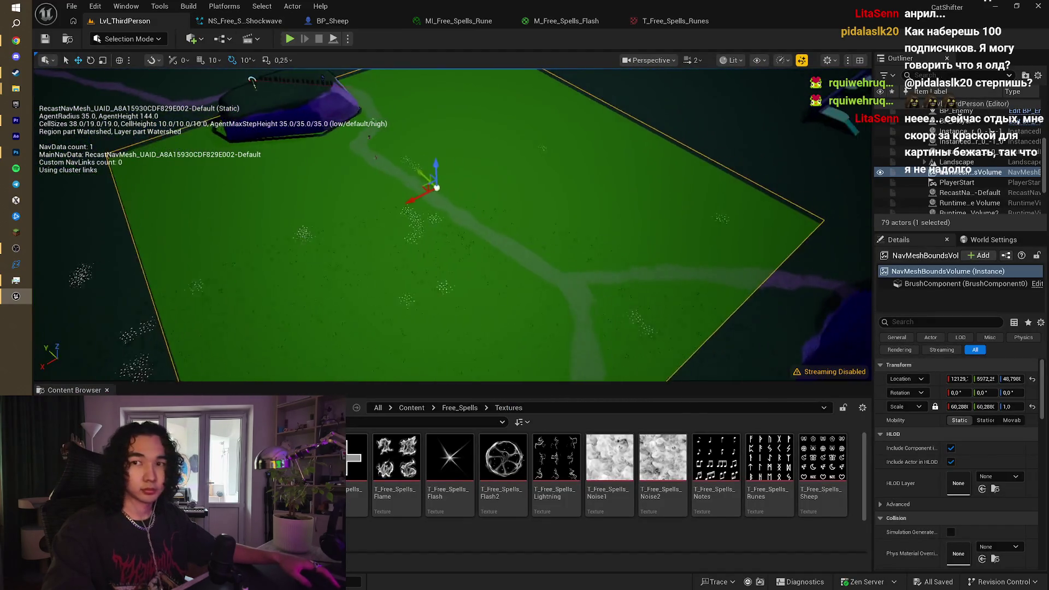
pyautogui.moveTo(252, 81); pyautogui.dragTo(252, 68)
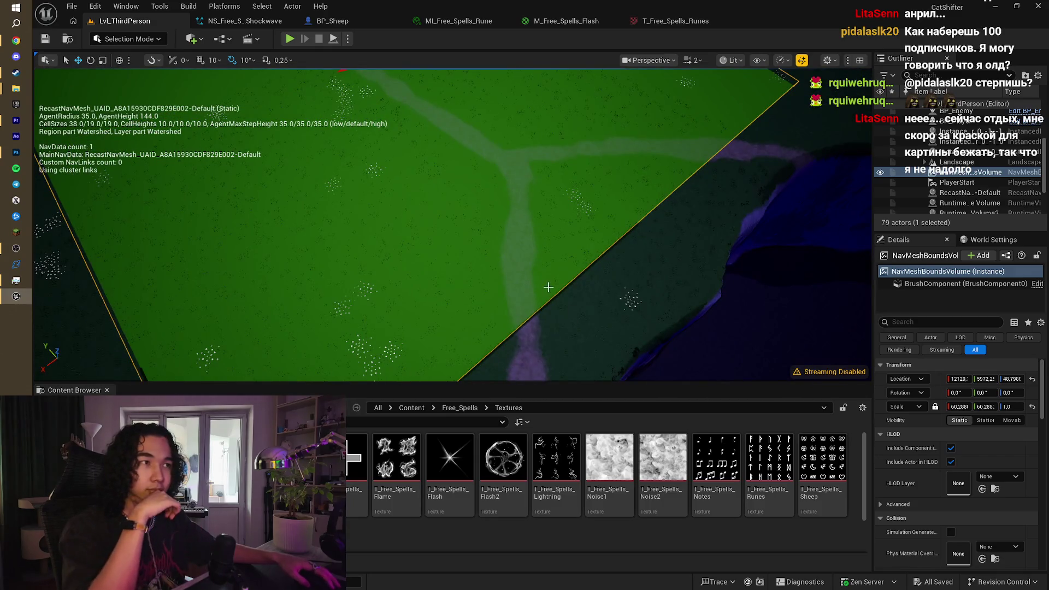
pyautogui.moveTo(557, 290); pyautogui.dragTo(500, 205)
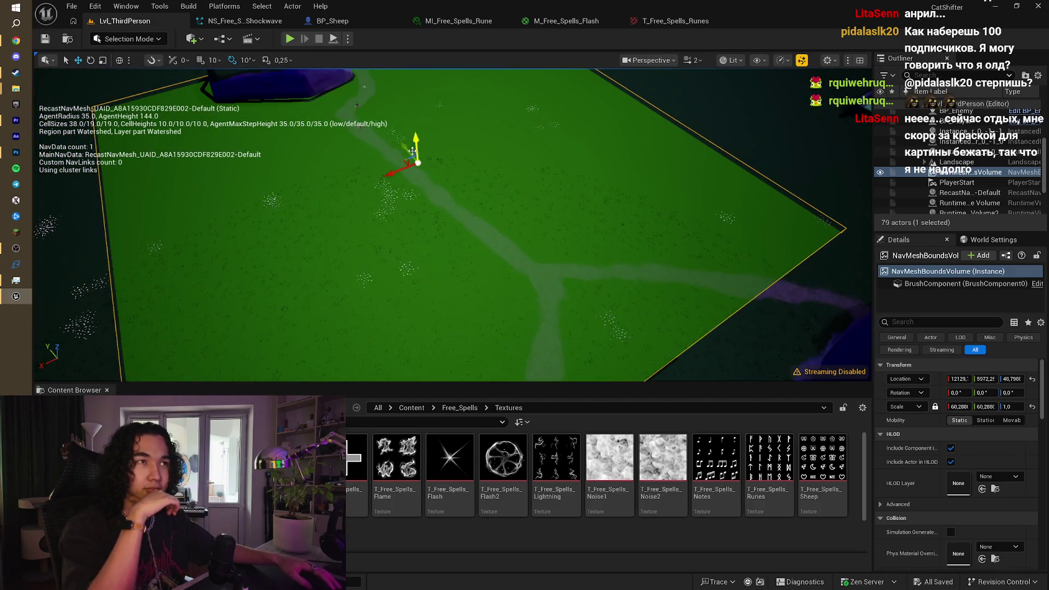
pyautogui.moveTo(426, 179); pyautogui.dragTo(403, 175)
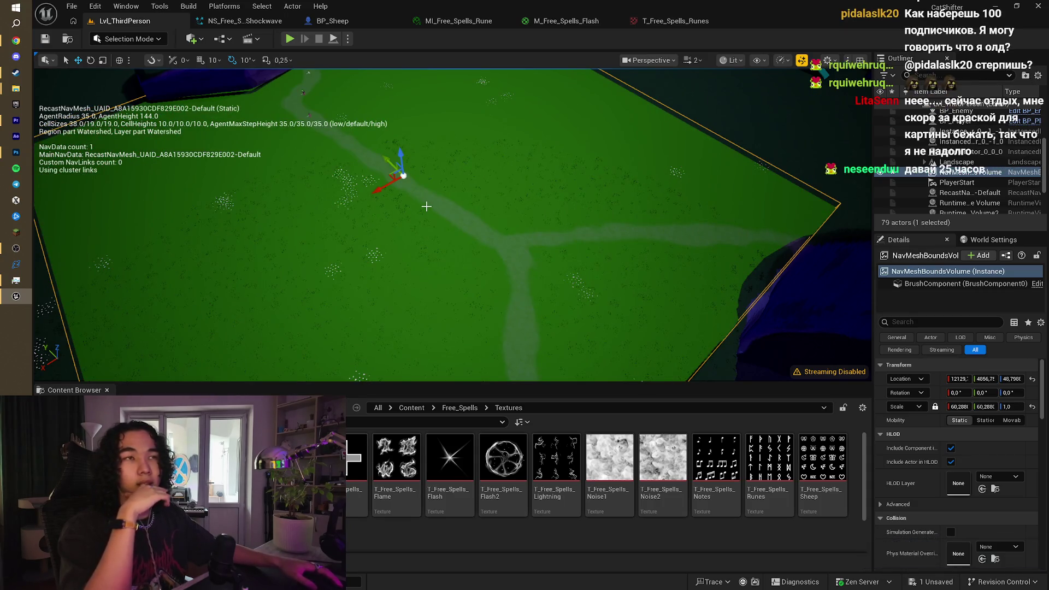
pyautogui.moveTo(426, 206); pyautogui.dragTo(426, 172)
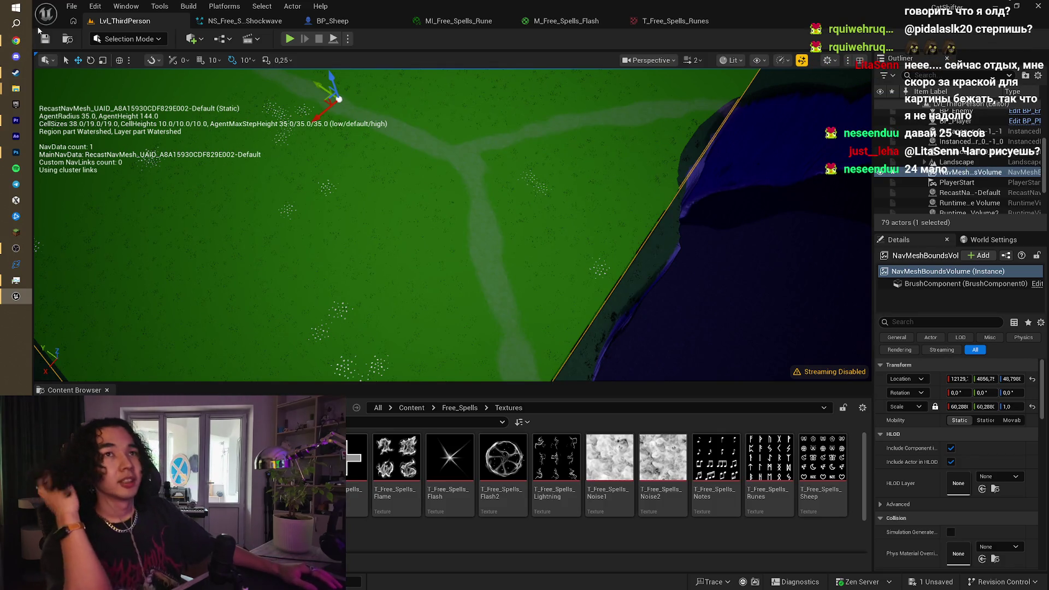
pyautogui.click(29, 42)
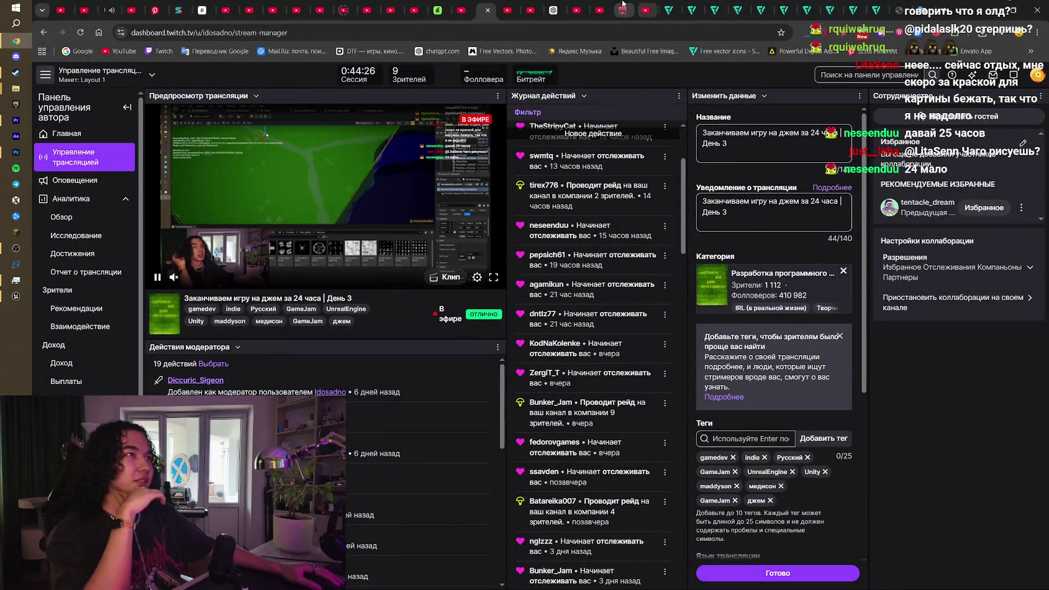
# Step: Check the Spark Game Jam 2026 countdown on itch.io (about 20 hours left), then bring up Windows Search
pyautogui.click(620, 9)
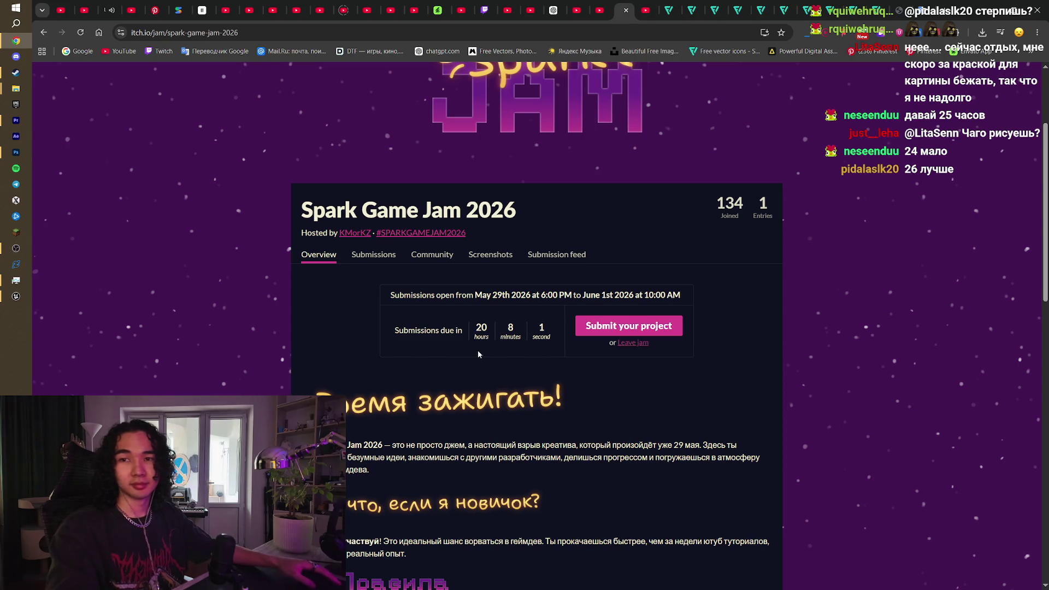
pyautogui.doubleClick(480, 328)
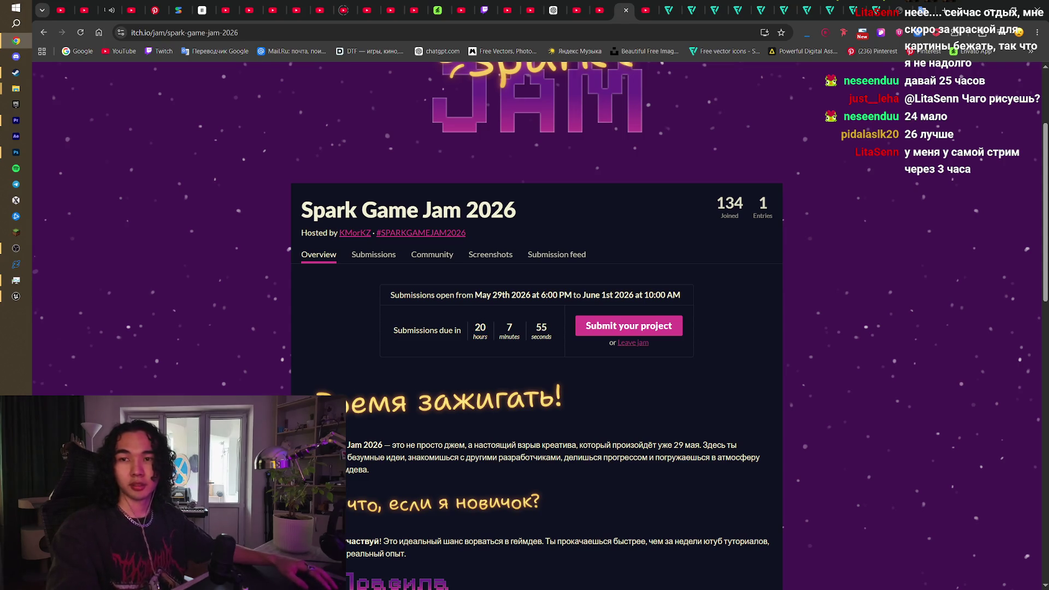
pyautogui.click(15, 248)
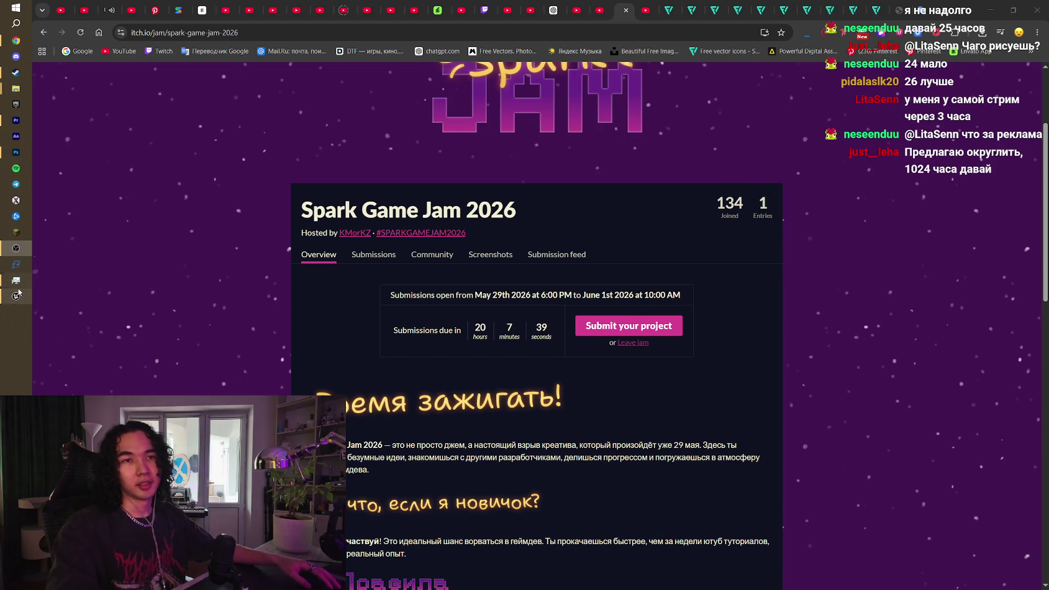
pyautogui.moveTo(18, 294)
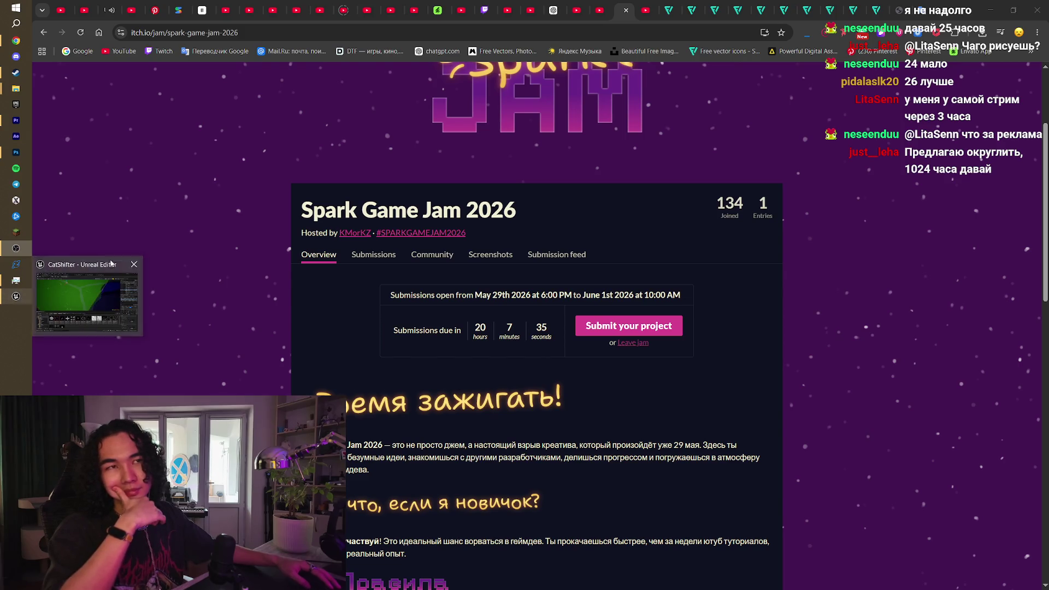
pyautogui.click(16, 24)
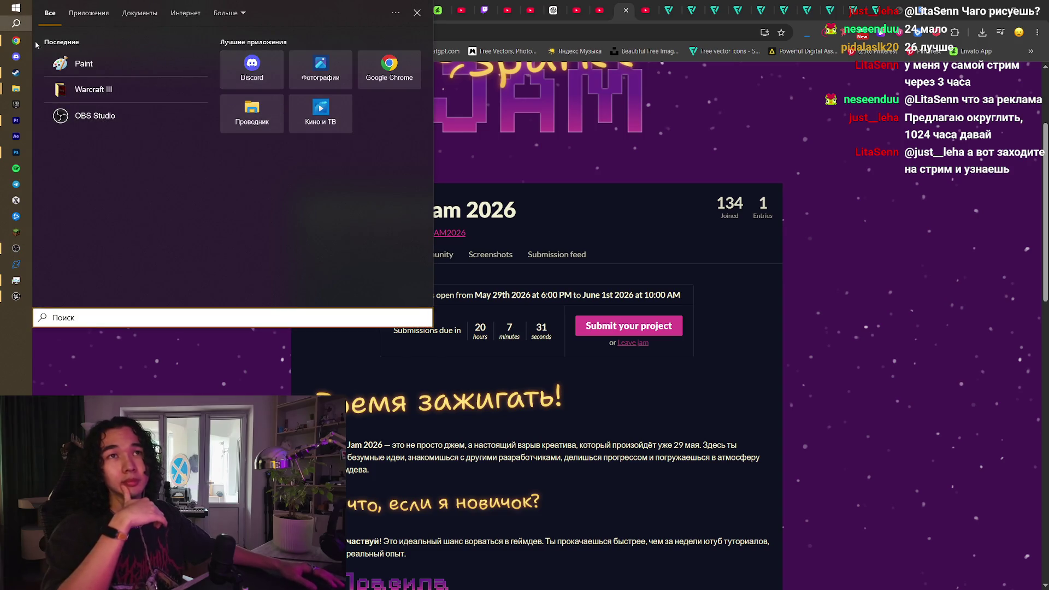
# Step: Launch Windows Calculator from the Start menu and move its window further left
pyautogui.write('rfkim')
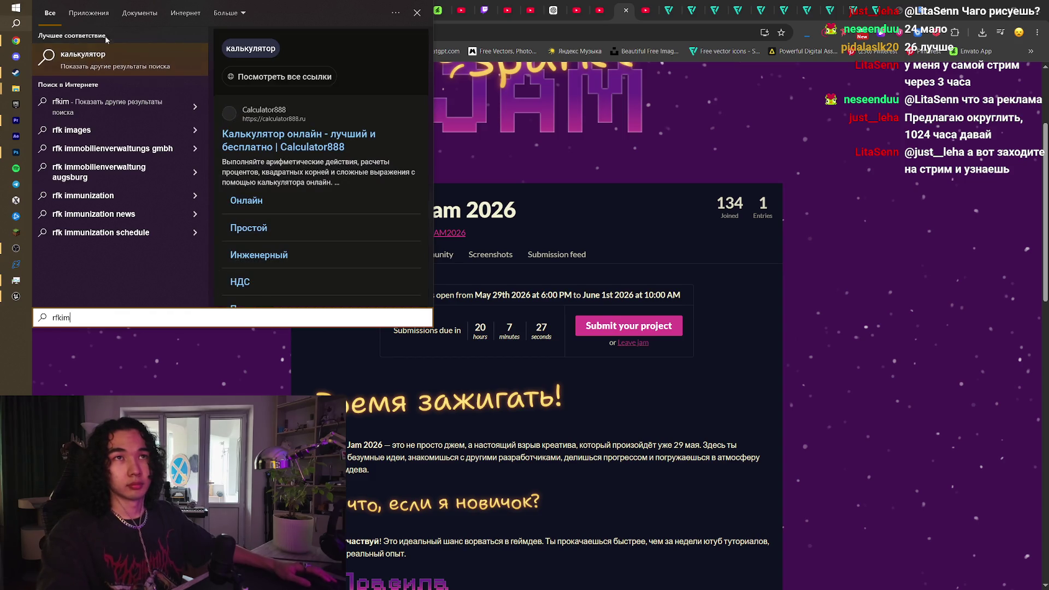
pyautogui.click(2, 20)
pyautogui.press('super')
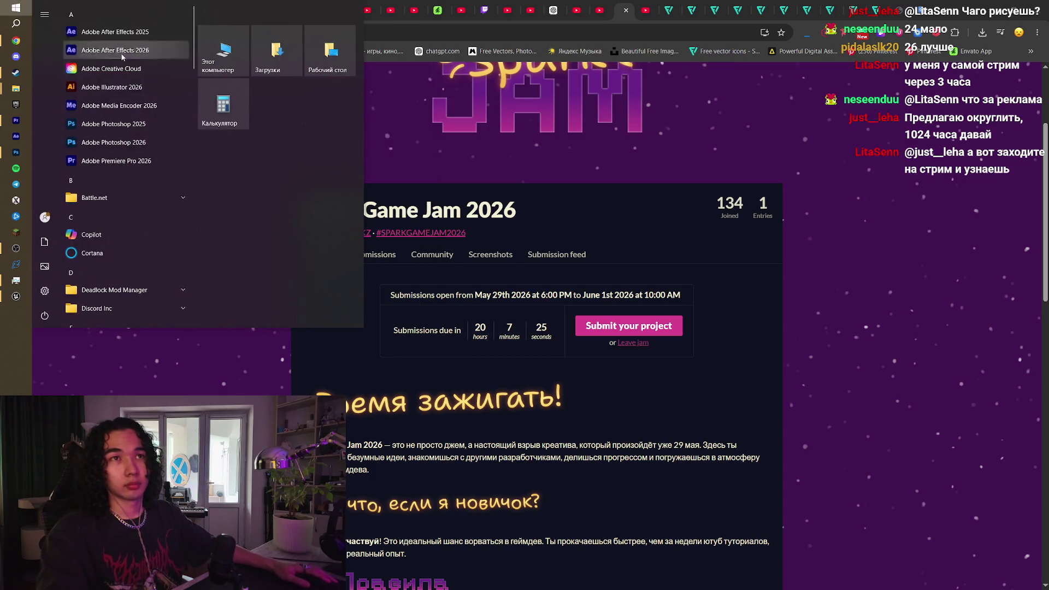
pyautogui.click(216, 105)
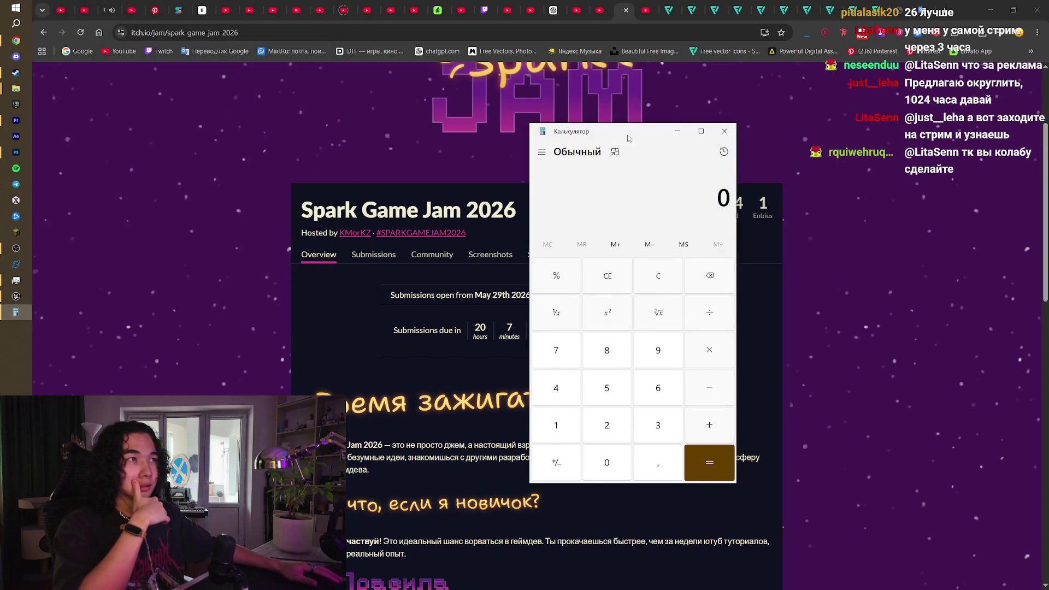
pyautogui.moveTo(627, 138); pyautogui.dragTo(517, 140)
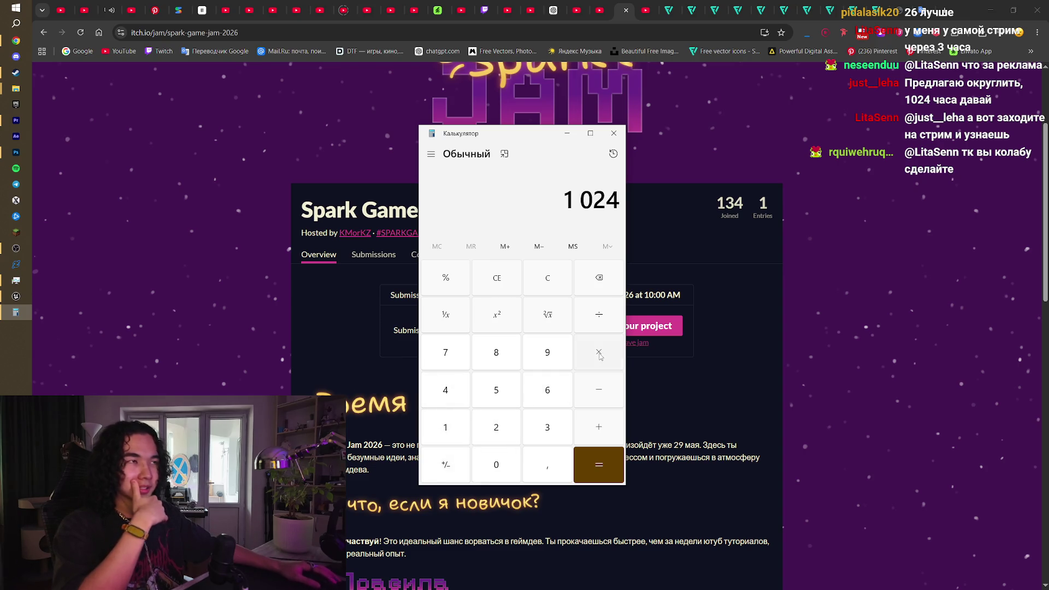
# Step: Calculate 1024 ÷ 24 = 42.6666666666667, then close Calculator
pyautogui.click(587, 461)
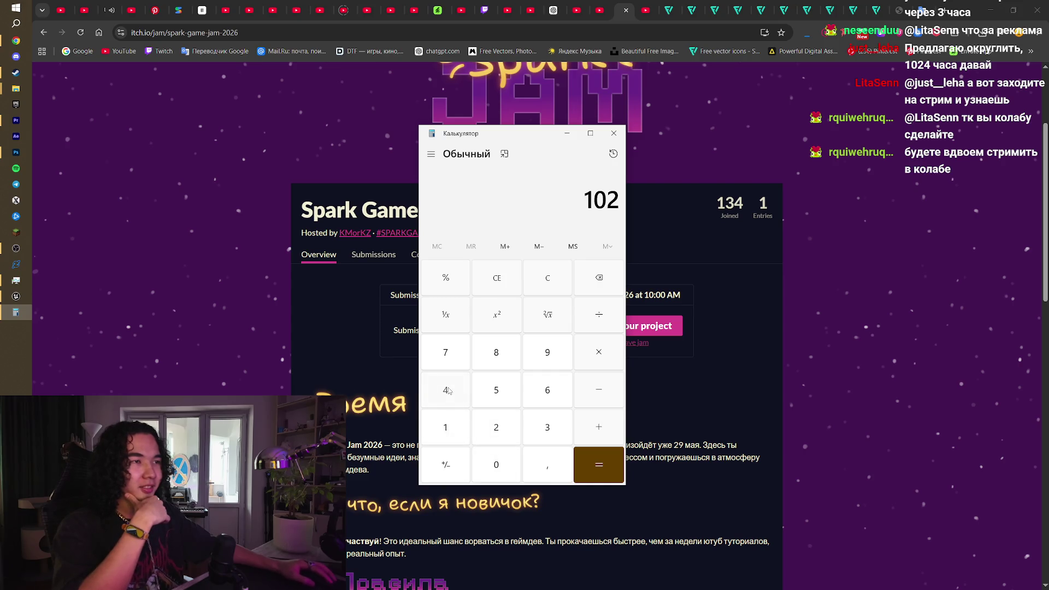
pyautogui.click(496, 427)
pyautogui.click(445, 390)
pyautogui.click(598, 464)
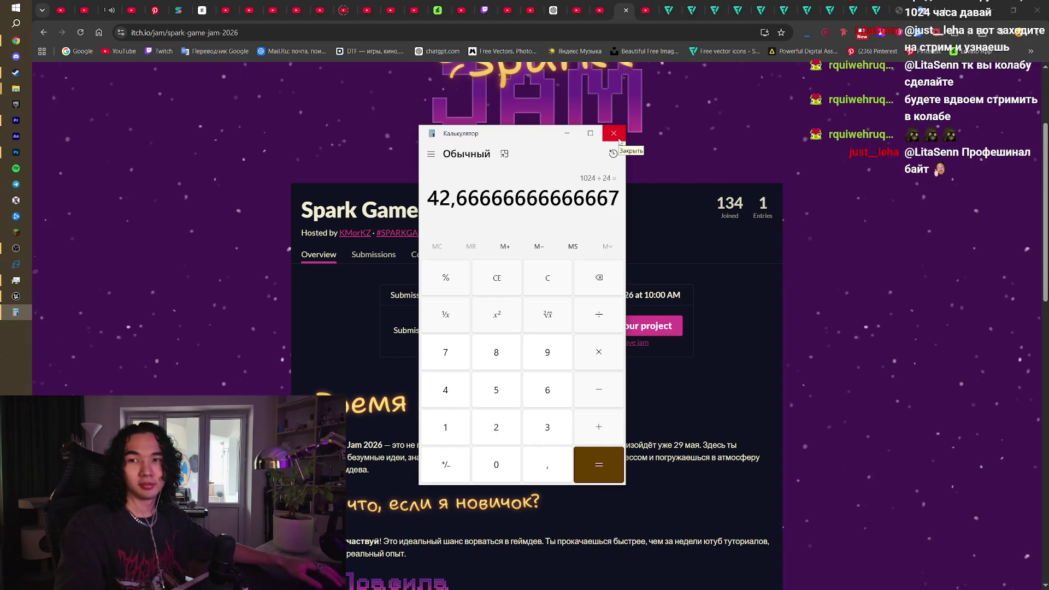
pyautogui.click(614, 134)
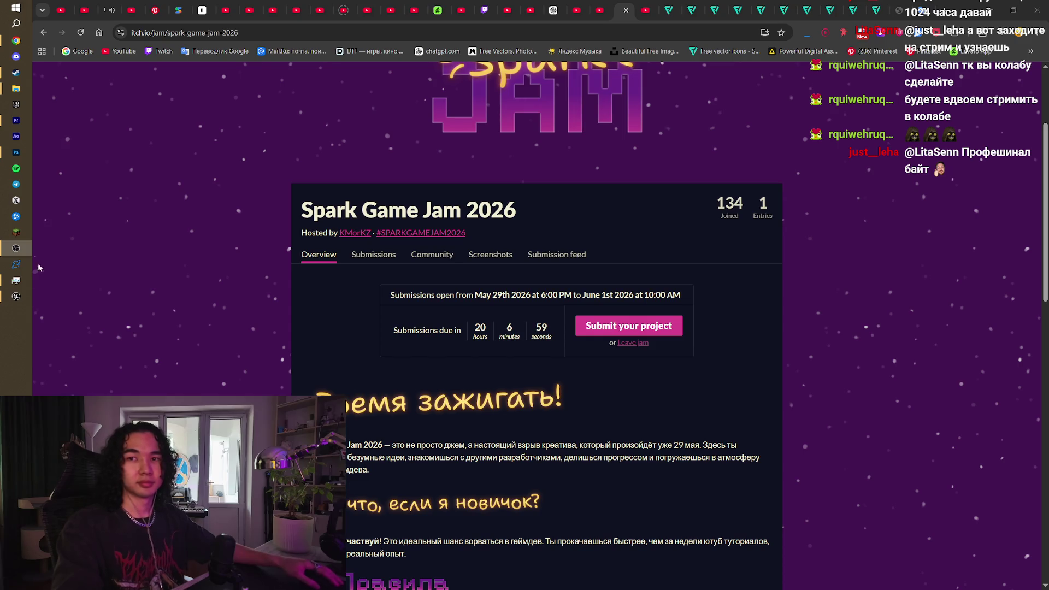
# Step: Back in Unreal, move the NavMeshBoundsVolume along Y to about 4525, then select SKM_Manny_Simple
pyautogui.click(16, 297)
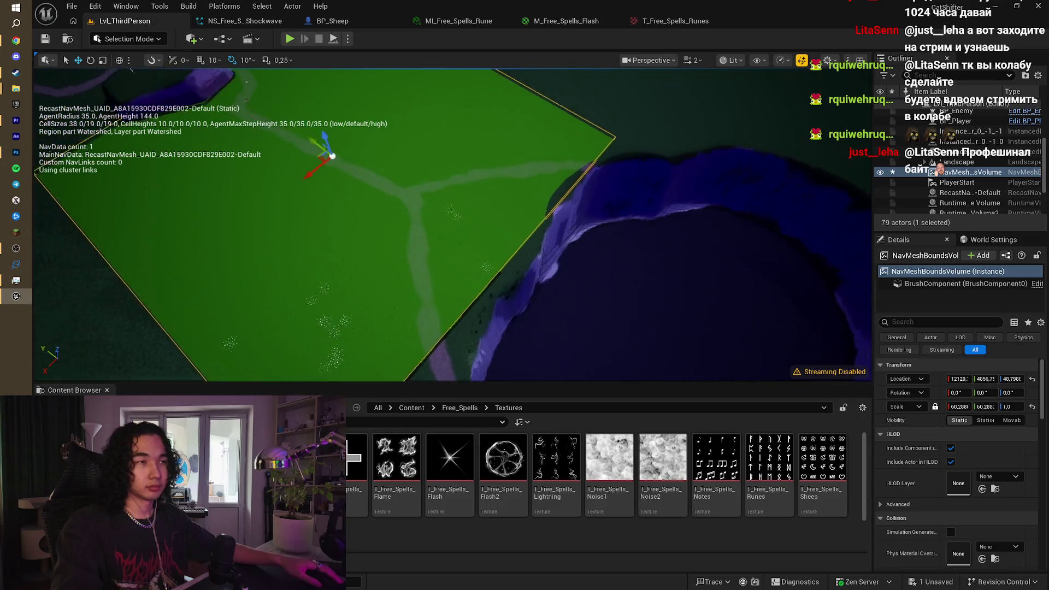
pyautogui.moveTo(322, 146); pyautogui.dragTo(328, 150)
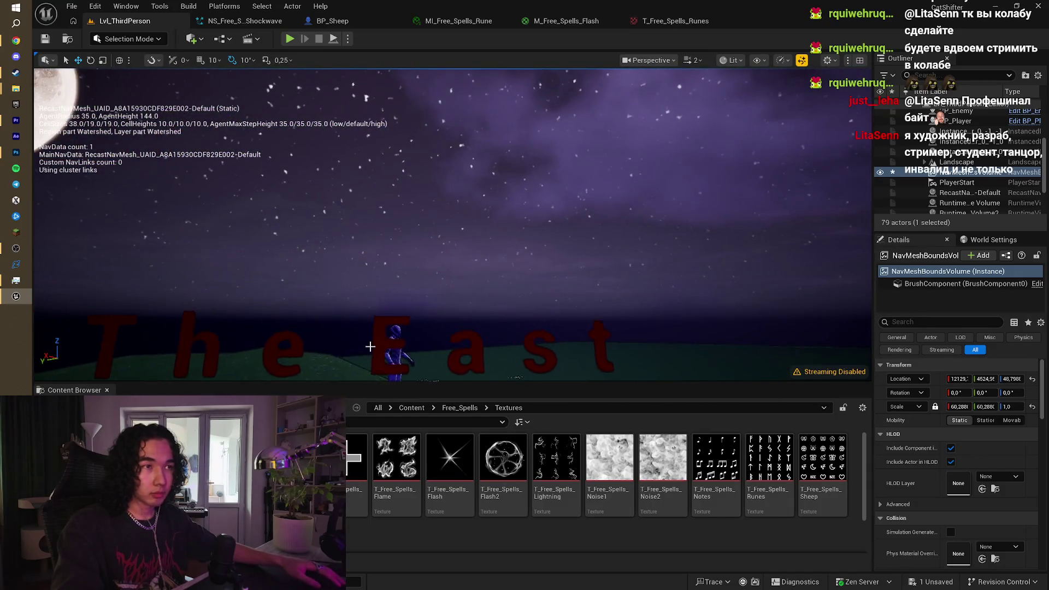
pyautogui.click(404, 335)
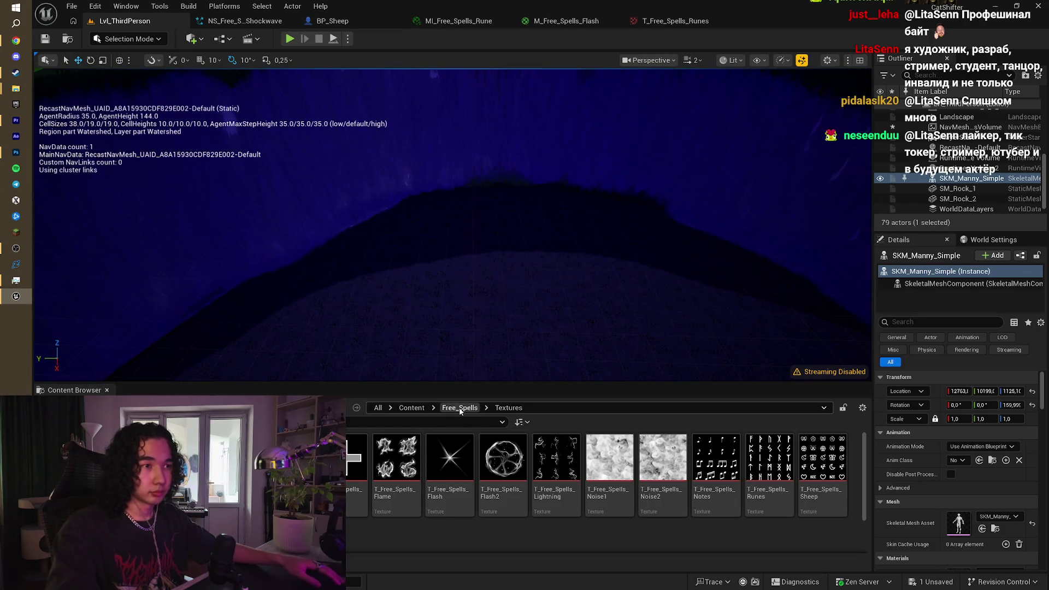
# Step: Browse the Orasot_Bundle biome folders, ending in Biom_Green's StaticMeshes folder
pyautogui.click(459, 408)
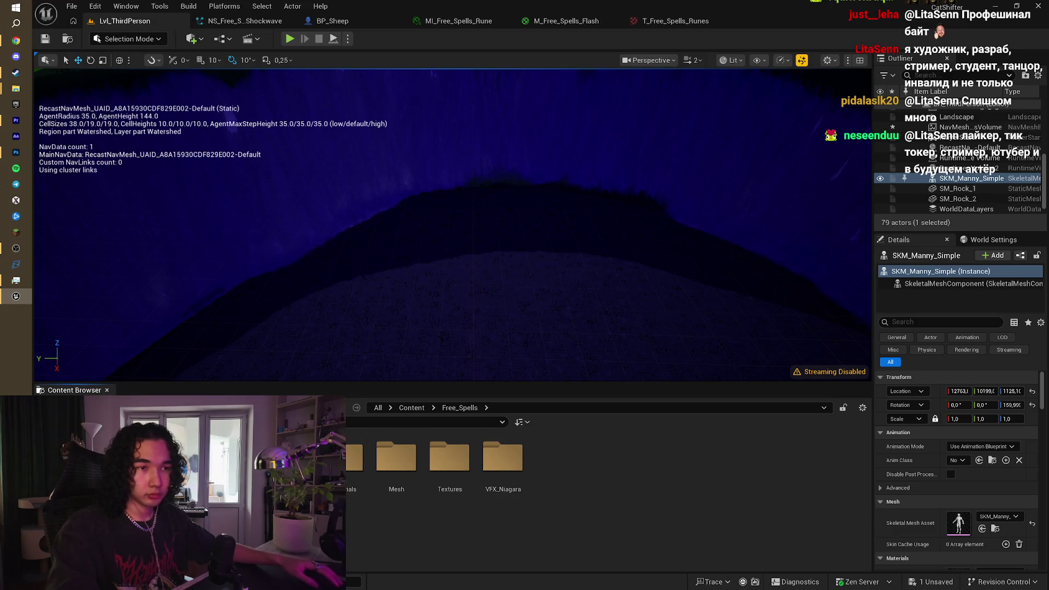
pyautogui.click(412, 408)
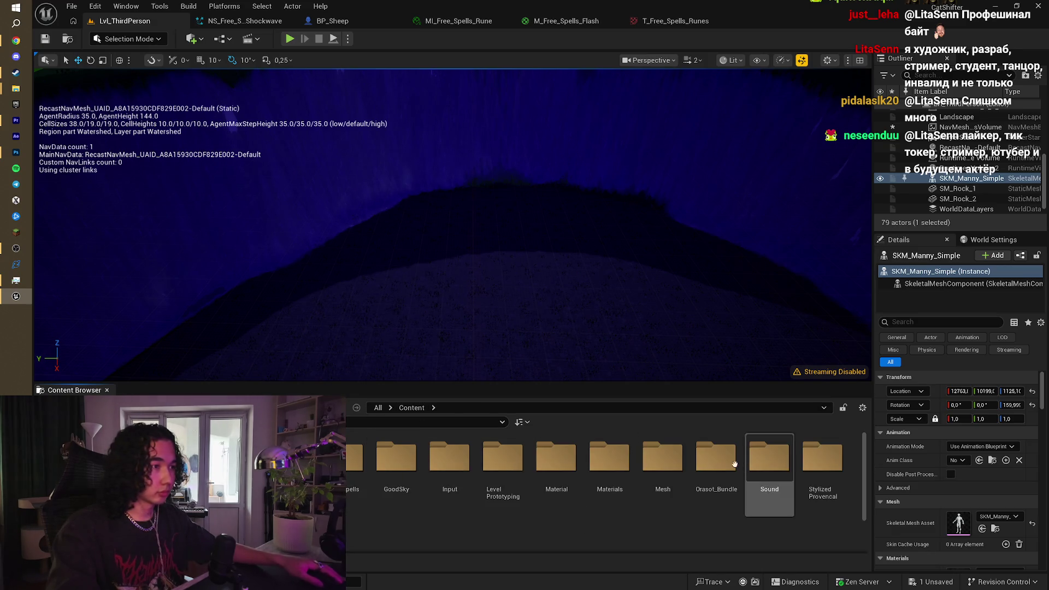
pyautogui.doubleClick(719, 463)
pyautogui.doubleClick(355, 459)
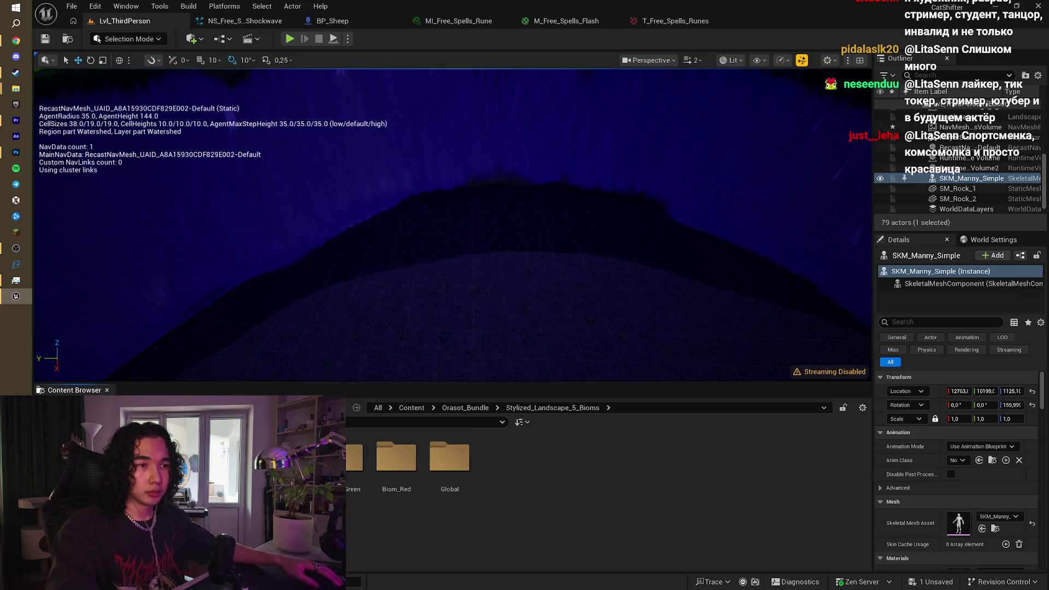
pyautogui.hotkey('alt', 'Left')
pyautogui.doubleClick(365, 475)
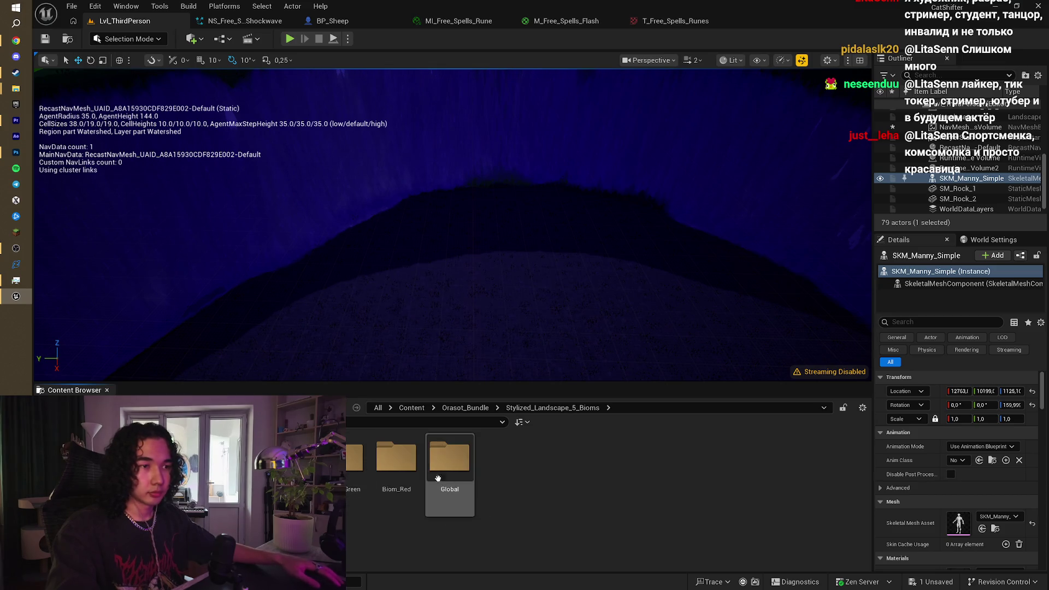
pyautogui.doubleClick(404, 474)
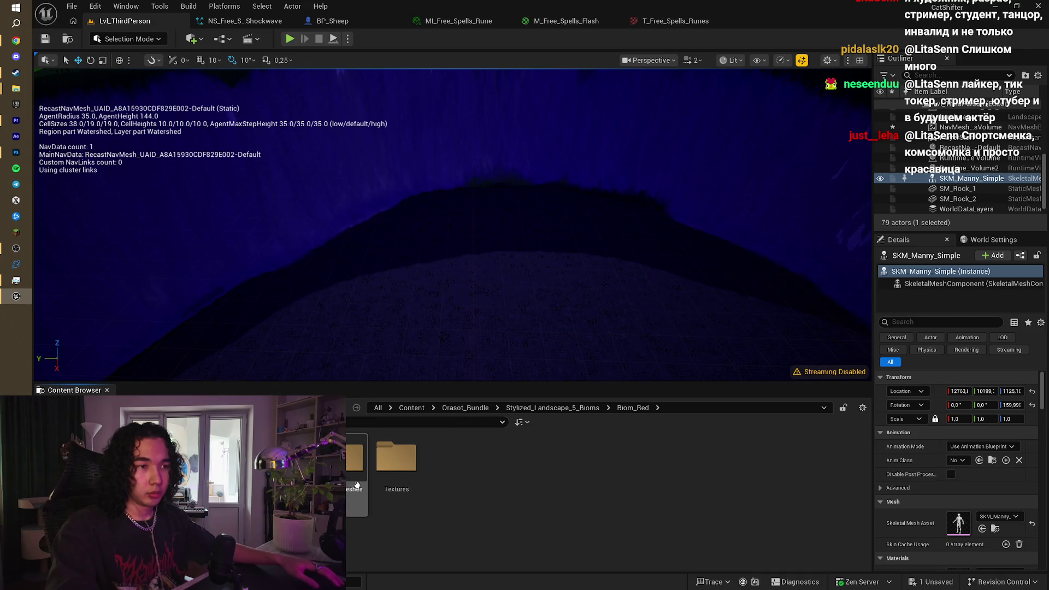
pyautogui.doubleClick(356, 458)
pyautogui.scroll(3, 490, 330)
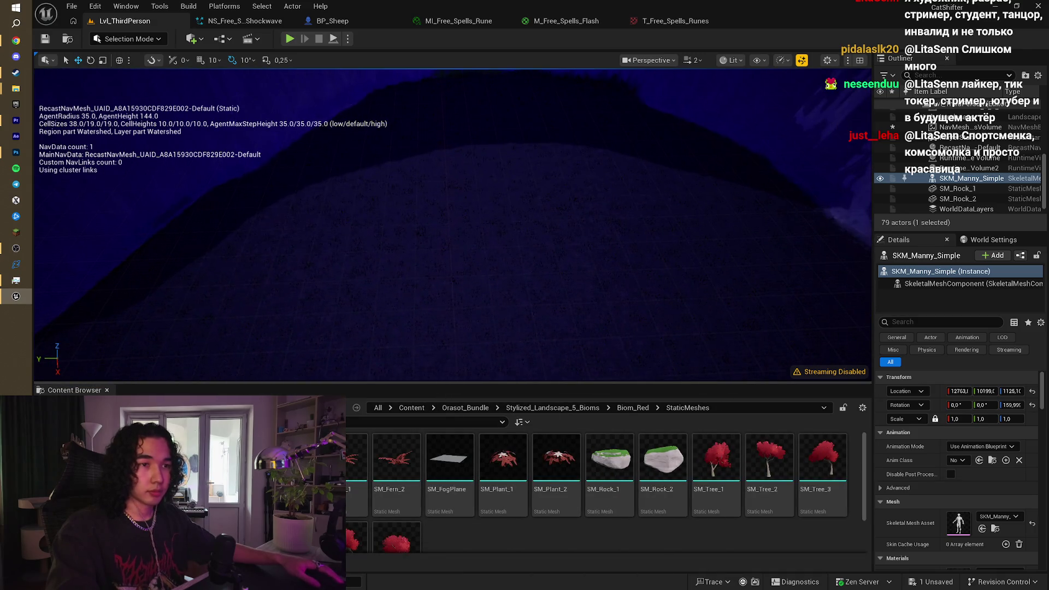
pyautogui.hotkey('alt', 'Left')
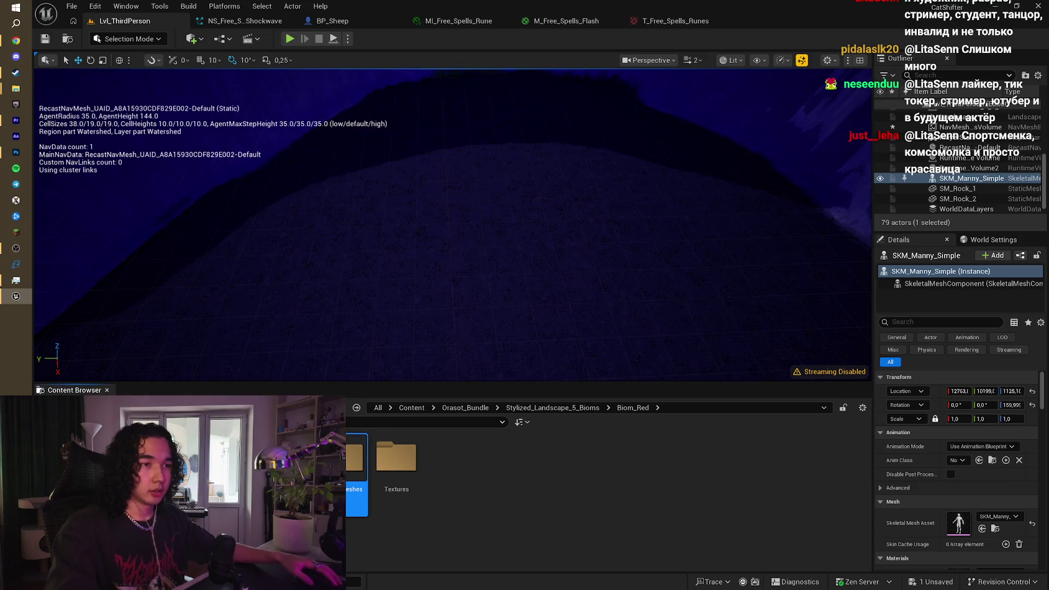
pyautogui.hotkey('alt', 'Left')
pyautogui.doubleClick(450, 464)
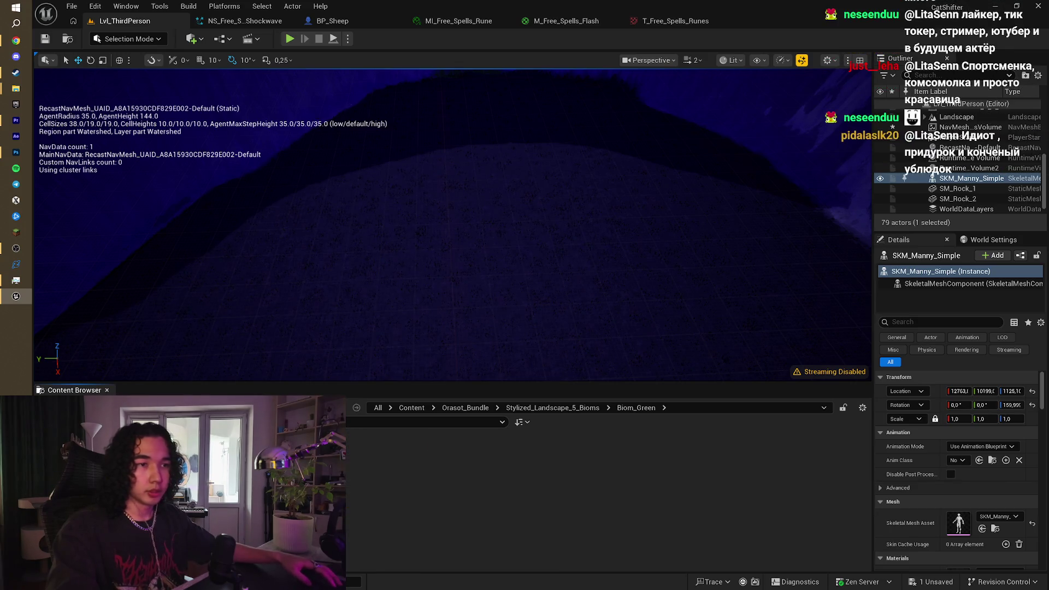
pyautogui.doubleClick(357, 459)
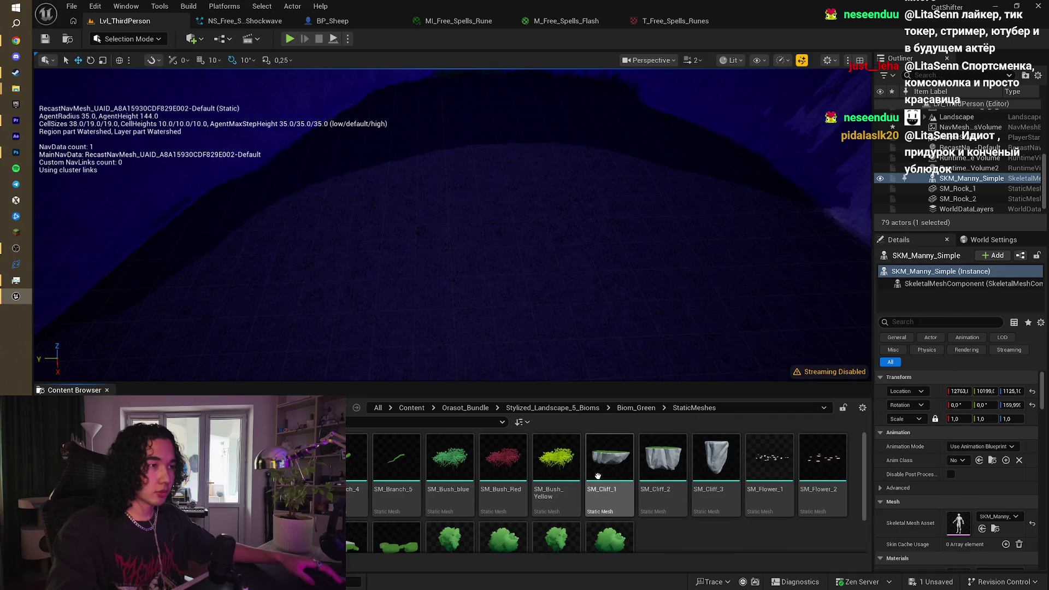
# Step: Drop an SM_Cliff_1 cliff into the level, then undo it
pyautogui.moveTo(597, 476)
pyautogui.mouseDown()
pyautogui.moveTo(388, 251)
pyautogui.moveTo(394, 264)
pyautogui.mouseUp()
pyautogui.hotkey('ctrl', 'z')
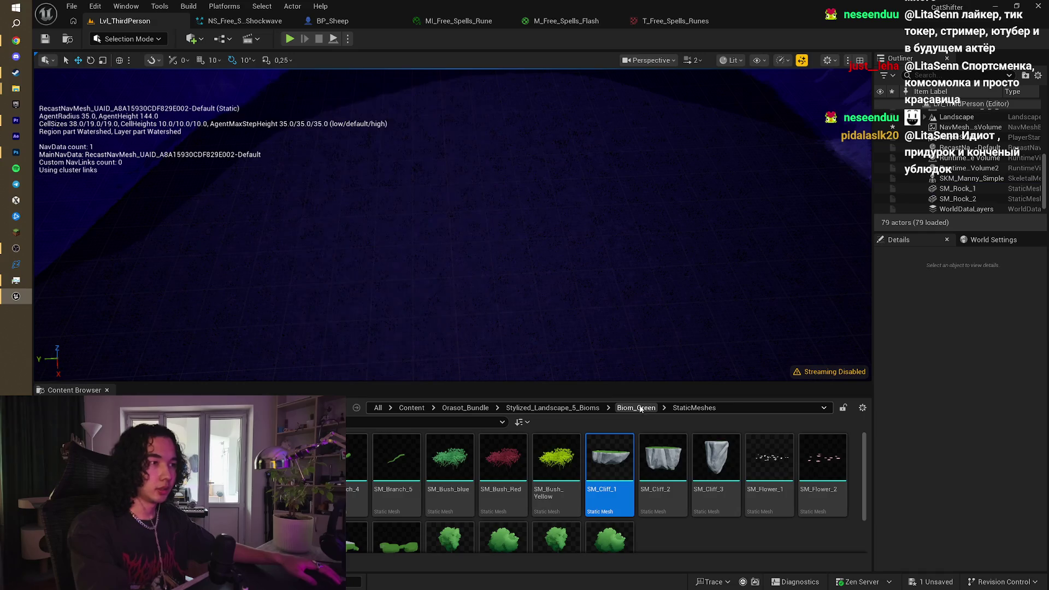
pyautogui.click(639, 409)
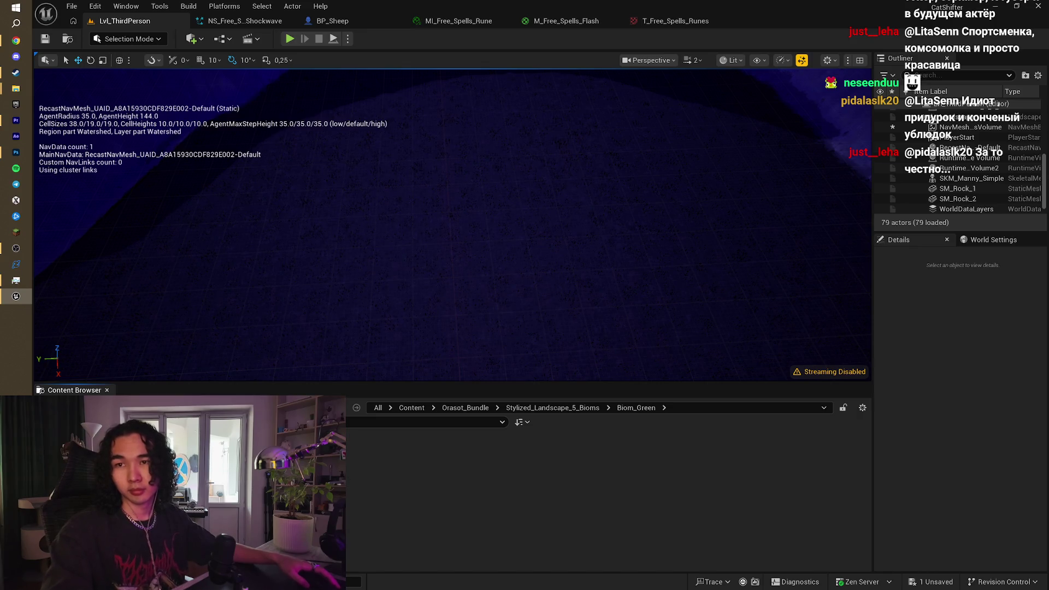
pyautogui.moveTo(554, 273)
pyautogui.mouseDown()
pyautogui.moveTo(547, 306)
pyautogui.moveTo(556, 392)
pyautogui.mouseUp()
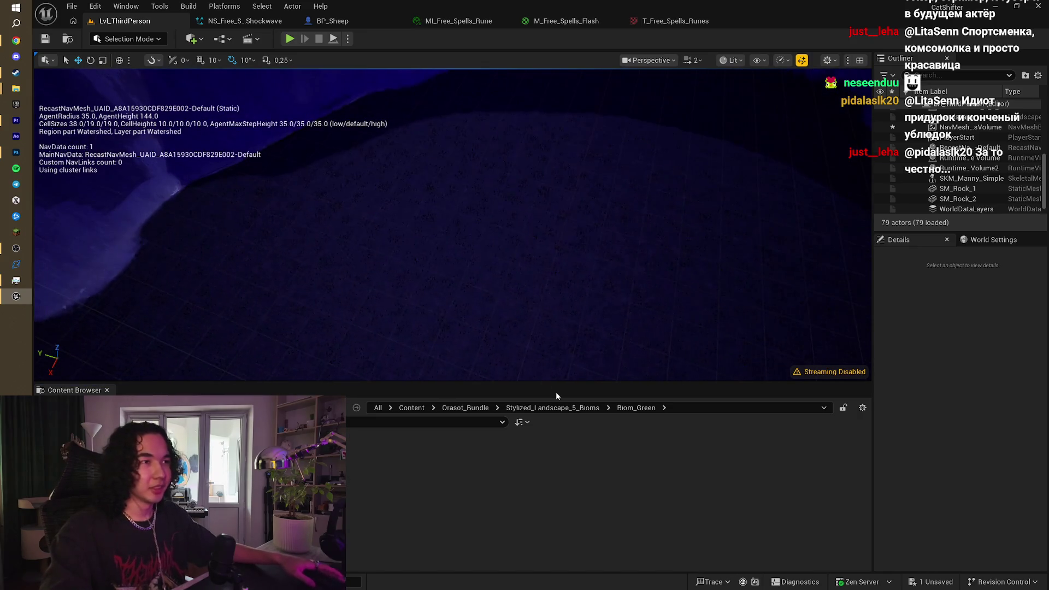
# Step: Navigate to Stylized_Landscape_5_Bioms > Biom_Dark > StaticMeshes
pyautogui.click(542, 409)
pyautogui.click(476, 411)
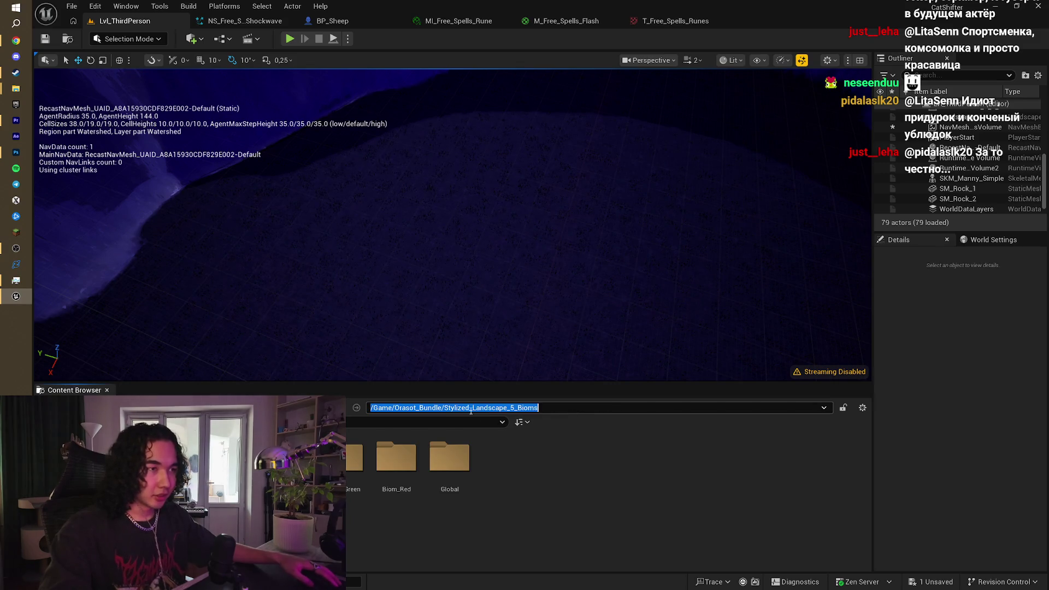
pyautogui.click(501, 445)
pyautogui.click(465, 408)
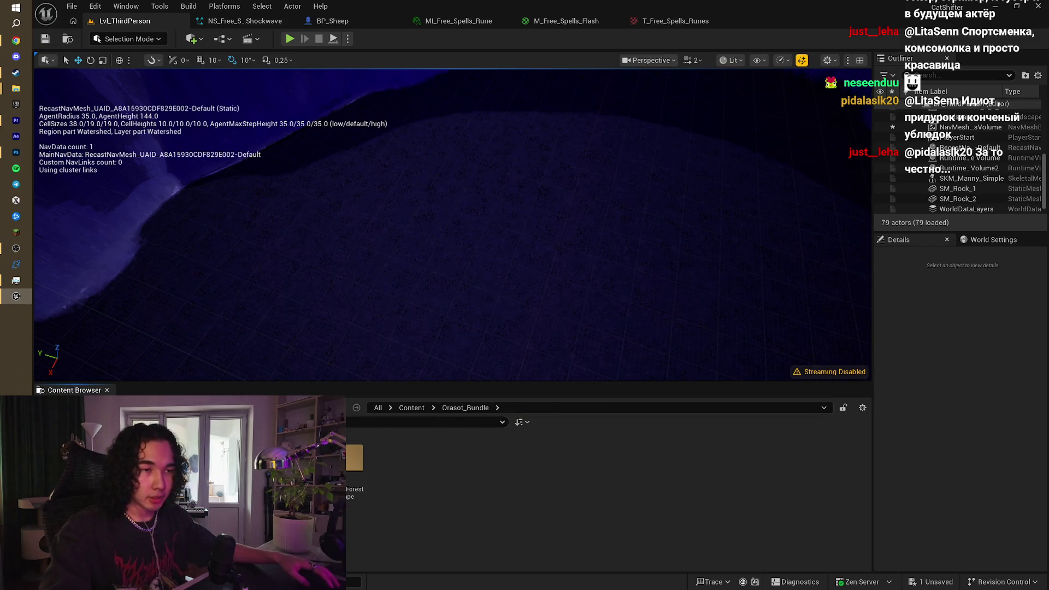
pyautogui.doubleClick(358, 461)
pyautogui.doubleClick(289, 456)
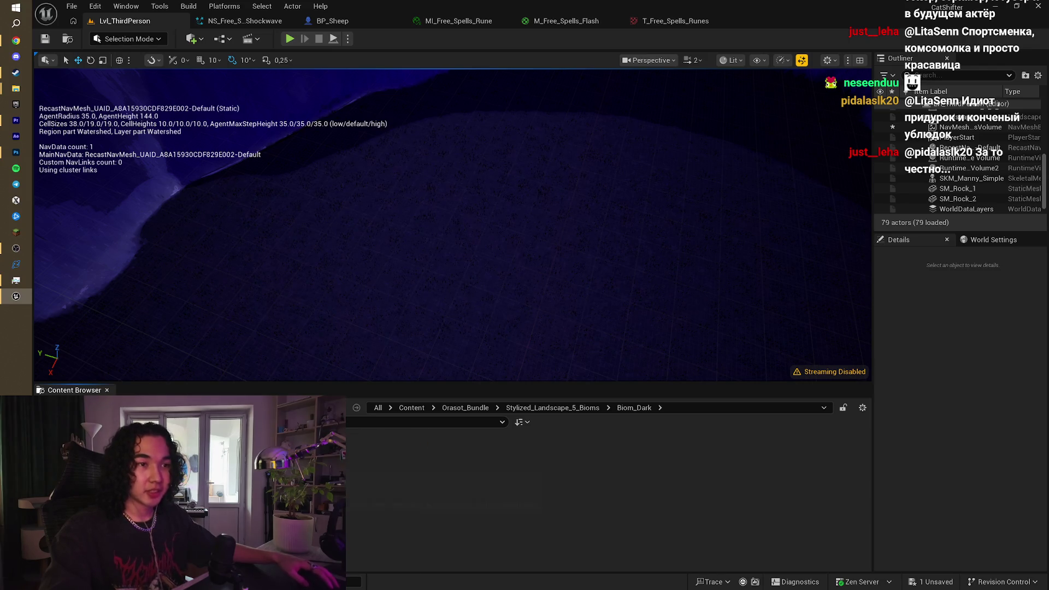
pyautogui.doubleClick(289, 456)
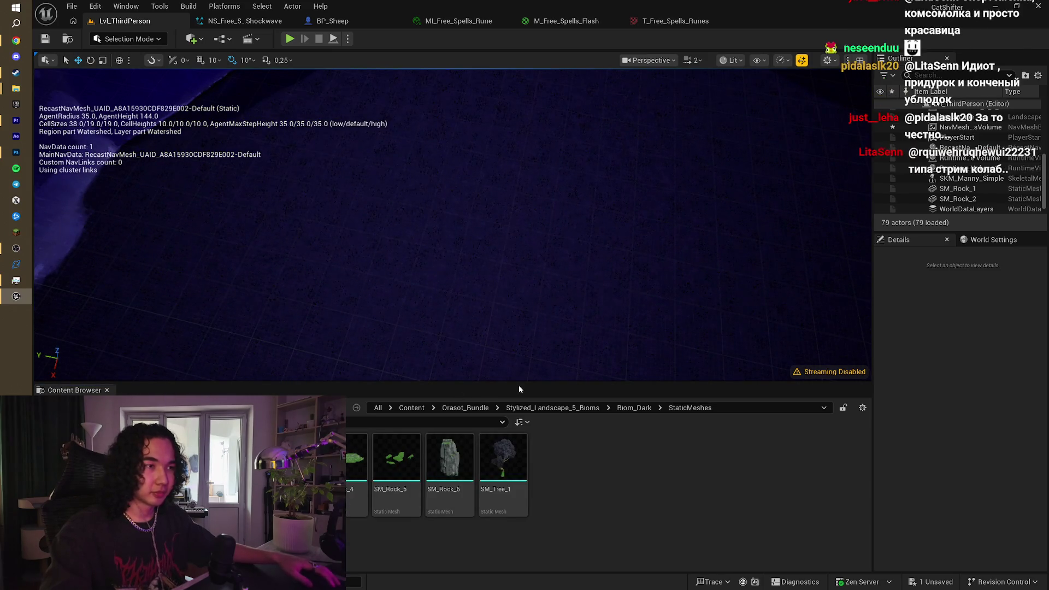
# Step: Place an SM_Rock_3 rock on the slope and tilt it onto its side
pyautogui.moveTo(291, 464)
pyautogui.mouseDown()
pyautogui.moveTo(427, 132)
pyautogui.moveTo(421, 288)
pyautogui.mouseUp()
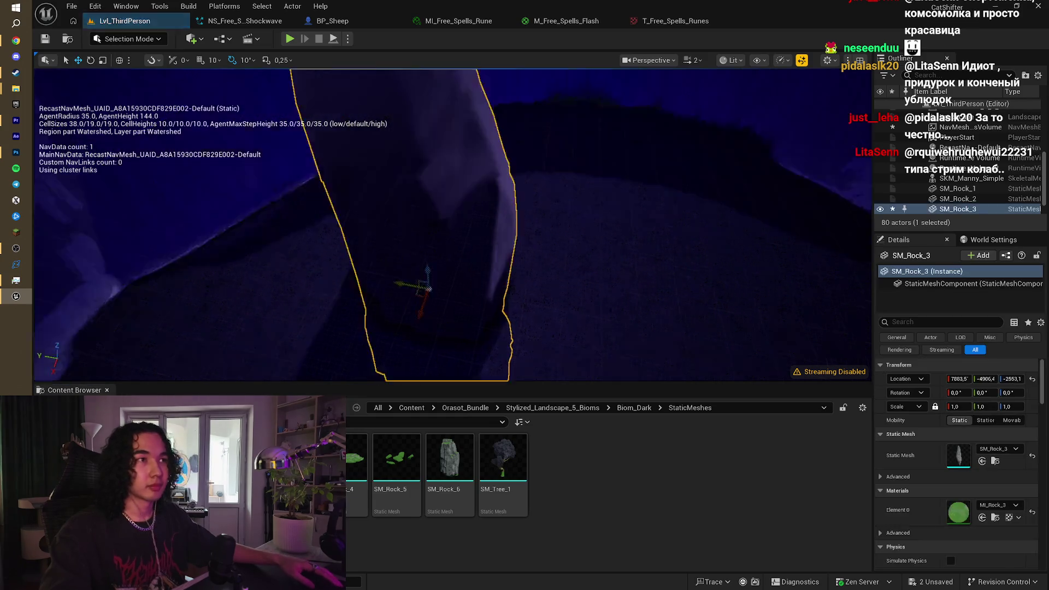
pyautogui.press('f')
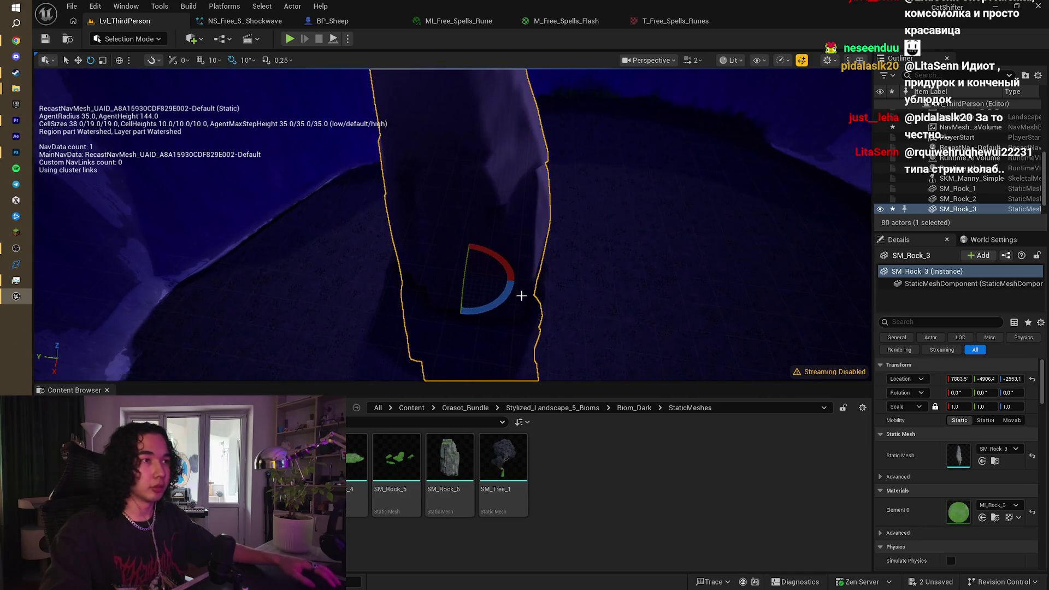
pyautogui.moveTo(519, 298)
pyautogui.mouseDown()
pyautogui.moveTo(468, 237)
pyautogui.moveTo(436, 233)
pyautogui.moveTo(510, 269)
pyautogui.moveTo(481, 290)
pyautogui.moveTo(85, 56)
pyautogui.mouseUp()
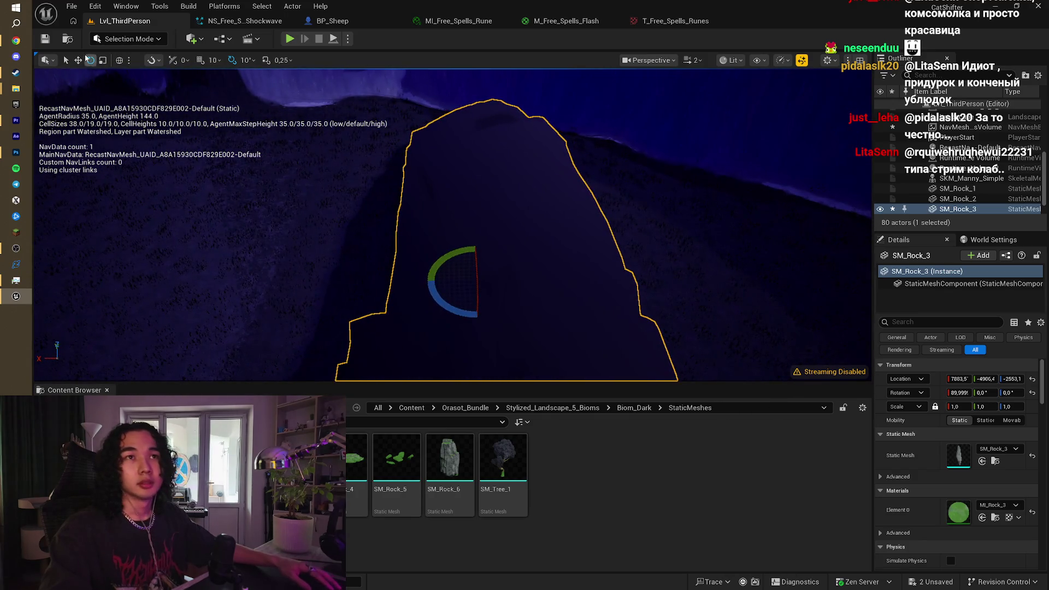
# Step: Slim the rock along X and shift it along Y to about X 7357.6, Y -3747.7
pyautogui.click(103, 60)
pyautogui.moveTo(436, 257); pyautogui.dragTo(424, 153)
pyautogui.moveTo(491, 246)
pyautogui.mouseDown()
pyautogui.moveTo(382, 186)
pyautogui.moveTo(344, 142)
pyautogui.moveTo(338, 175)
pyautogui.moveTo(339, 136)
pyautogui.moveTo(339, 183)
pyautogui.moveTo(464, 169)
pyautogui.moveTo(454, 163)
pyautogui.moveTo(511, 146)
pyautogui.moveTo(470, 160)
pyautogui.mouseUp()
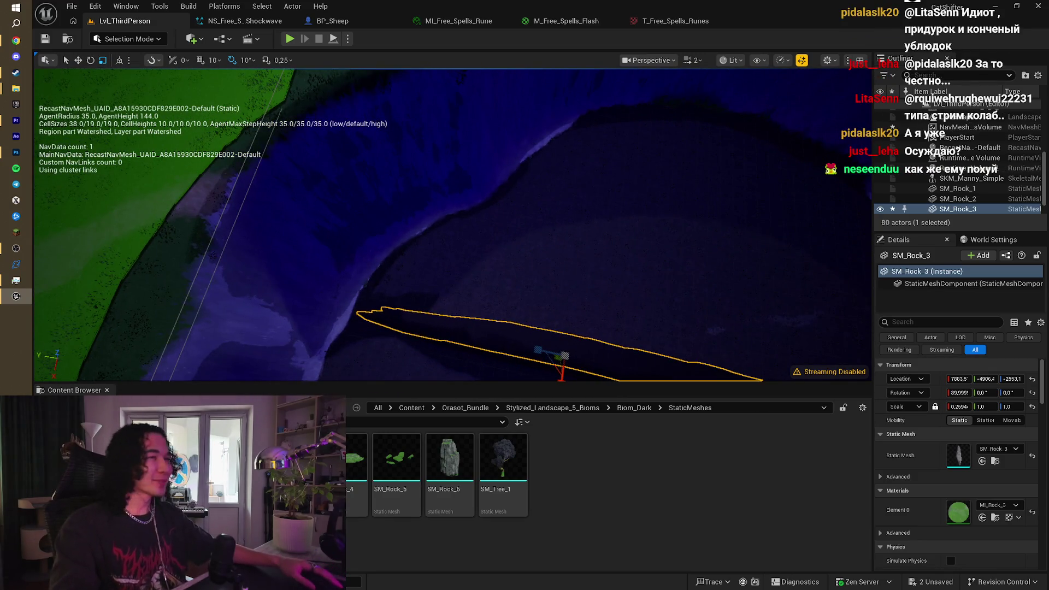
pyautogui.press('f')
pyautogui.moveTo(470, 255)
pyautogui.mouseDown()
pyautogui.moveTo(468, 230)
pyautogui.moveTo(469, 273)
pyautogui.moveTo(637, 269)
pyautogui.mouseUp()
pyautogui.scroll(-5, 471, 257)
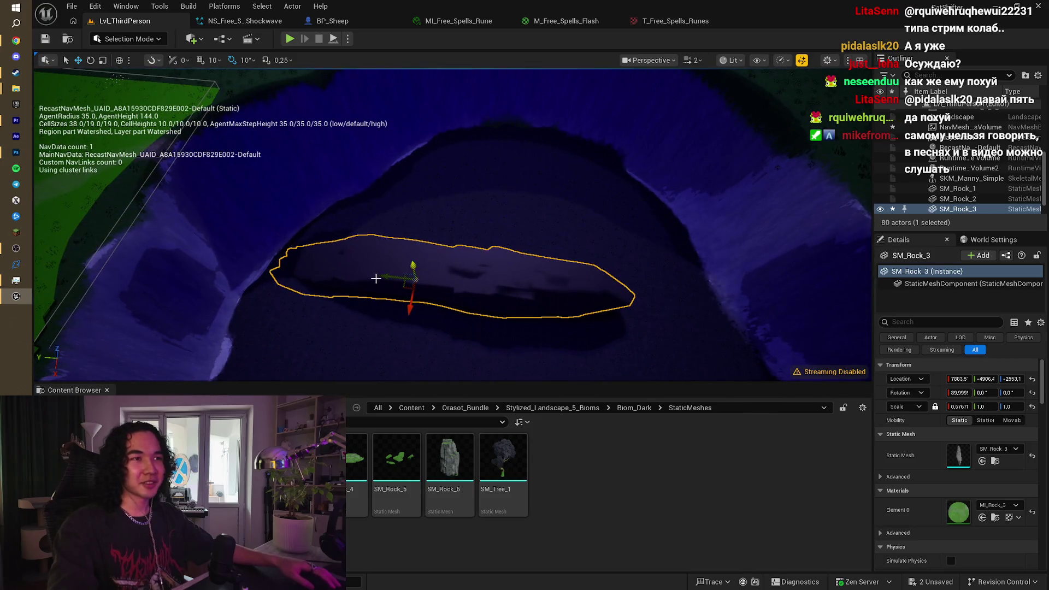
pyautogui.moveTo(387, 279)
pyautogui.mouseDown()
pyautogui.moveTo(353, 277)
pyautogui.moveTo(365, 332)
pyautogui.moveTo(321, 300)
pyautogui.moveTo(440, 283)
pyautogui.moveTo(433, 339)
pyautogui.moveTo(401, 338)
pyautogui.moveTo(360, 275)
pyautogui.mouseUp()
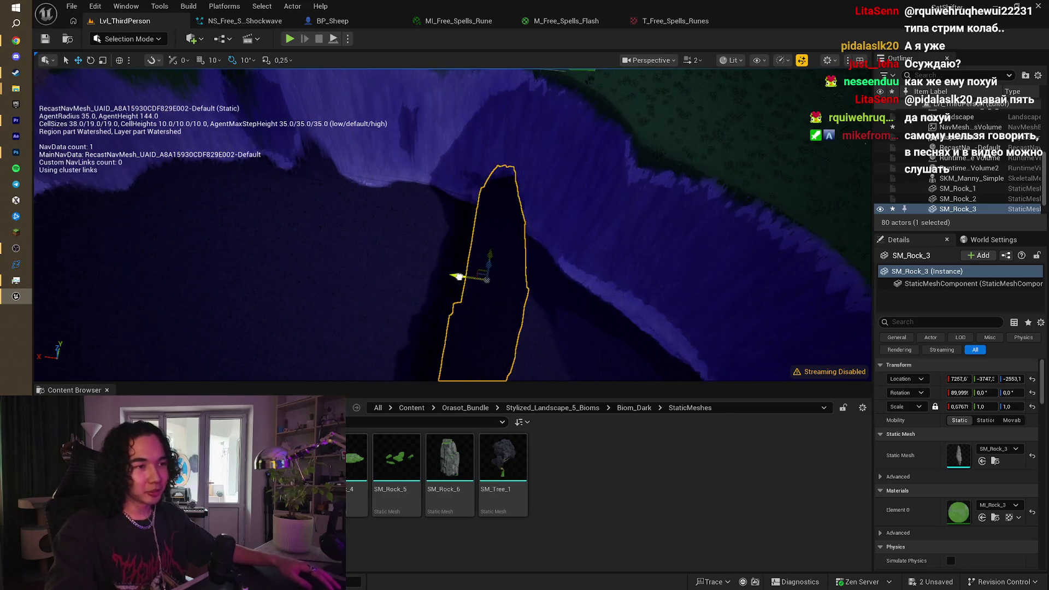
# Step: Alt-drag the rock's X arrow to create the duplicate SM_Rock_4 near X 8392
pyautogui.moveTo(458, 276)
pyautogui.mouseDown()
pyautogui.moveTo(490, 228)
pyautogui.moveTo(527, 227)
pyautogui.moveTo(480, 286)
pyautogui.moveTo(385, 322)
pyautogui.mouseUp()
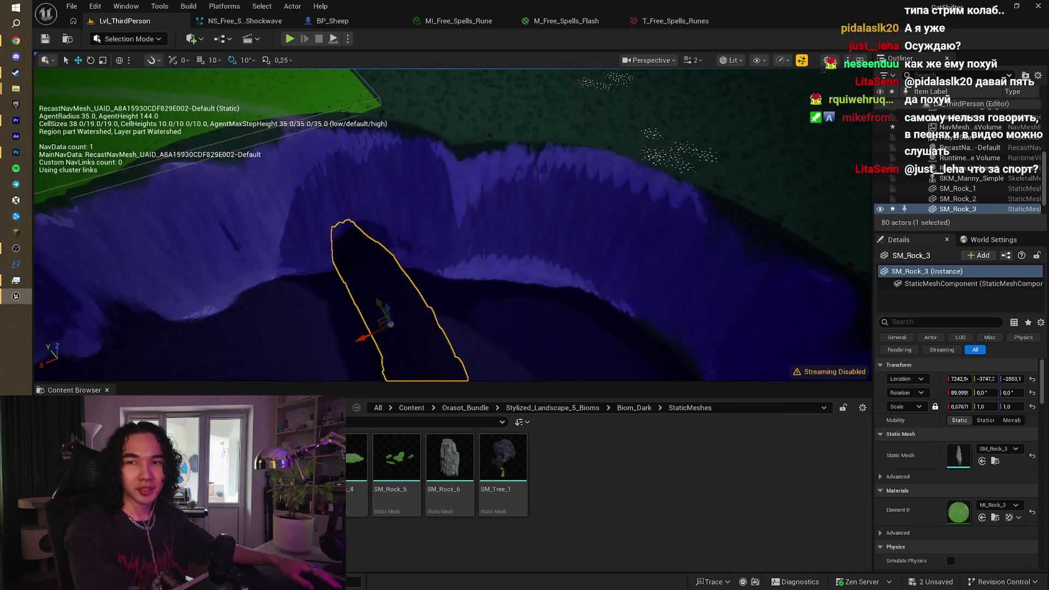
pyautogui.moveTo(604, 253); pyautogui.dragTo(604, 218)
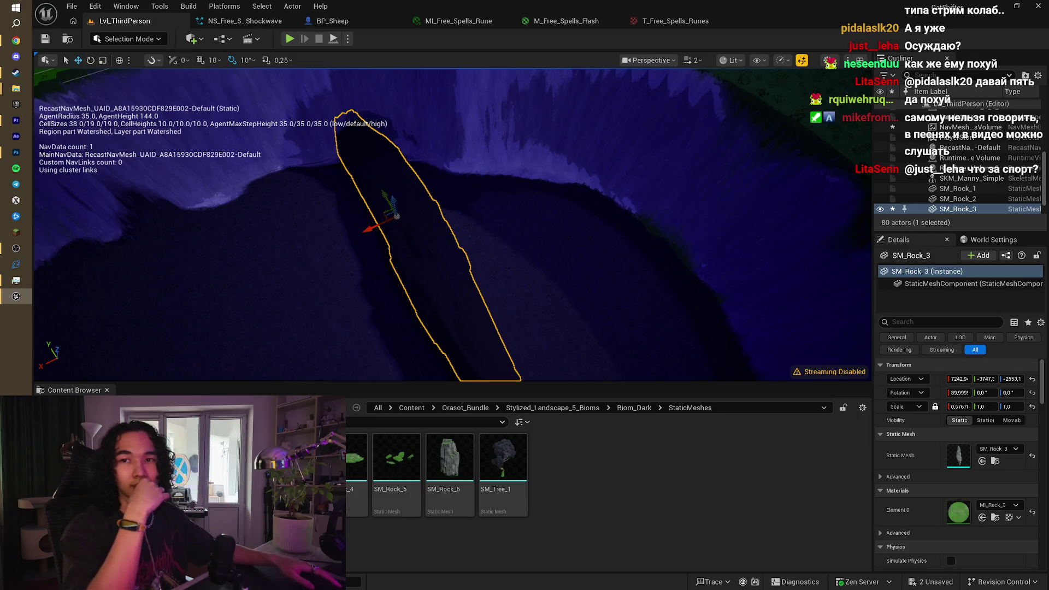
pyautogui.moveTo(453, 245)
pyautogui.mouseDown()
pyautogui.moveTo(410, 202)
pyautogui.moveTo(371, 245)
pyautogui.moveTo(371, 218)
pyautogui.mouseUp()
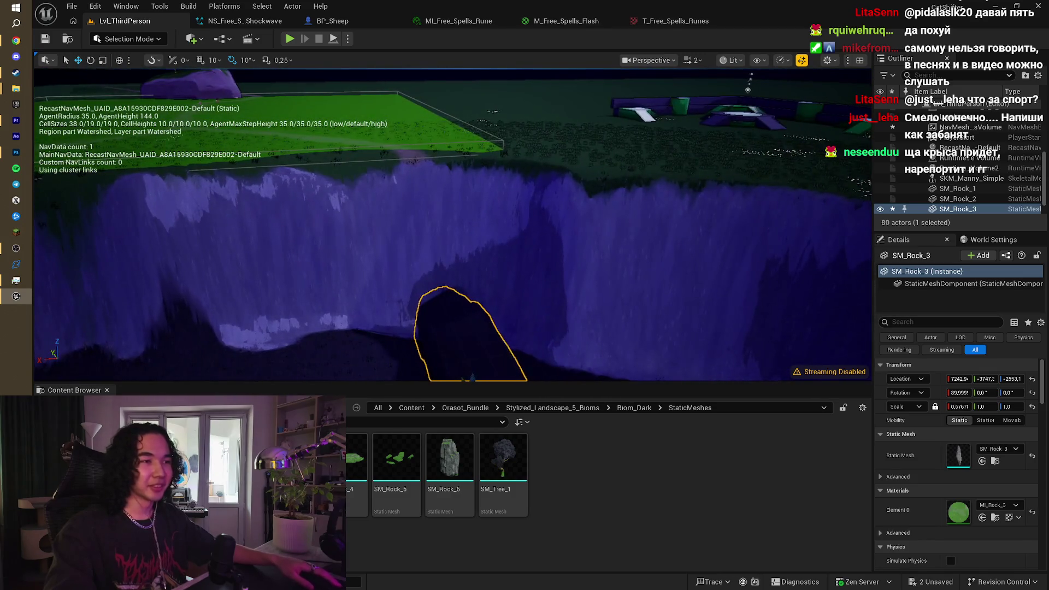
pyautogui.moveTo(417, 245)
pyautogui.mouseDown()
pyautogui.moveTo(417, 326)
pyautogui.moveTo(453, 306)
pyautogui.moveTo(431, 297)
pyautogui.moveTo(407, 240)
pyautogui.mouseUp()
pyautogui.moveTo(403, 160)
pyautogui.mouseDown()
pyautogui.moveTo(354, 277)
pyautogui.moveTo(345, 284)
pyautogui.moveTo(331, 265)
pyautogui.mouseUp()
pyautogui.moveTo(178, 146); pyautogui.dragTo(178, 147)
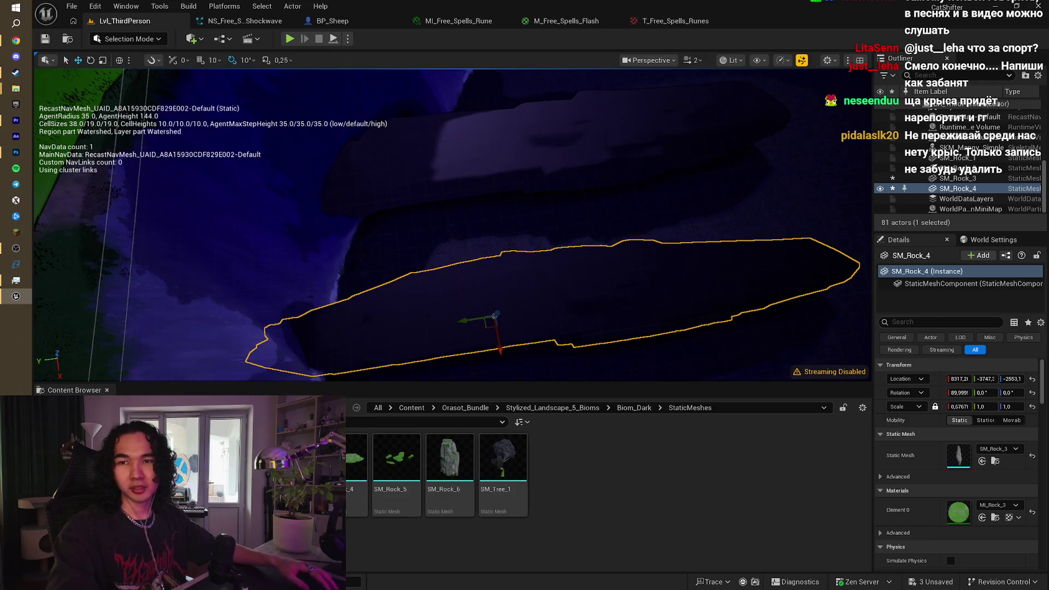
pyautogui.moveTo(499, 263); pyautogui.dragTo(494, 260)
pyautogui.moveTo(547, 352); pyautogui.dragTo(548, 352)
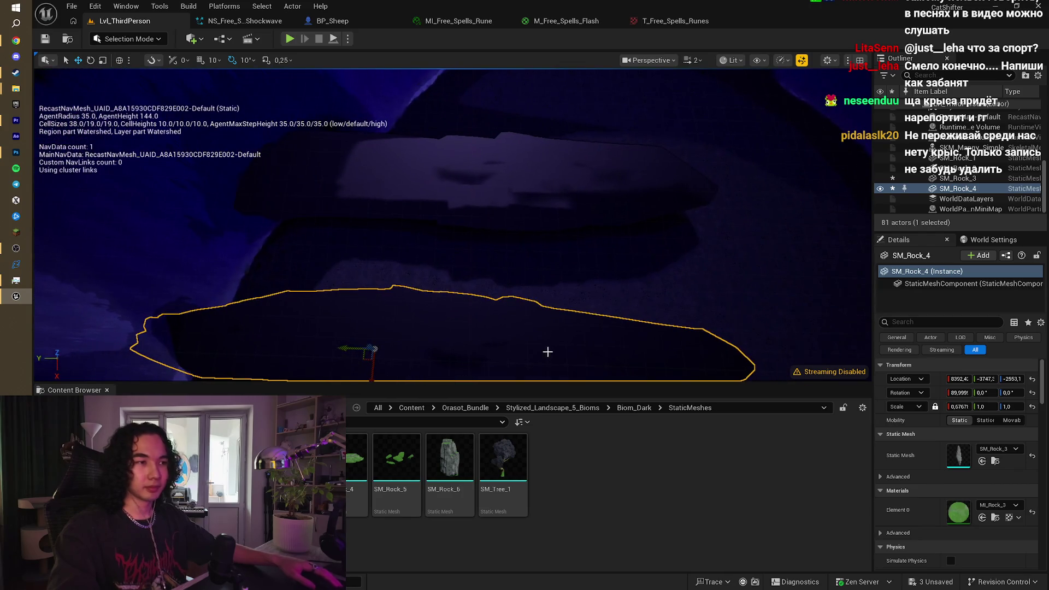
pyautogui.click(625, 408)
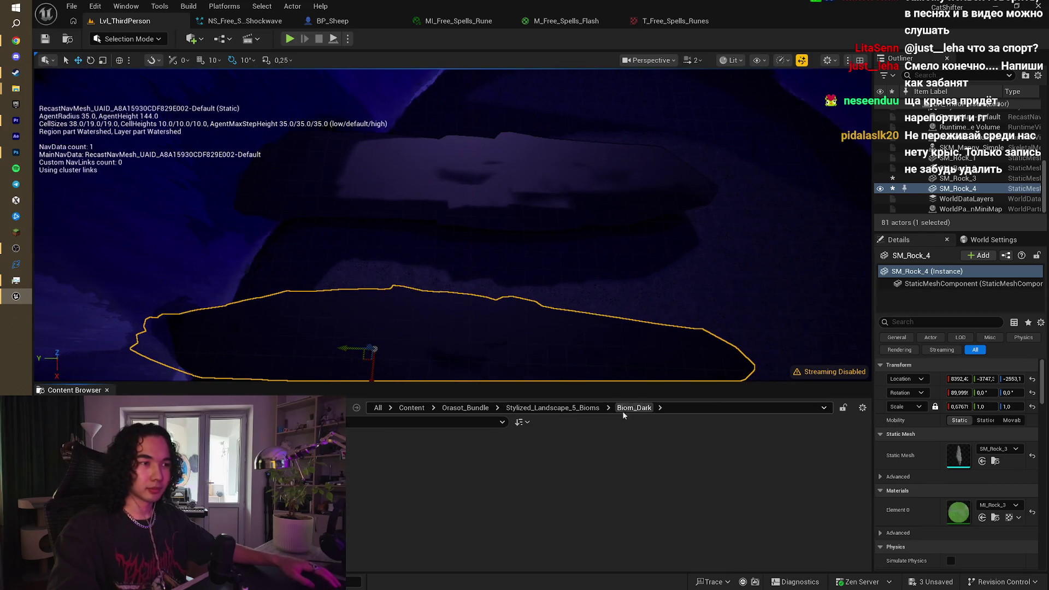
# Step: Open Biom_Red's StaticMeshes folder, then place and delete an SM_Cliff_2 cliff
pyautogui.click(536, 409)
pyautogui.doubleClick(385, 458)
pyautogui.doubleClick(385, 458)
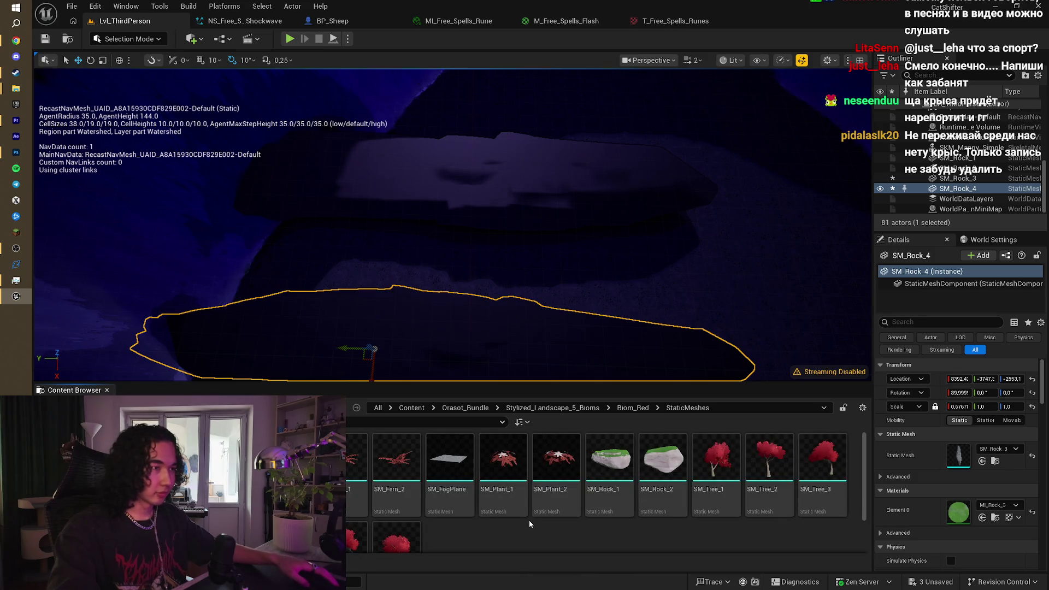
pyautogui.moveTo(580, 262)
pyautogui.mouseDown()
pyautogui.moveTo(679, 208)
pyautogui.moveTo(607, 254)
pyautogui.mouseUp()
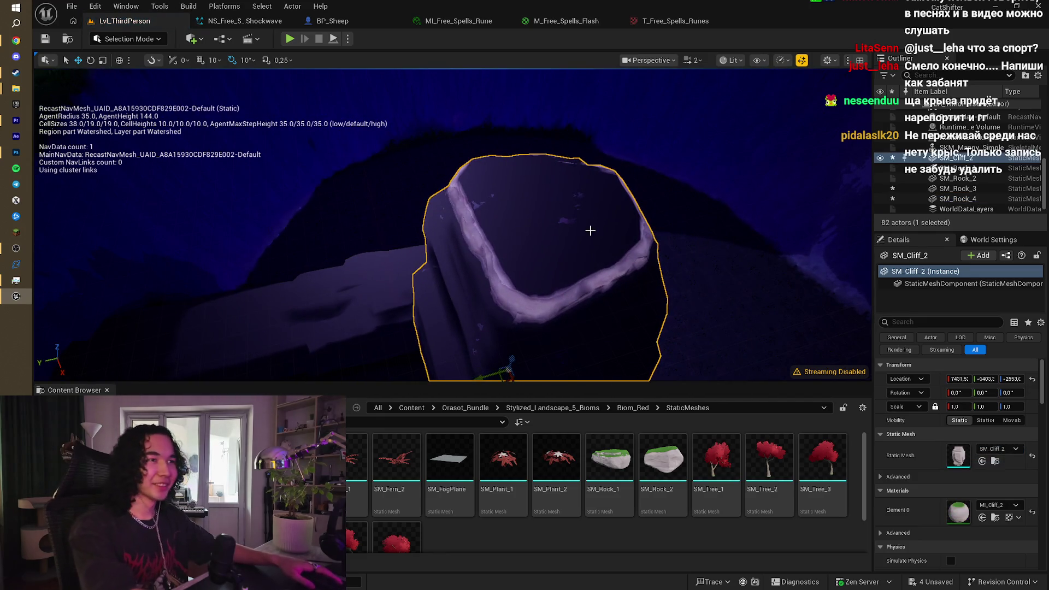
pyautogui.press('Delete')
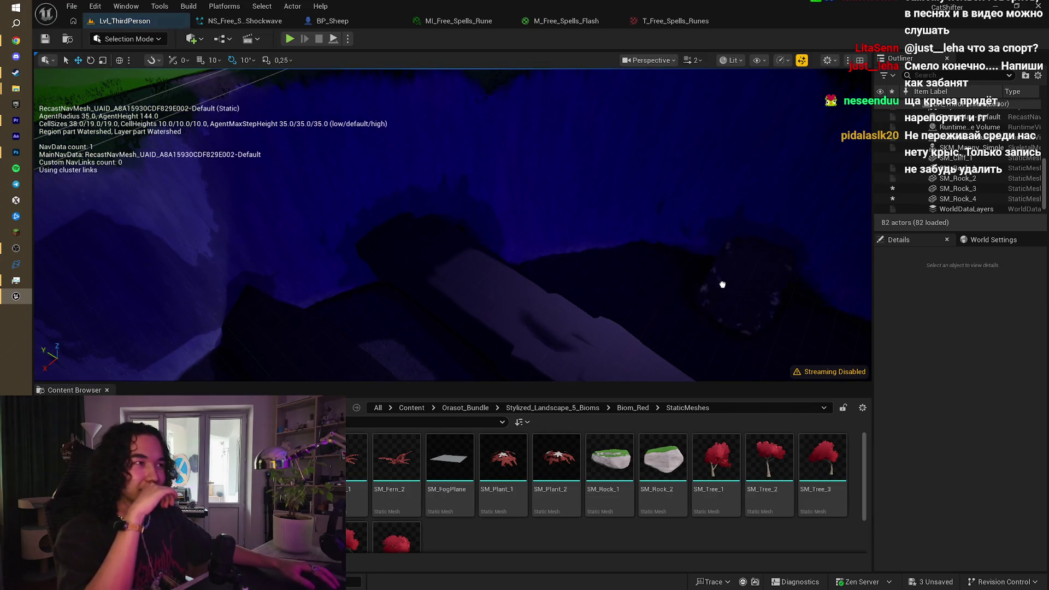
# Step: Place and delete an SM_Cliff_1 cliff, then select both SM_Rock_4 and SM_Rock_3
pyautogui.moveTo(721, 286); pyautogui.dragTo(541, 317)
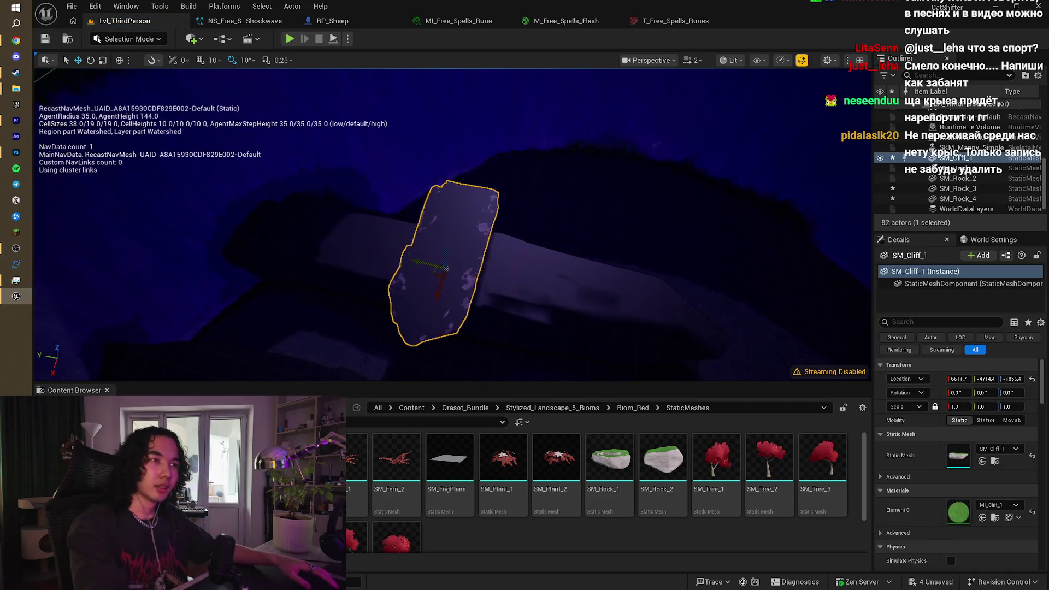
pyautogui.press('Delete')
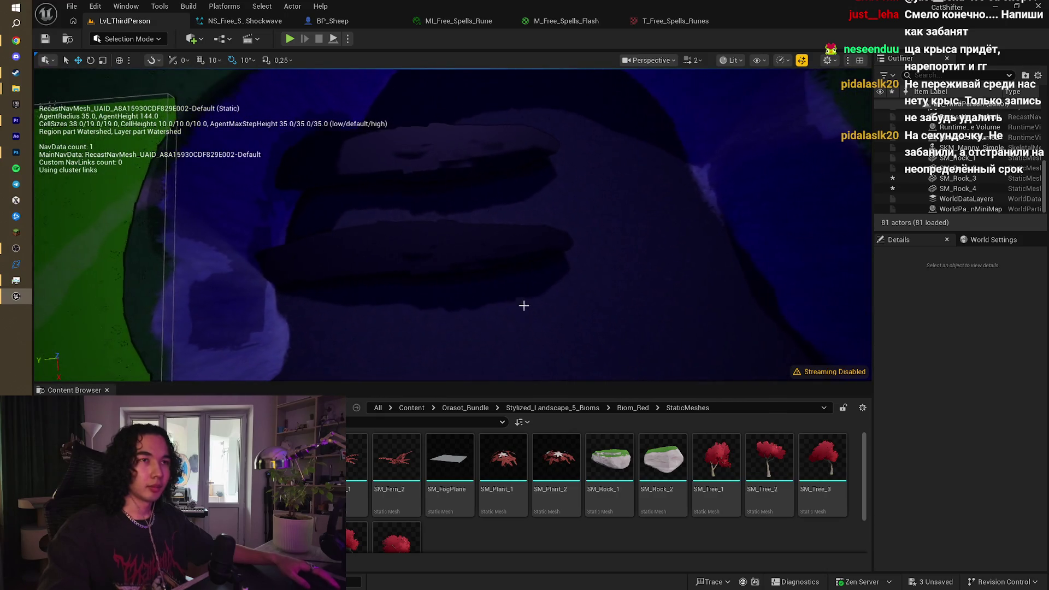
pyautogui.click(491, 254)
pyautogui.keyDown('ctrl'); pyautogui.click(464, 166); pyautogui.keyUp('ctrl')
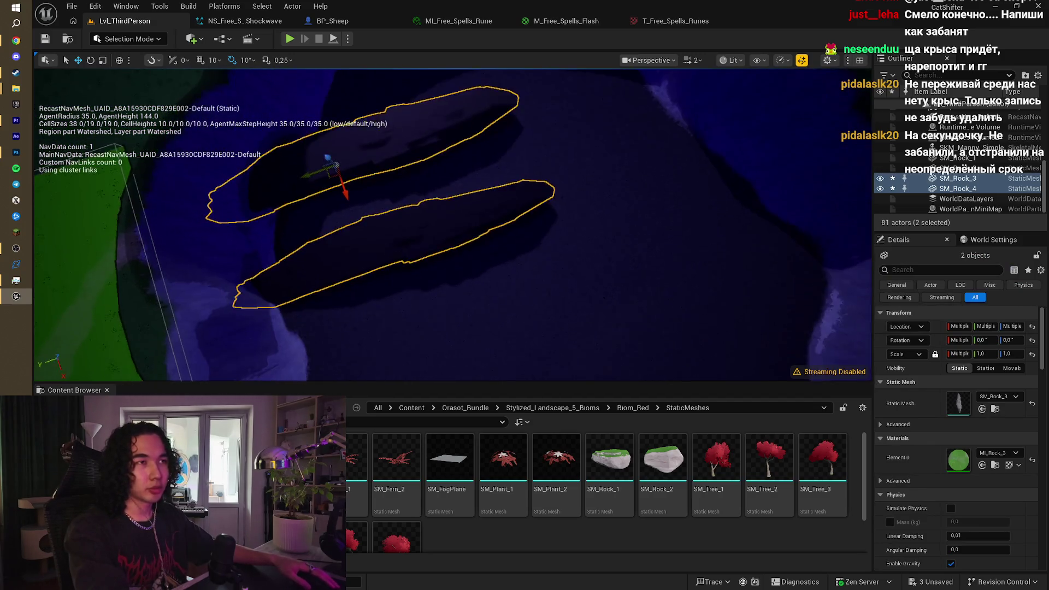
pyautogui.click(135, 43)
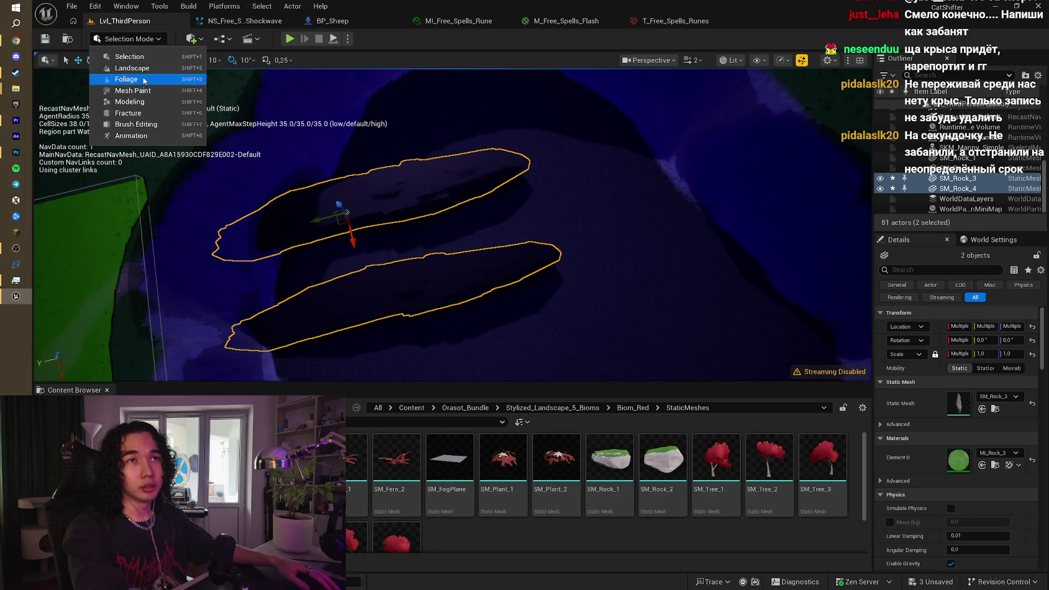
# Step: Enter Landscape Mode with Shift+2, switch to Paint, and dab Grass onto the dark slope
pyautogui.click(137, 73)
pyautogui.hotkey('shift', '2')
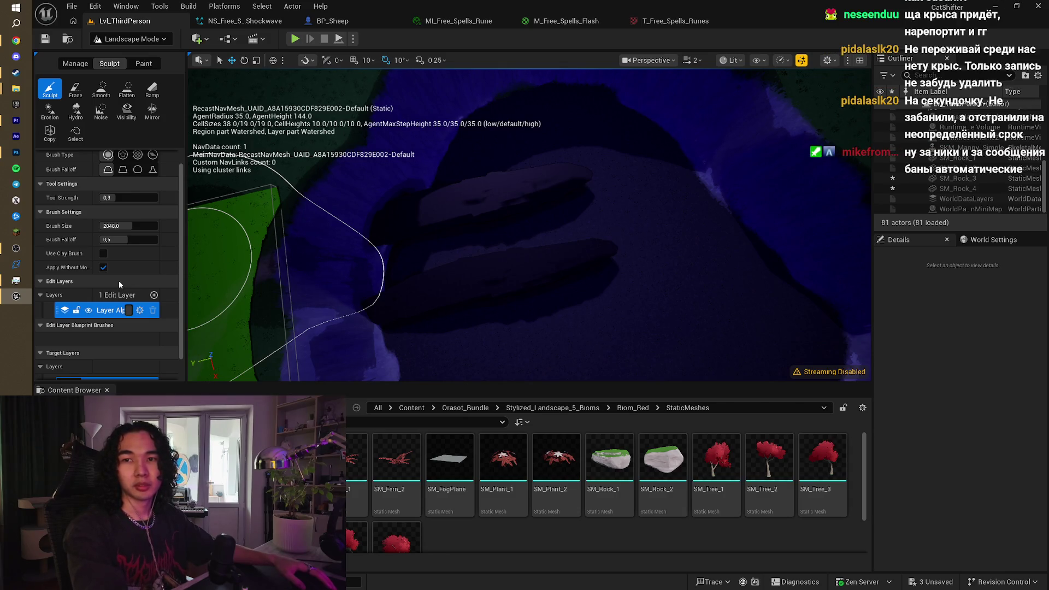
pyautogui.scroll(-2, 119, 280)
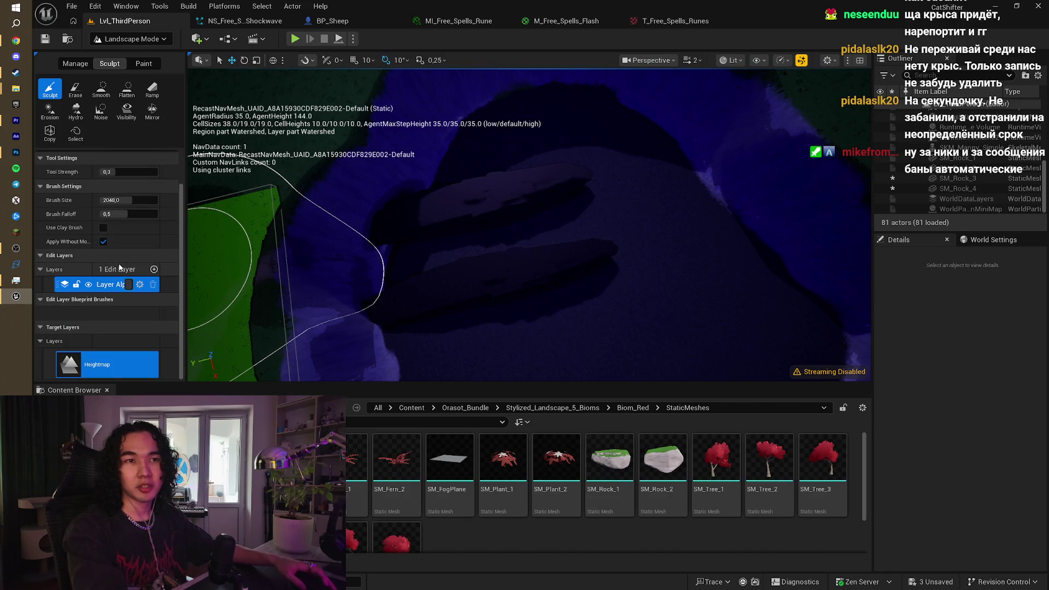
pyautogui.scroll(3, 119, 266)
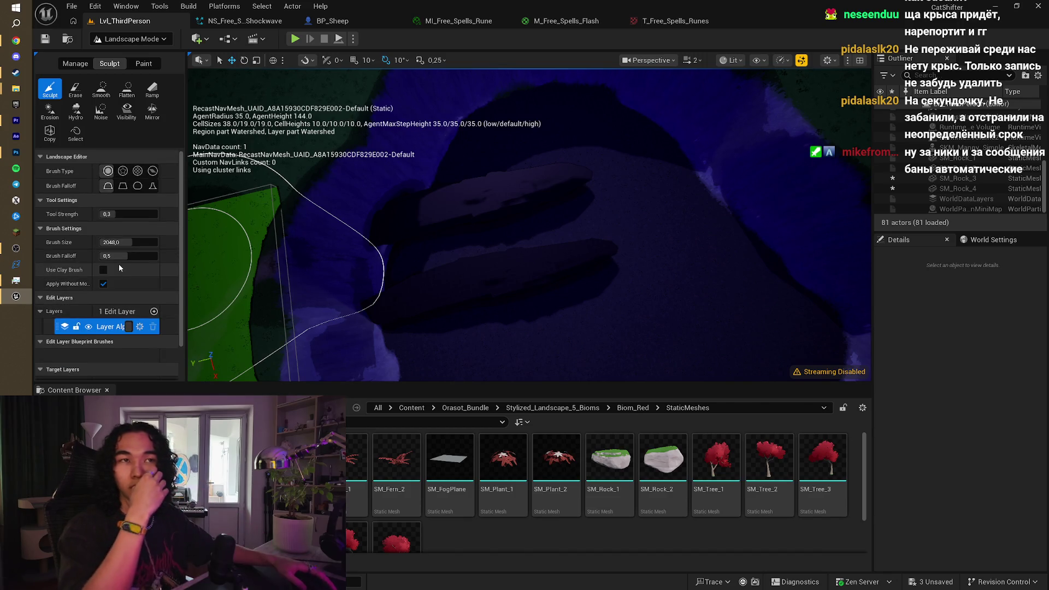
pyautogui.click(141, 64)
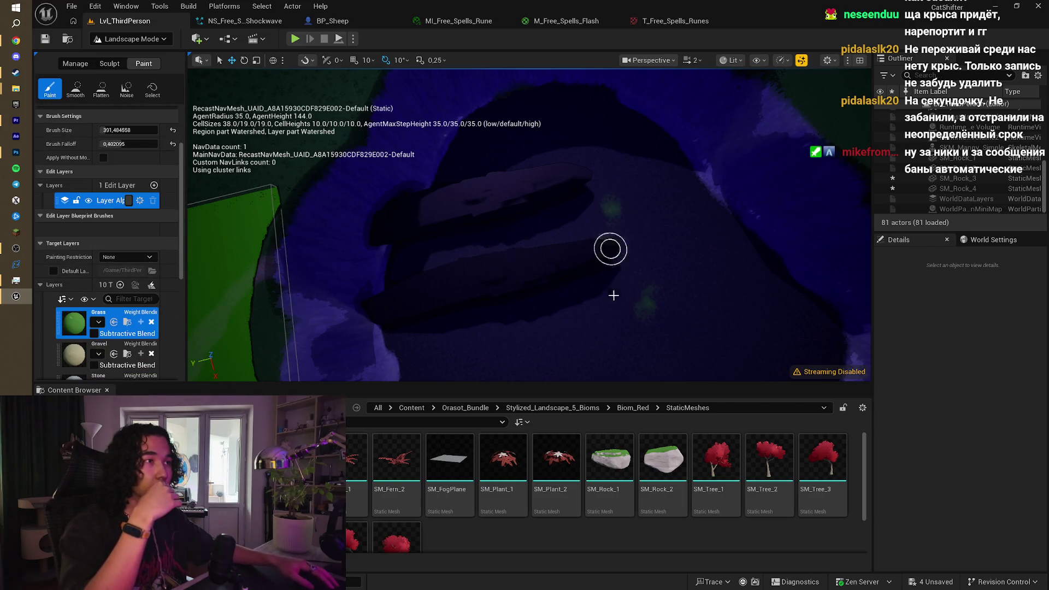
pyautogui.moveTo(590, 227); pyautogui.dragTo(566, 205)
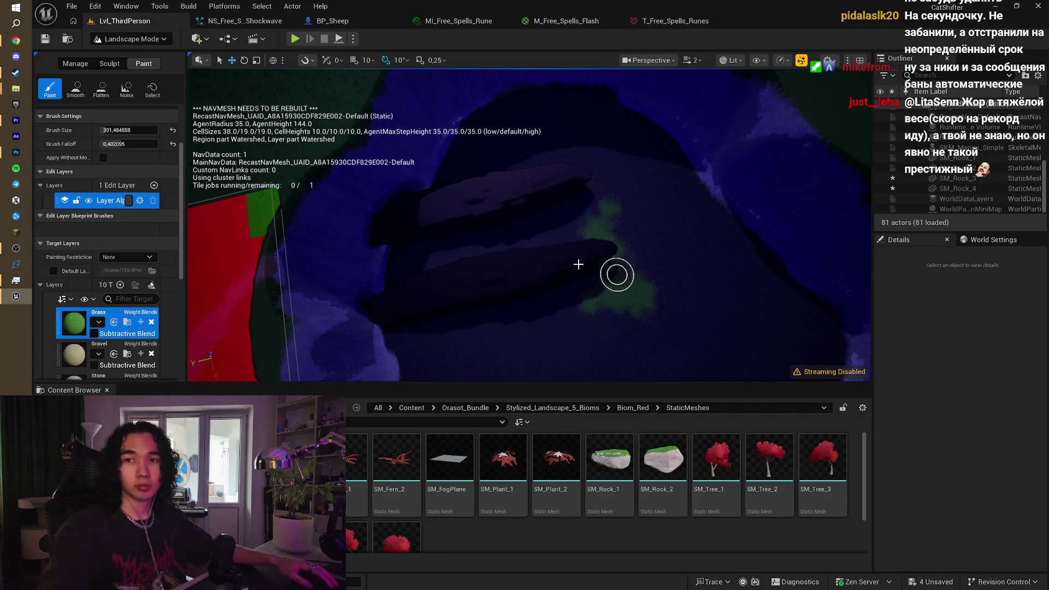
# Step: Set Brush Size to 1861 and paint Grass across the mound and lower slopes
pyautogui.scroll(2, 130, 117)
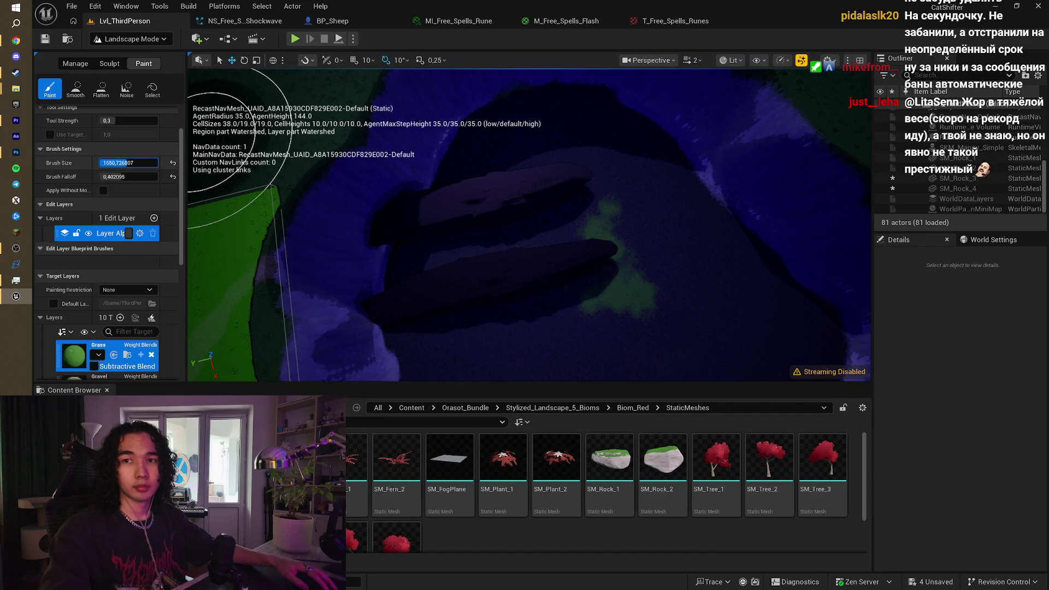
pyautogui.moveTo(129, 163); pyautogui.dragTo(143, 162)
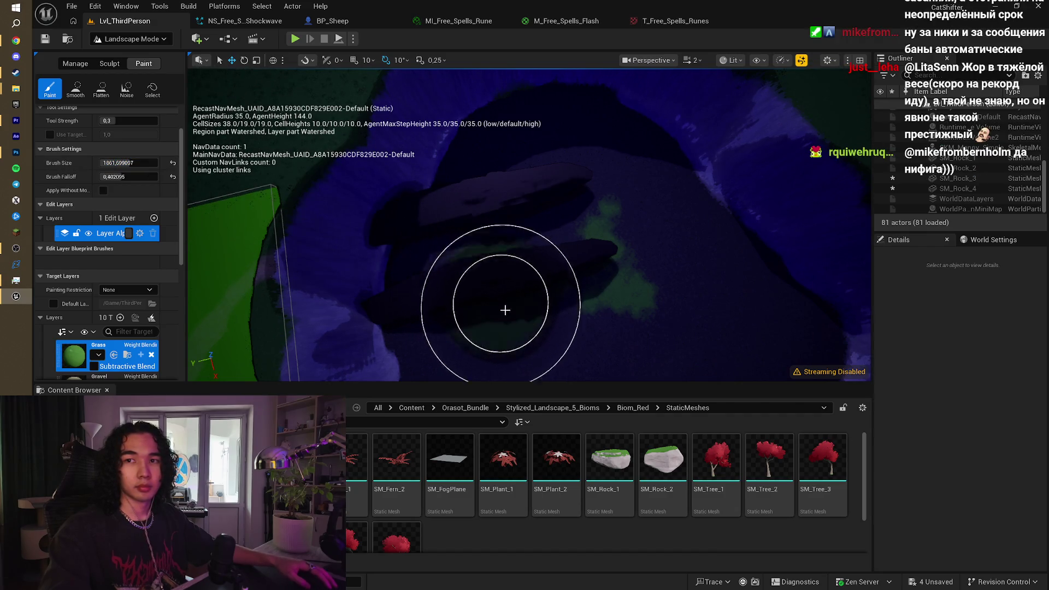
pyautogui.moveTo(505, 310)
pyautogui.mouseDown()
pyautogui.moveTo(546, 298)
pyautogui.moveTo(506, 293)
pyautogui.moveTo(564, 285)
pyautogui.moveTo(562, 324)
pyautogui.mouseUp()
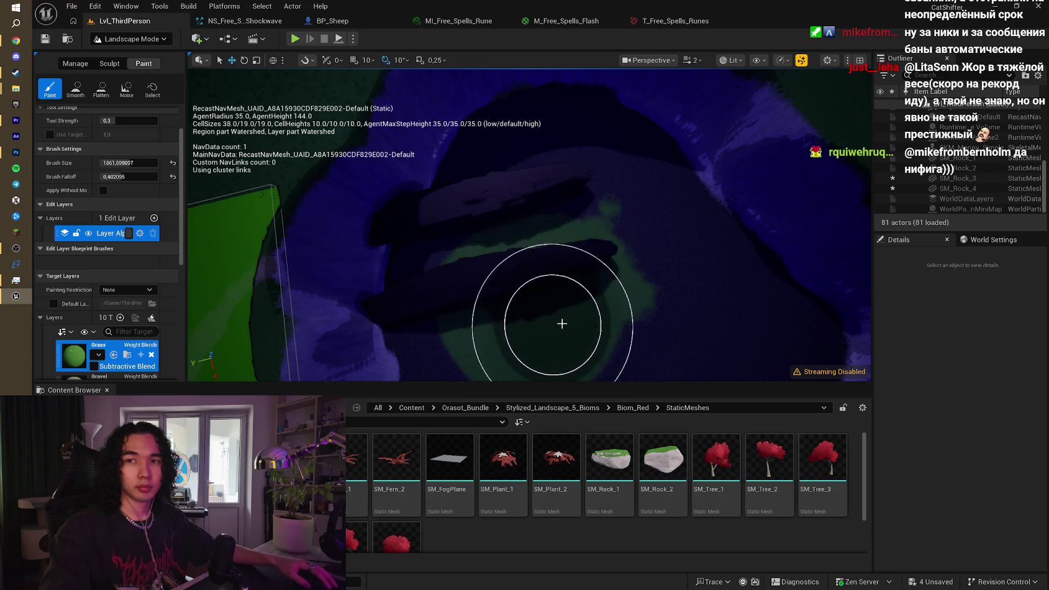
pyautogui.scroll(-5, 561, 324)
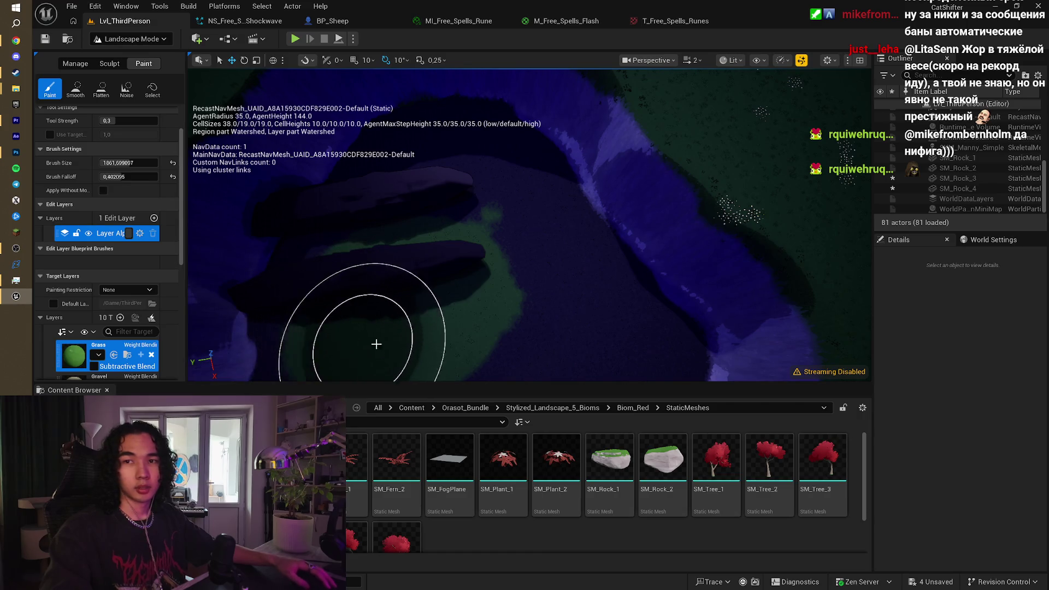
pyautogui.moveTo(479, 259)
pyautogui.mouseDown()
pyautogui.moveTo(398, 280)
pyautogui.moveTo(469, 195)
pyautogui.moveTo(375, 241)
pyautogui.moveTo(439, 225)
pyautogui.moveTo(510, 292)
pyautogui.moveTo(525, 244)
pyautogui.moveTo(508, 201)
pyautogui.mouseUp()
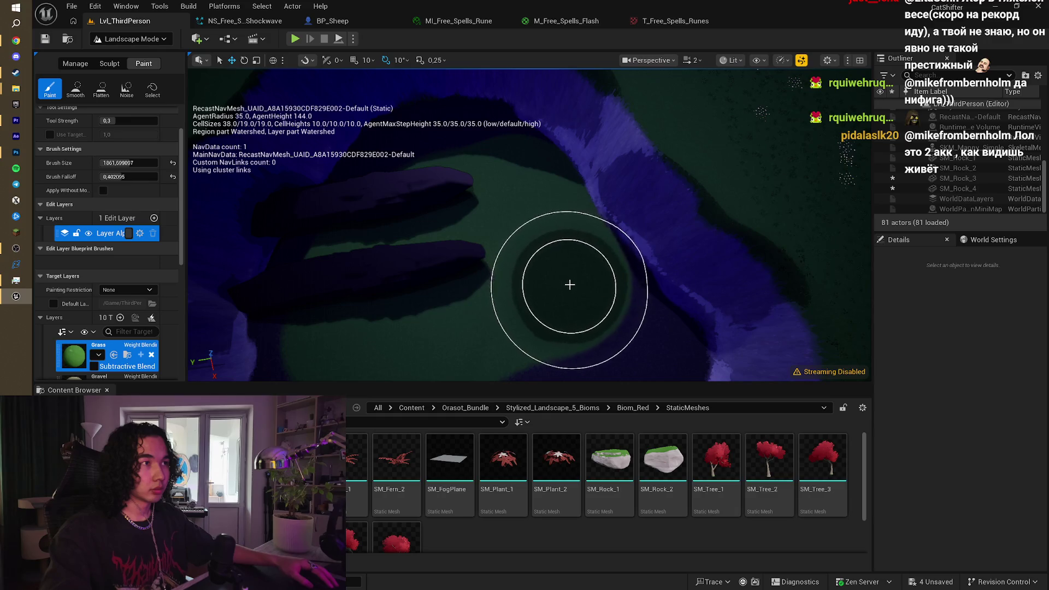
pyautogui.moveTo(570, 285)
pyautogui.mouseDown()
pyautogui.moveTo(516, 262)
pyautogui.moveTo(531, 226)
pyautogui.mouseUp()
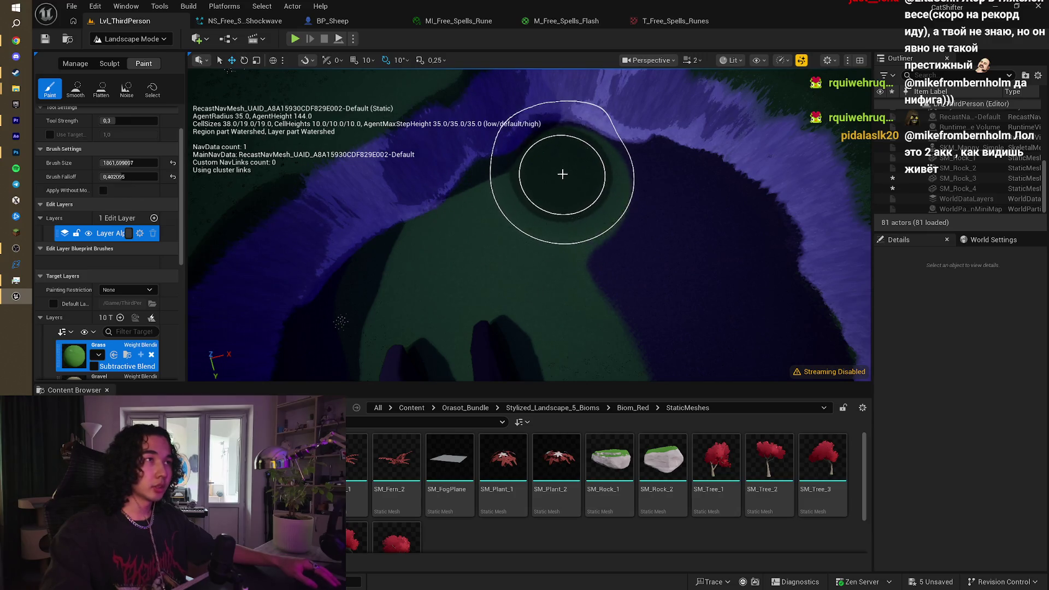
pyautogui.moveTo(645, 196)
pyautogui.mouseDown()
pyautogui.moveTo(693, 211)
pyautogui.moveTo(728, 241)
pyautogui.moveTo(738, 283)
pyautogui.moveTo(632, 197)
pyautogui.mouseUp()
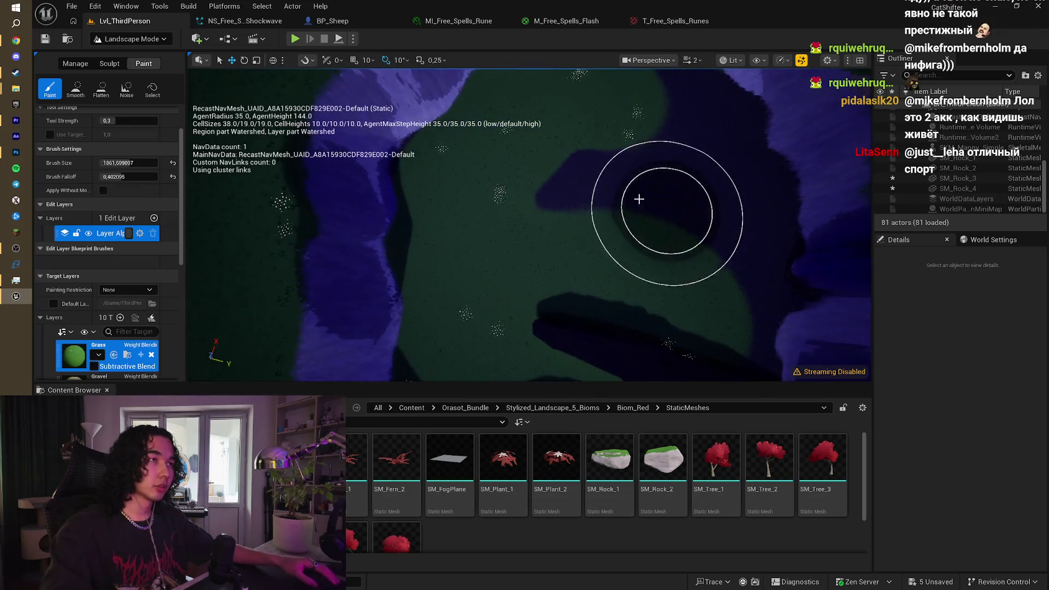
pyautogui.moveTo(543, 197)
pyautogui.mouseDown()
pyautogui.moveTo(568, 191)
pyautogui.moveTo(492, 231)
pyautogui.mouseUp()
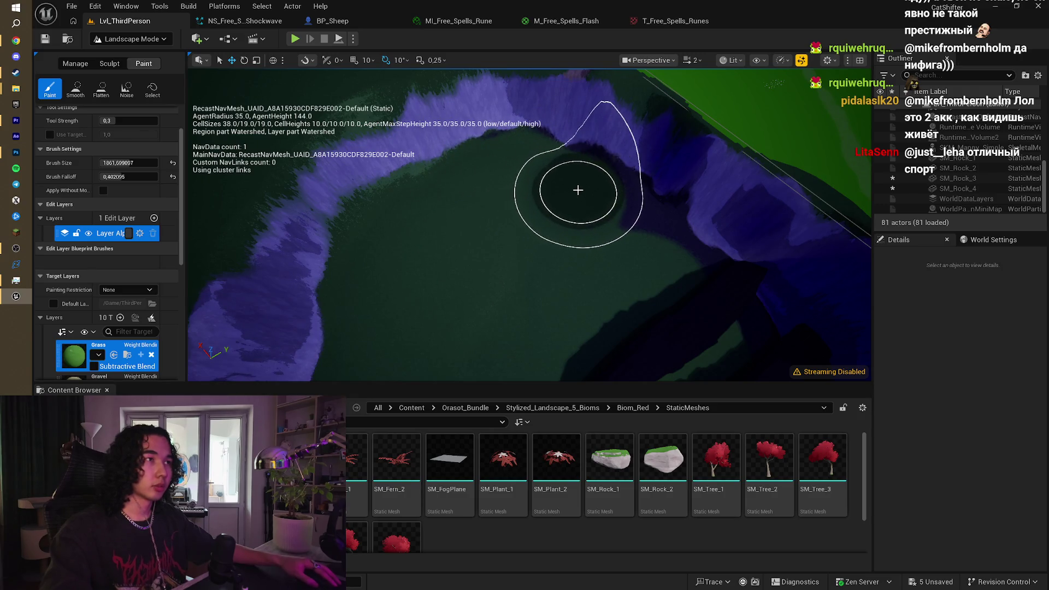
pyautogui.moveTo(632, 229); pyautogui.dragTo(597, 235)
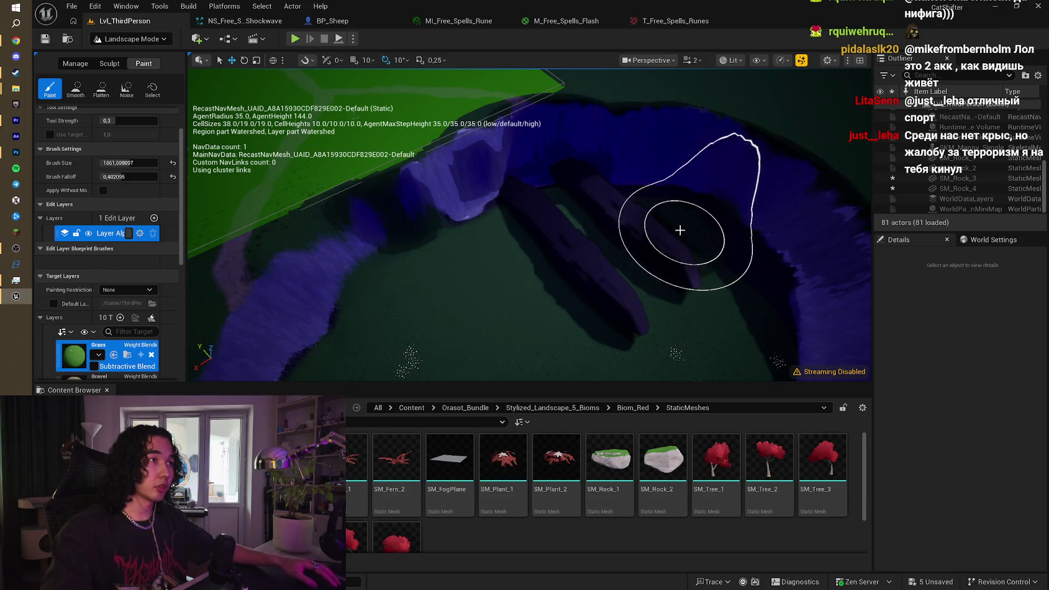
pyautogui.moveTo(733, 327); pyautogui.dragTo(686, 300)
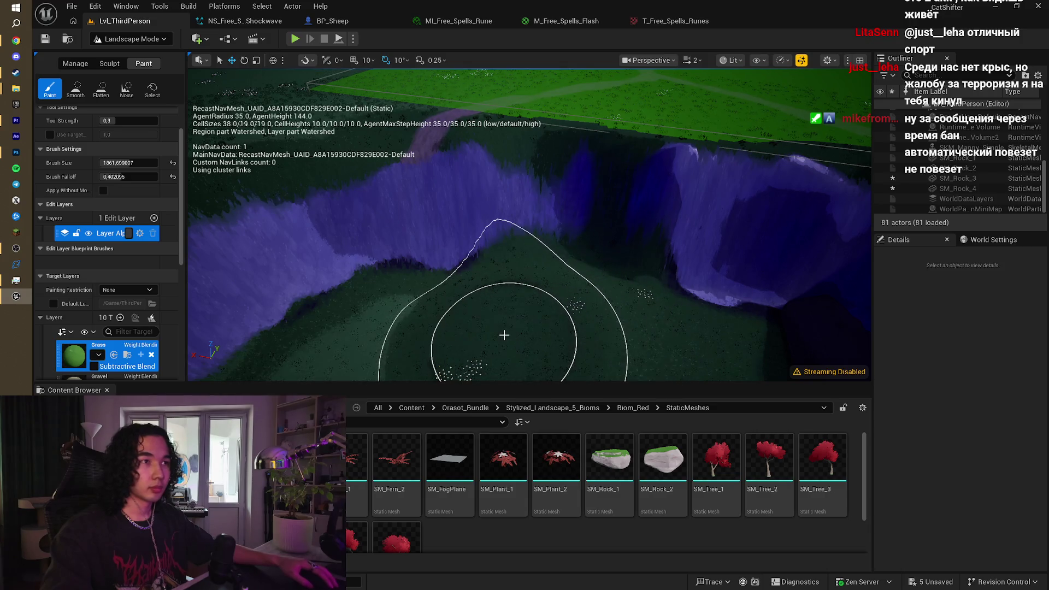
pyautogui.moveTo(504, 335); pyautogui.dragTo(472, 319)
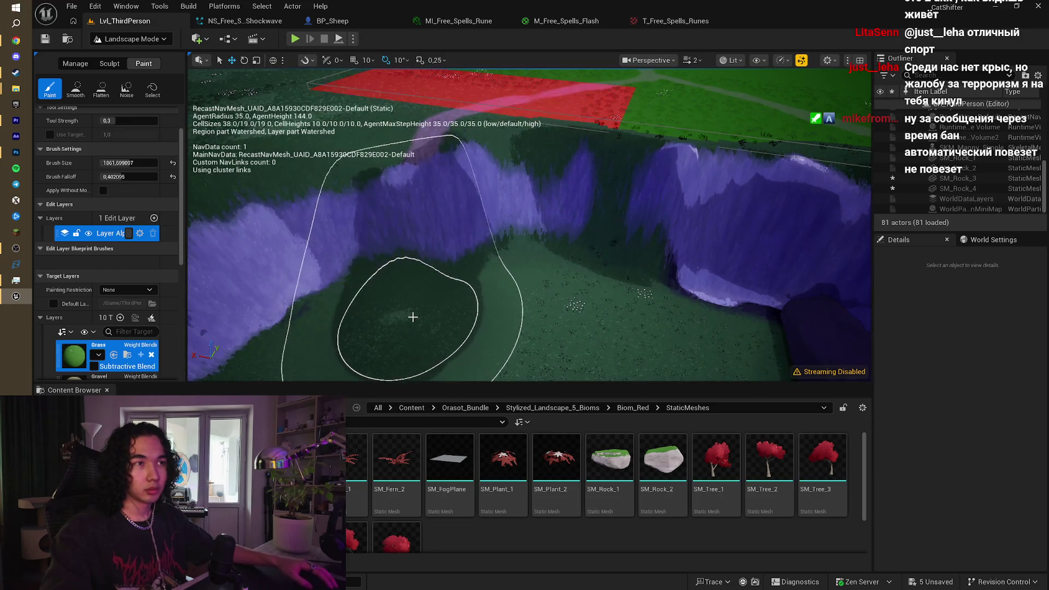
# Step: Select the Stone layer and paint it along the cliff base by the purple rocks
pyautogui.scroll(5, 411, 314)
pyautogui.scroll(-3, 501, 261)
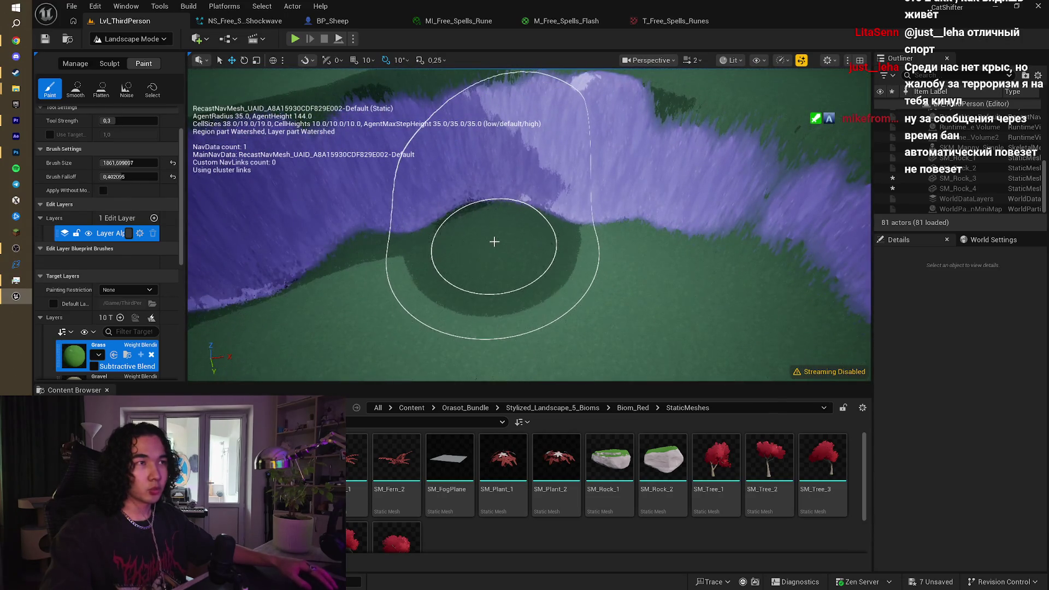
pyautogui.moveTo(494, 242); pyautogui.dragTo(473, 231)
pyautogui.moveTo(388, 212)
pyautogui.mouseDown()
pyautogui.moveTo(408, 195)
pyautogui.moveTo(370, 215)
pyautogui.moveTo(389, 259)
pyautogui.moveTo(399, 241)
pyautogui.mouseUp()
pyautogui.click(336, 218)
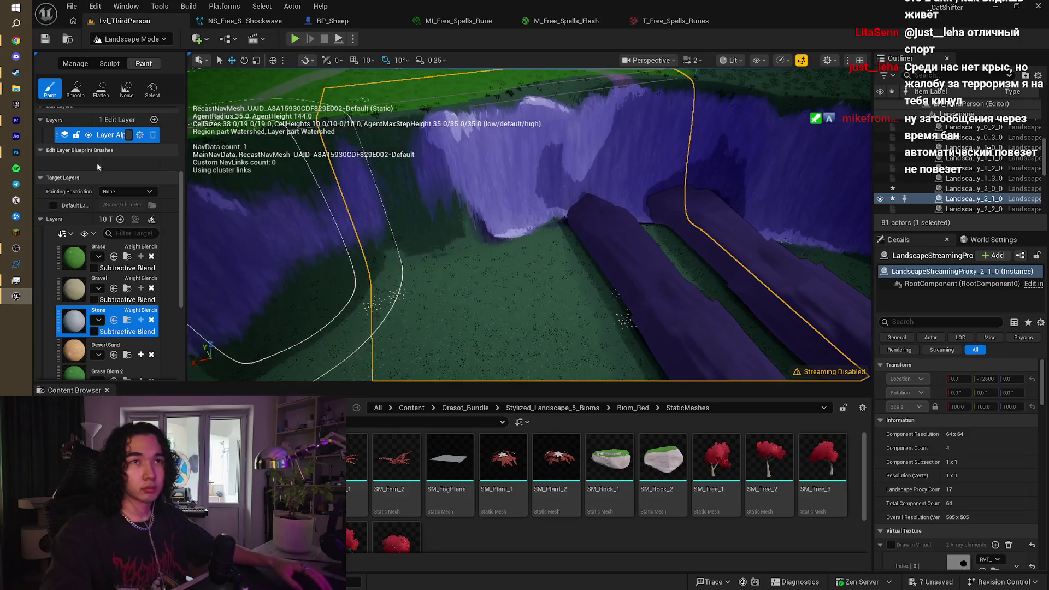
pyautogui.scroll(3, 97, 163)
pyautogui.scroll(1, 121, 130)
pyautogui.moveTo(131, 130); pyautogui.dragTo(104, 130)
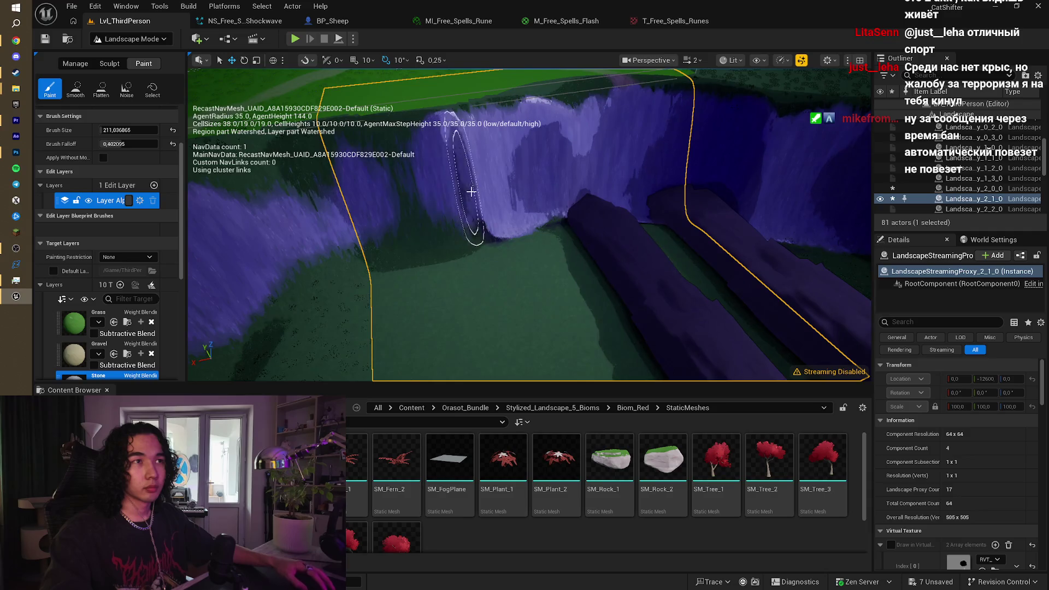
pyautogui.moveTo(471, 191)
pyautogui.mouseDown()
pyautogui.moveTo(257, 206)
pyautogui.moveTo(452, 182)
pyautogui.moveTo(459, 235)
pyautogui.moveTo(545, 200)
pyautogui.mouseUp()
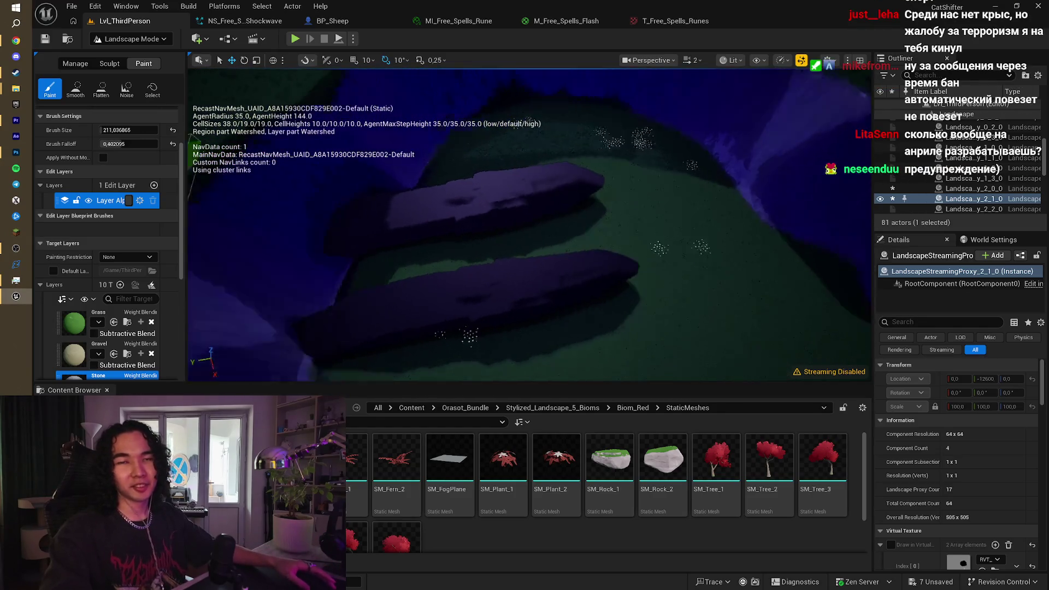
# Step: Return to Selection Mode and select the upper long rock
pyautogui.click(126, 39)
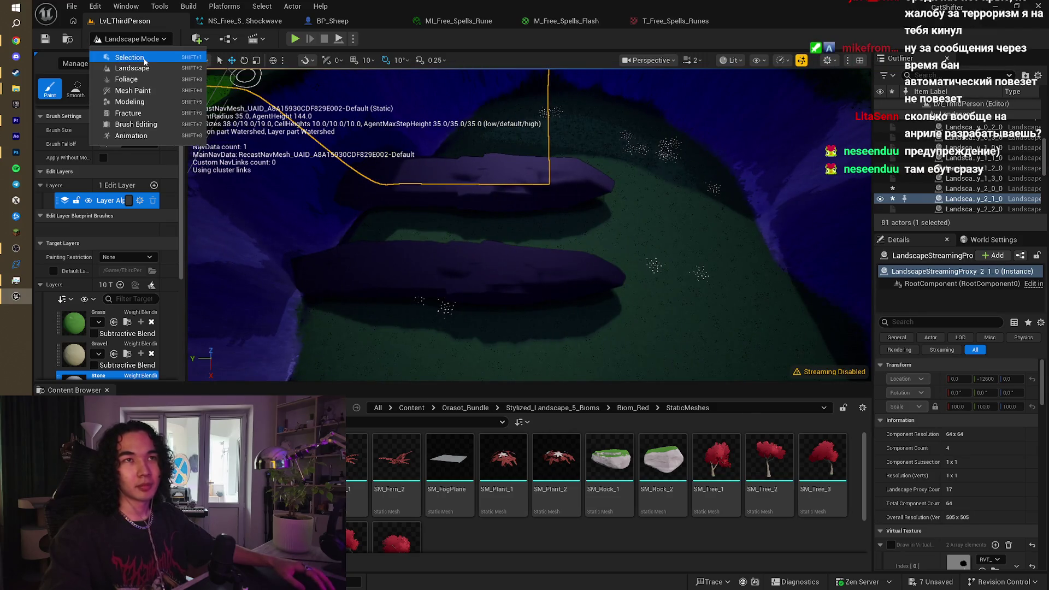
pyautogui.click(145, 58)
pyautogui.click(465, 164)
# Step: Delete both long rocks, then try an SM_Rock_1 scaled about 4.3 times and delete it
pyautogui.keyDown('ctrl'); pyautogui.click(382, 246); pyautogui.keyUp('ctrl')
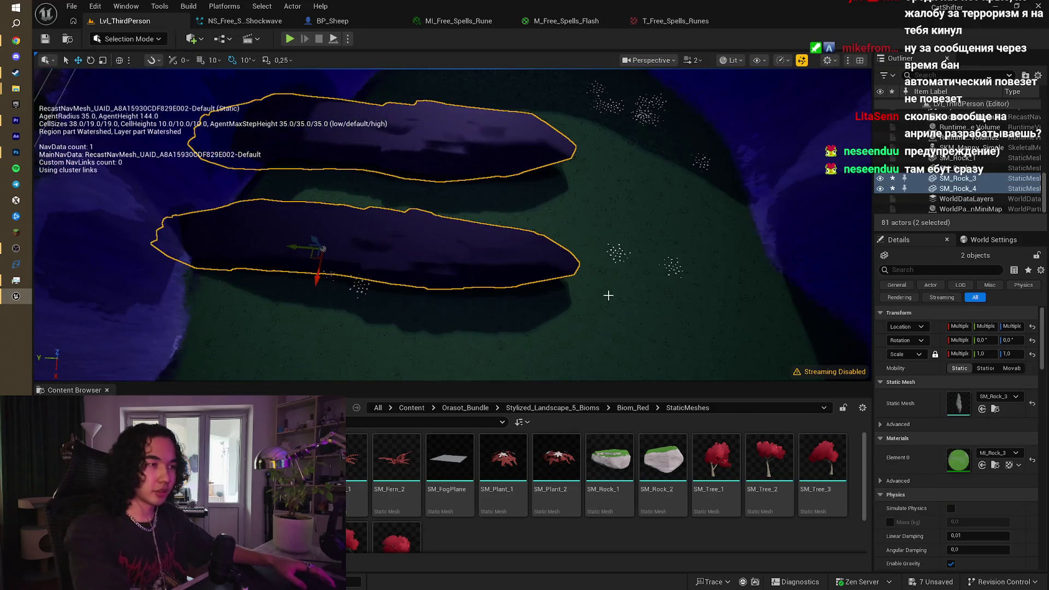
pyautogui.press('Delete')
pyautogui.moveTo(442, 251)
pyautogui.mouseDown()
pyautogui.moveTo(401, 205)
pyautogui.moveTo(414, 142)
pyautogui.moveTo(377, 134)
pyautogui.mouseUp()
pyautogui.moveTo(417, 228)
pyautogui.mouseDown()
pyautogui.moveTo(417, 213)
pyautogui.moveTo(417, 229)
pyautogui.mouseUp()
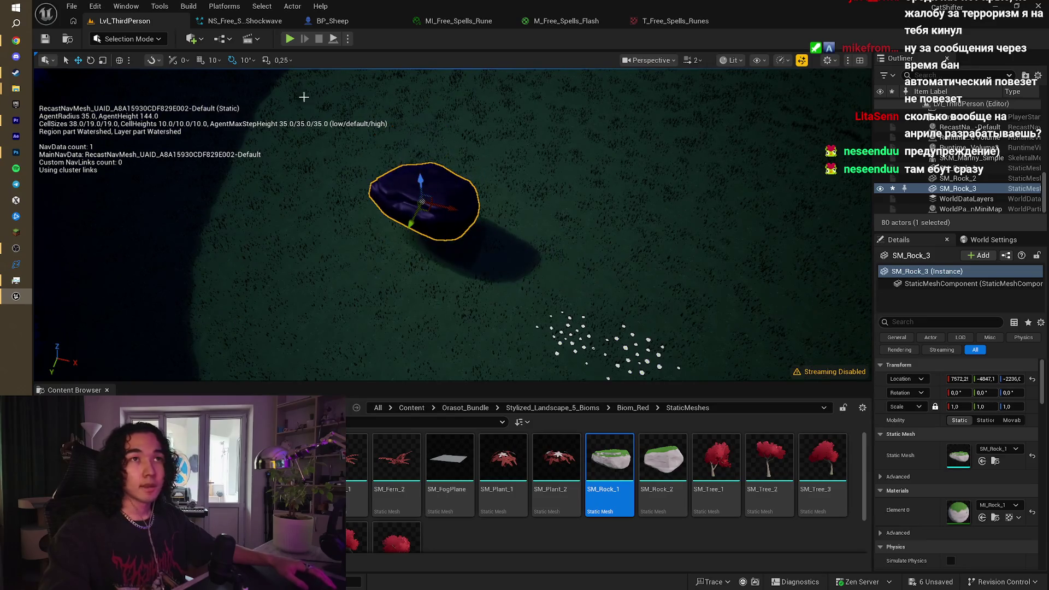
pyautogui.moveTo(421, 201); pyautogui.dragTo(426, 164)
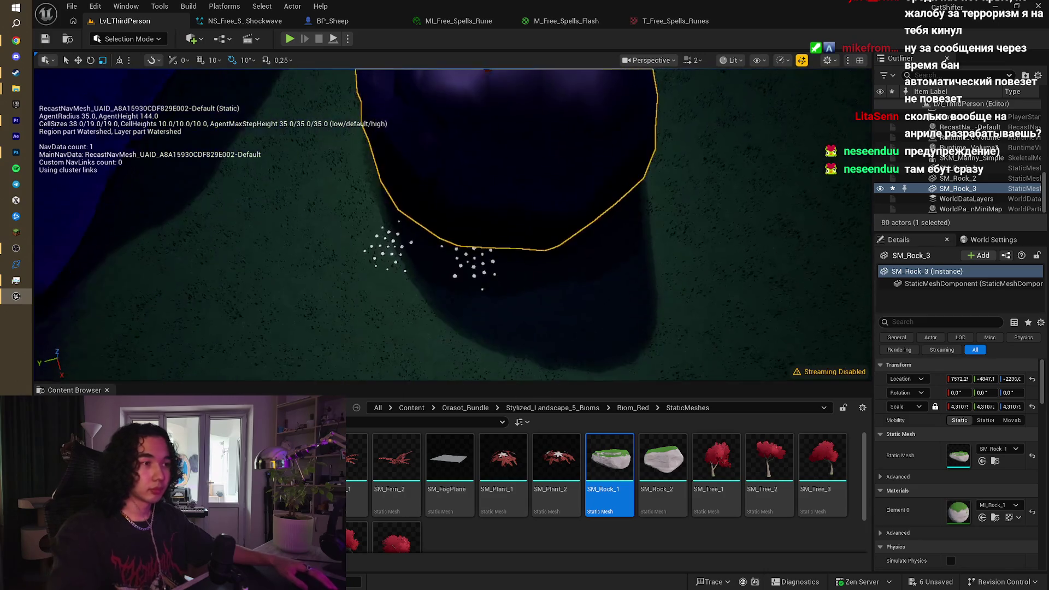
pyautogui.press('Delete')
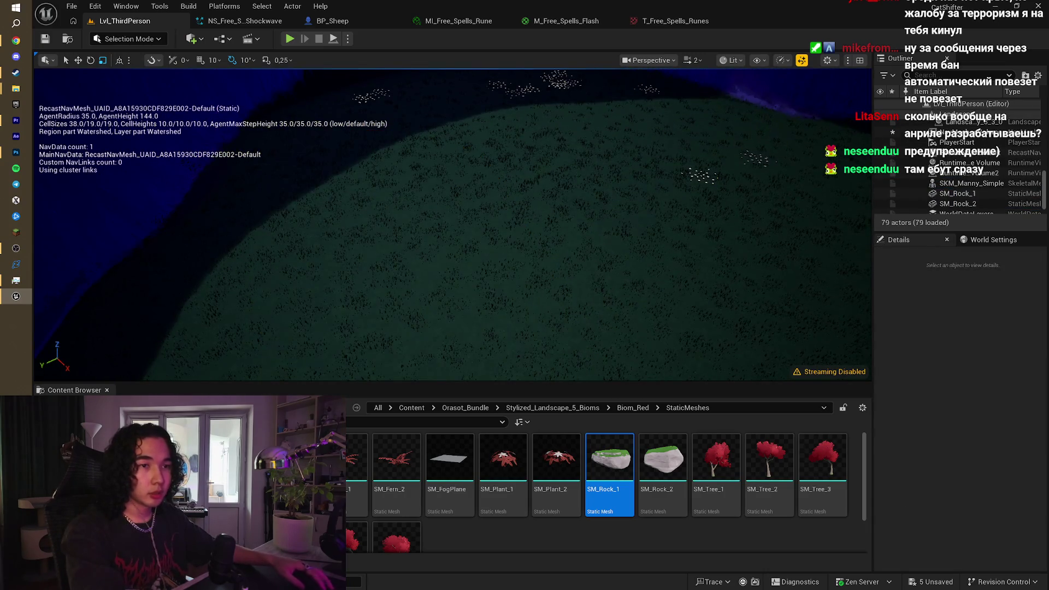
# Step: Place a fresh SM_Rock_1 rock and position it on the green grass plateau
pyautogui.moveTo(609, 459)
pyautogui.mouseDown()
pyautogui.moveTo(386, 283)
pyautogui.moveTo(375, 304)
pyautogui.mouseUp()
pyautogui.press('Delete')
pyautogui.moveTo(543, 206); pyautogui.dragTo(543, 241)
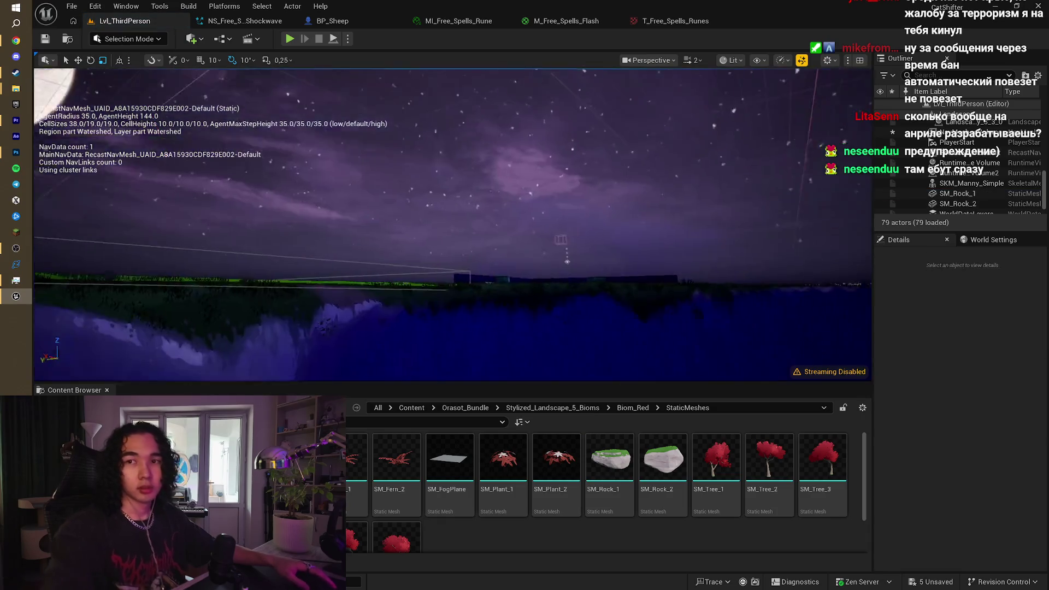
pyautogui.moveTo(453, 224)
pyautogui.mouseDown()
pyautogui.moveTo(450, 287)
pyautogui.moveTo(579, 380)
pyautogui.mouseUp()
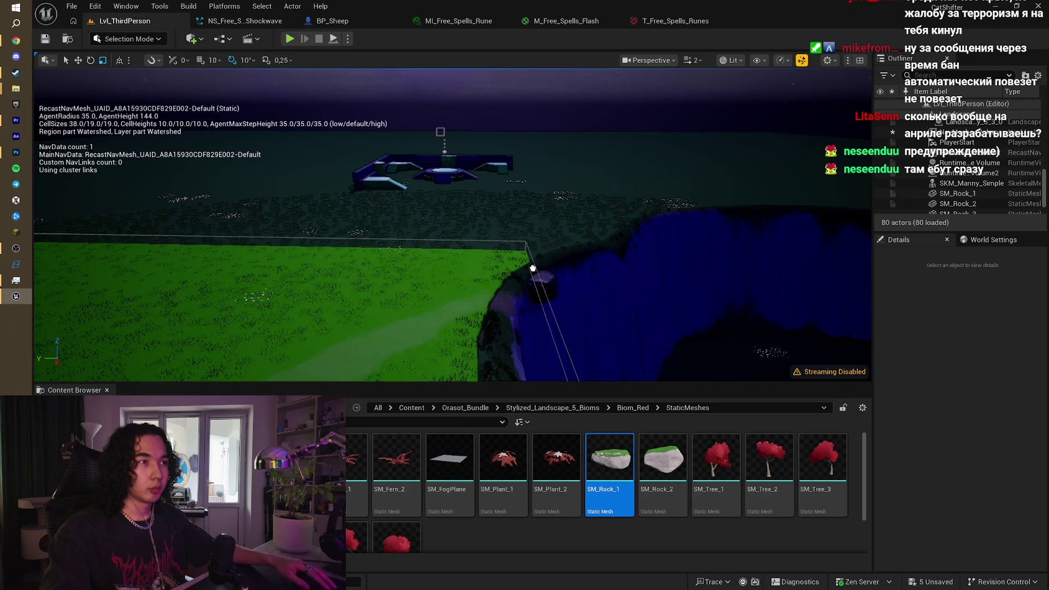
pyautogui.moveTo(488, 268); pyautogui.dragTo(470, 269)
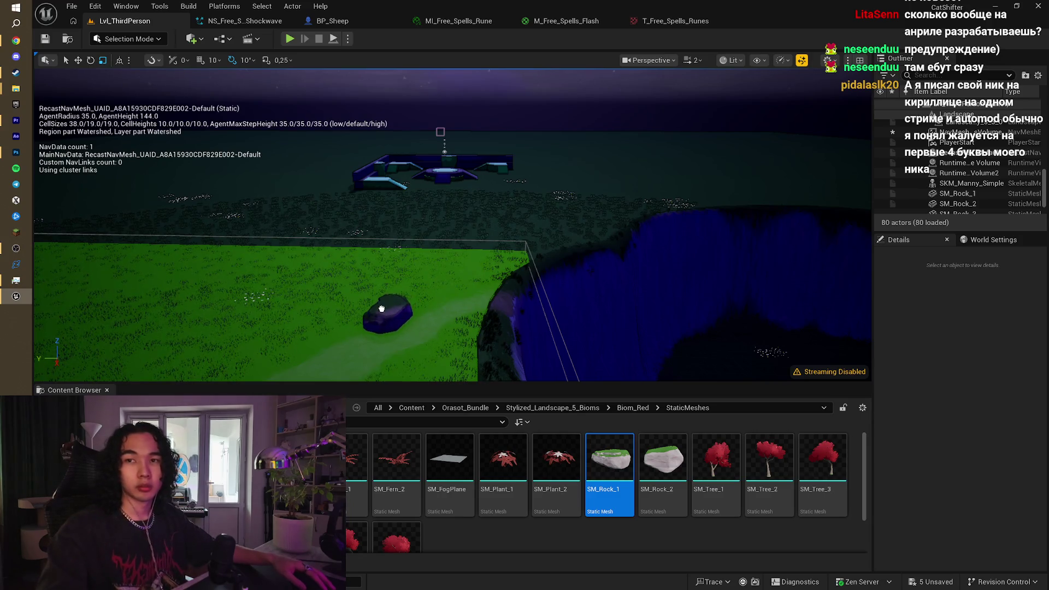
# Step: Drop a trial SM_Rock_1 on the grass, view it near the cliff edge, then delete it
pyautogui.moveTo(378, 314); pyautogui.dragTo(378, 314)
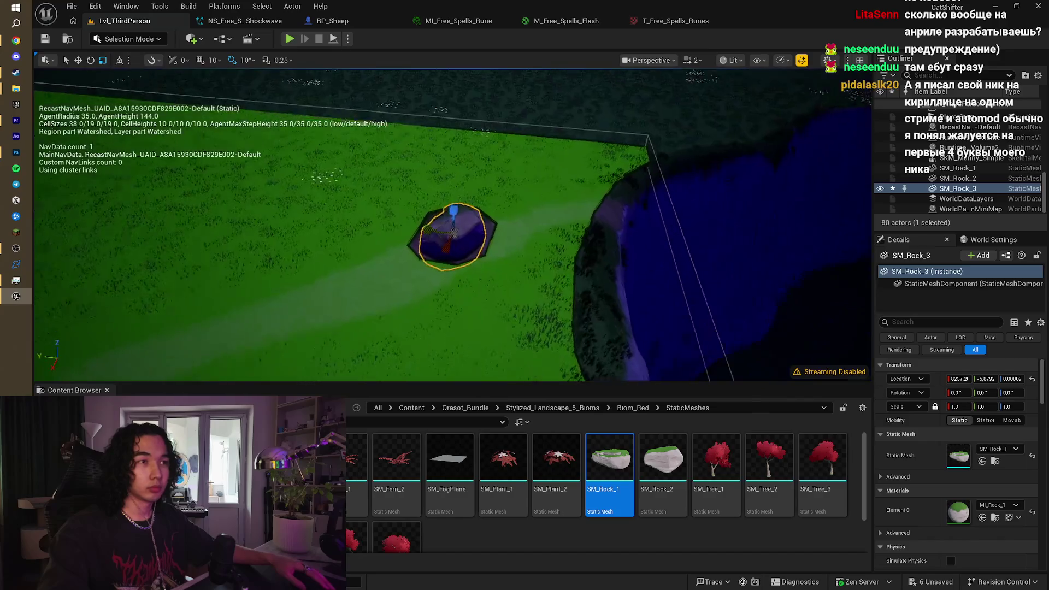
pyautogui.scroll(-5, 453, 224)
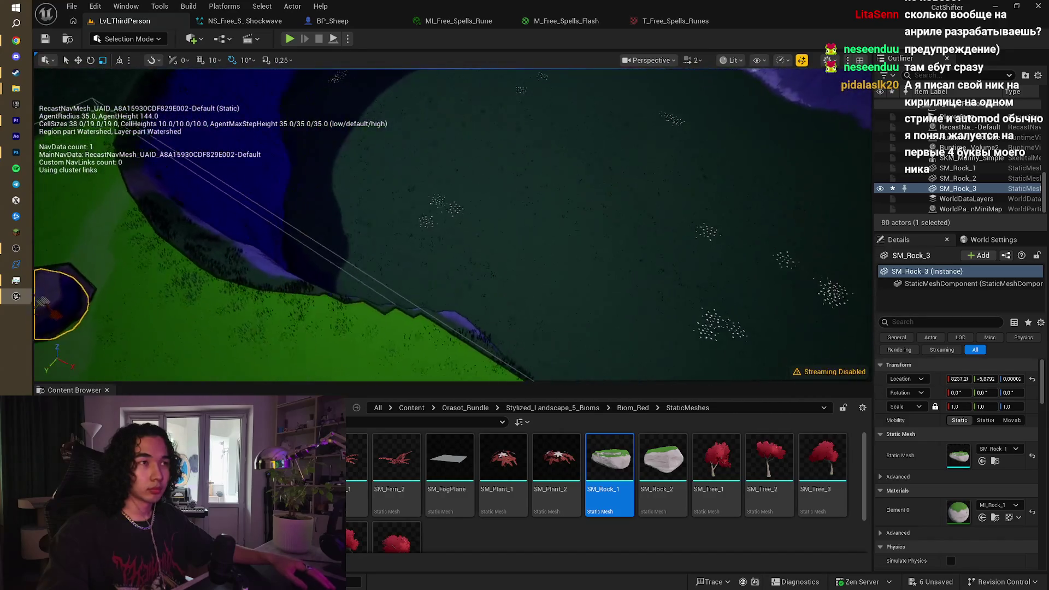
pyautogui.moveTo(452, 224)
pyautogui.mouseDown()
pyautogui.moveTo(185, 224)
pyautogui.moveTo(143, 186)
pyautogui.moveTo(142, 229)
pyautogui.moveTo(126, 240)
pyautogui.moveTo(104, 75)
pyautogui.mouseUp()
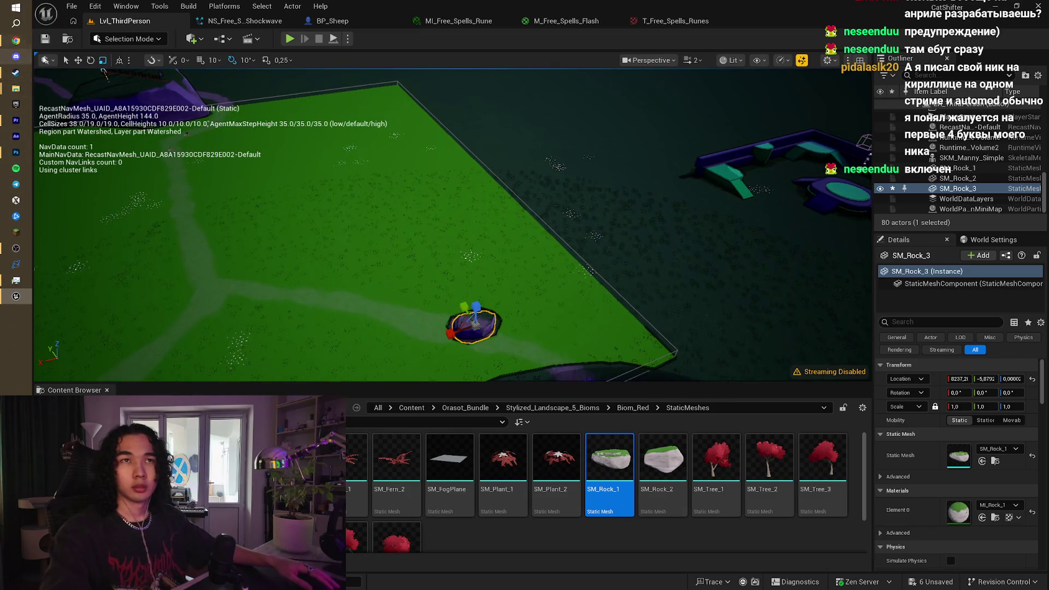
pyautogui.moveTo(313, 182)
pyautogui.mouseDown()
pyautogui.moveTo(367, 207)
pyautogui.moveTo(502, 321)
pyautogui.mouseUp()
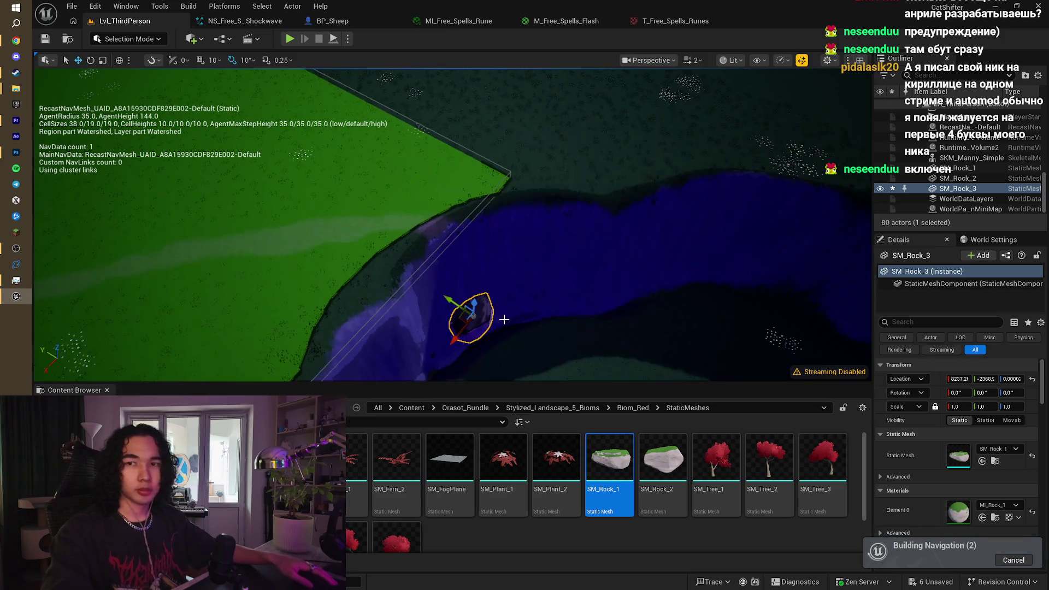
pyautogui.press('Delete')
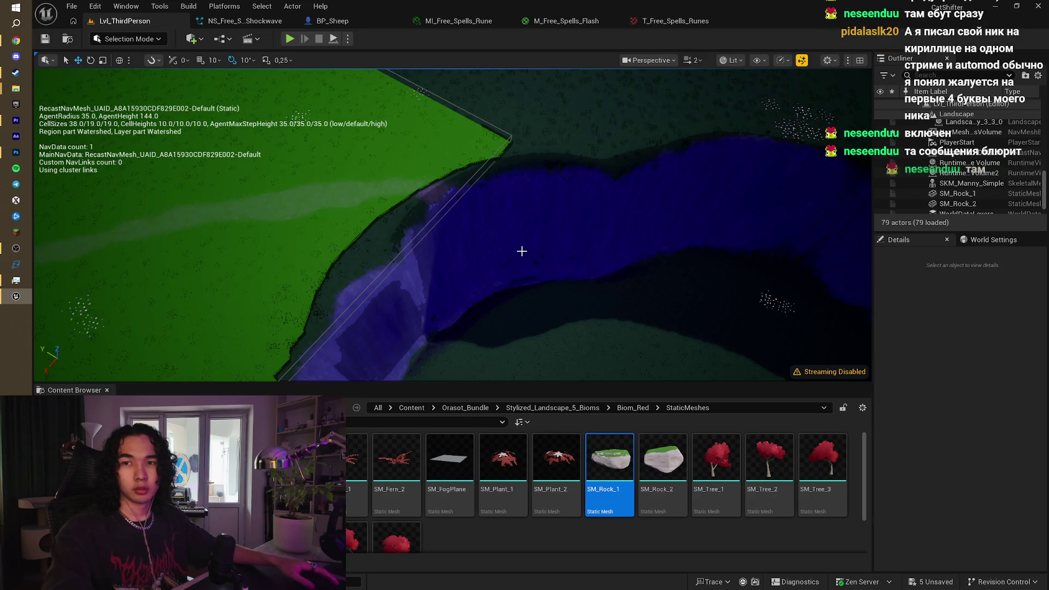
pyautogui.moveTo(561, 235); pyautogui.dragTo(546, 231)
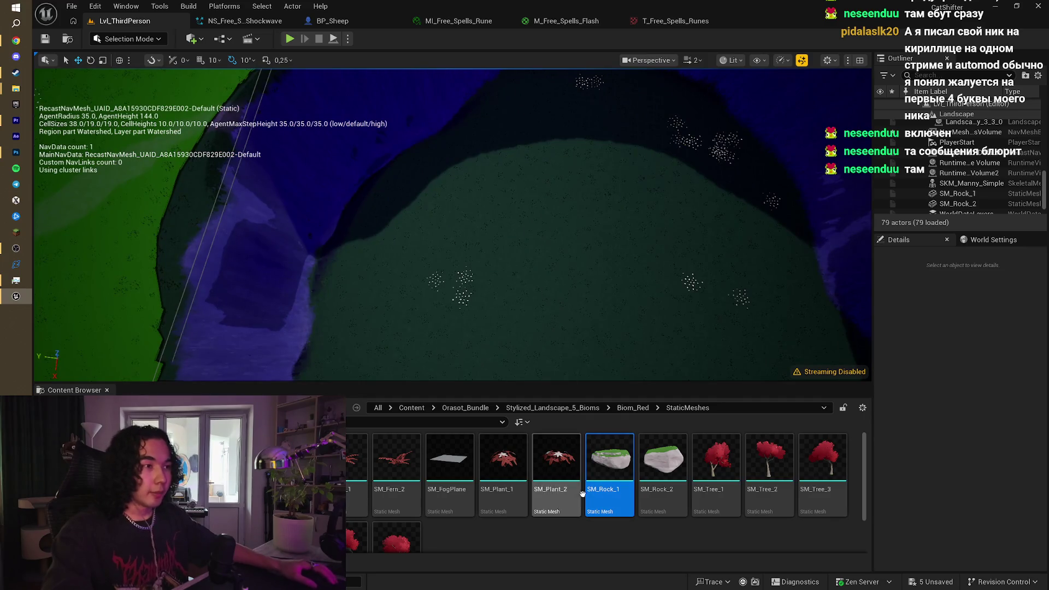
pyautogui.moveTo(610, 459); pyautogui.dragTo(477, 265)
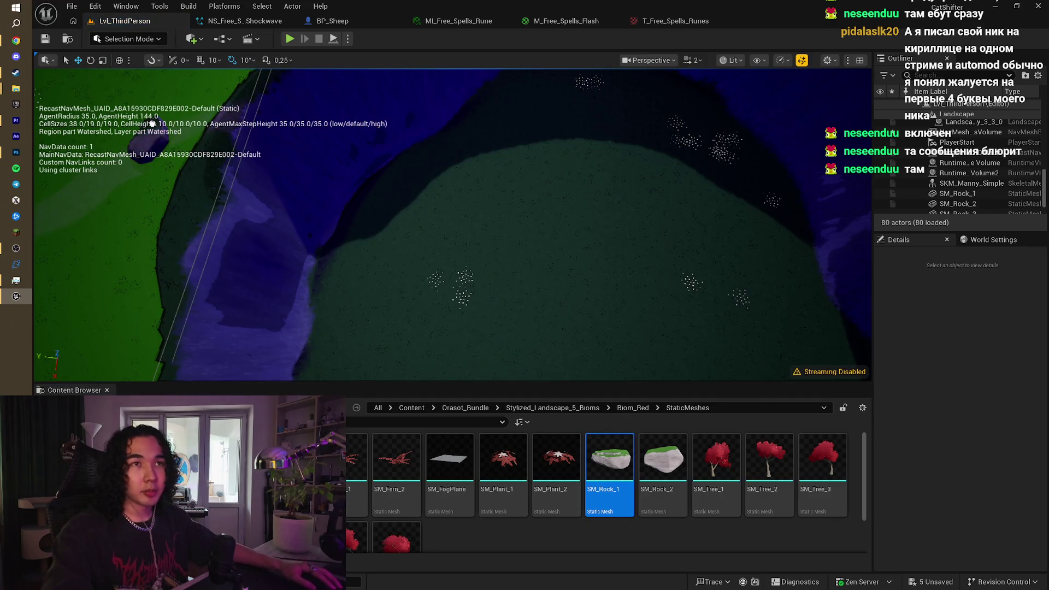
pyautogui.click(152, 123)
pyautogui.moveTo(152, 124); pyautogui.dragTo(309, 223)
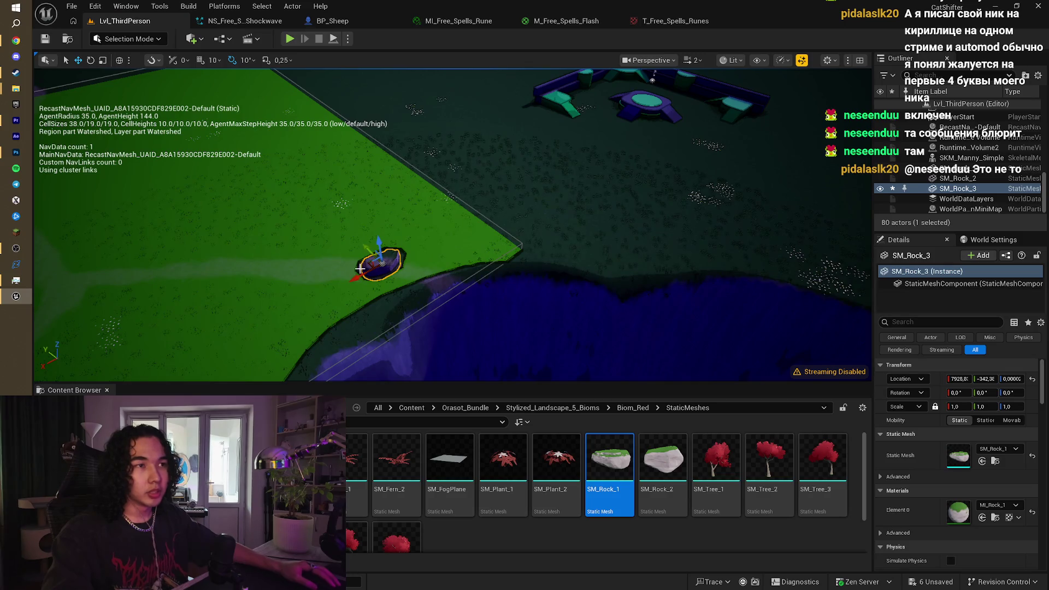
pyautogui.moveTo(360, 268)
pyautogui.mouseDown()
pyautogui.moveTo(360, 295)
pyautogui.moveTo(367, 241)
pyautogui.moveTo(420, 234)
pyautogui.moveTo(481, 131)
pyautogui.moveTo(497, 171)
pyautogui.moveTo(609, 201)
pyautogui.moveTo(688, 164)
pyautogui.moveTo(732, 262)
pyautogui.mouseUp()
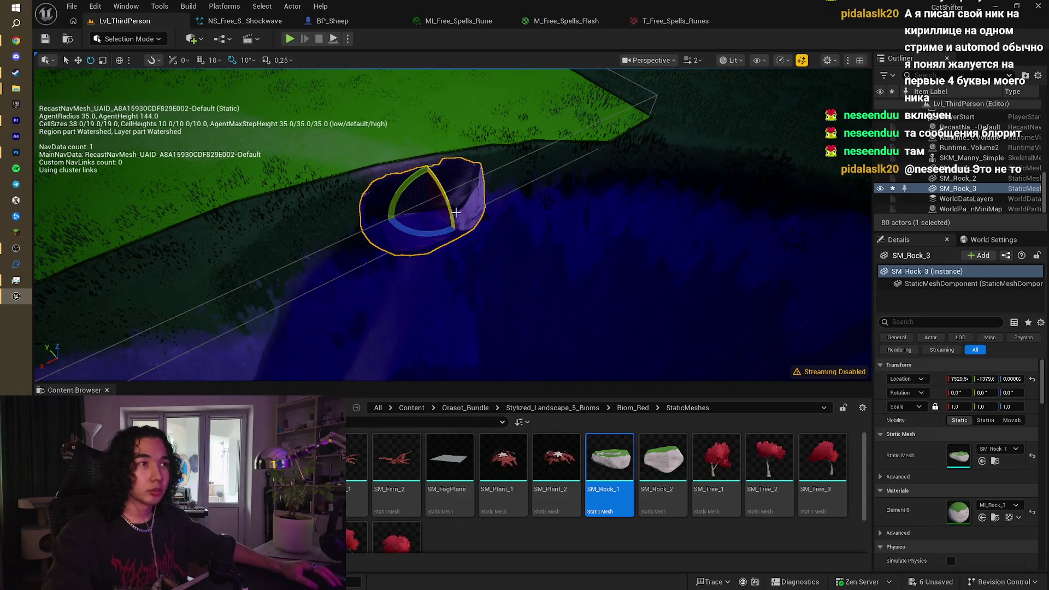
pyautogui.moveTo(423, 163); pyautogui.dragTo(419, 164)
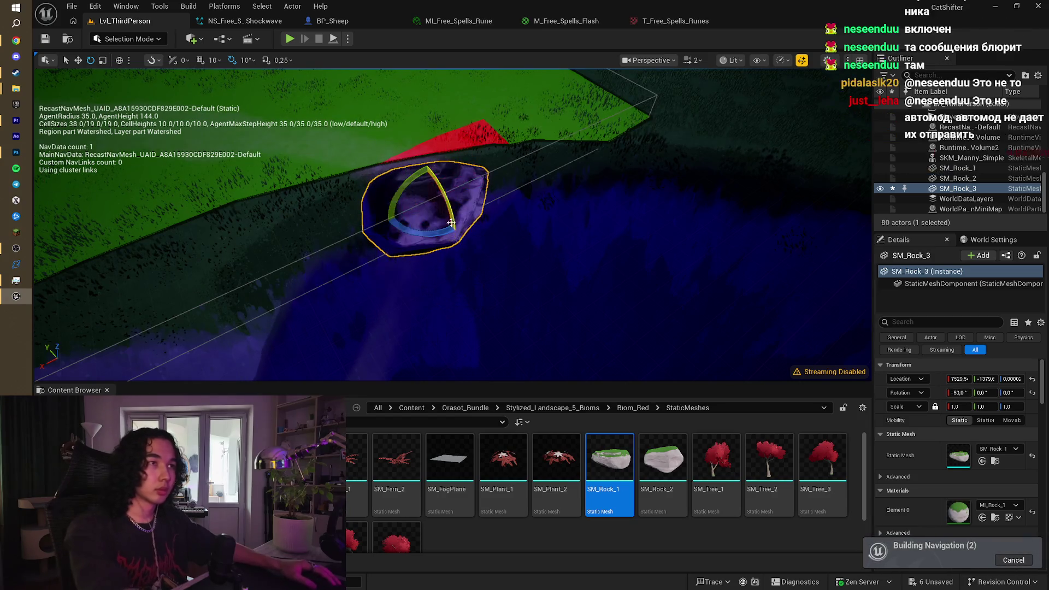
pyautogui.press('Delete')
pyautogui.moveTo(446, 263); pyautogui.dragTo(446, 263)
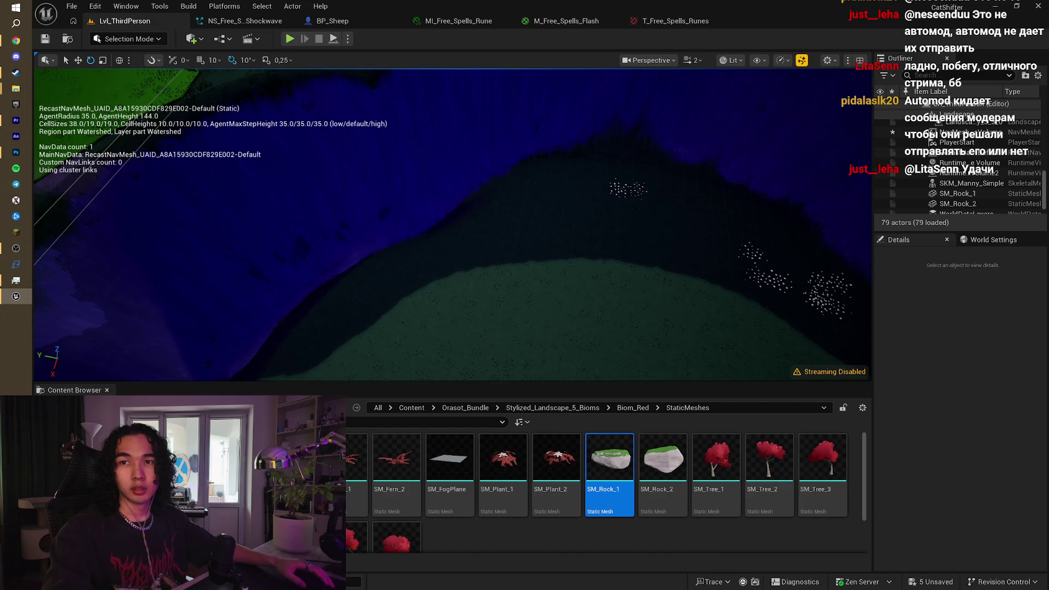
pyautogui.moveTo(380, 309); pyautogui.dragTo(379, 309)
pyautogui.moveTo(501, 290); pyautogui.dragTo(501, 291)
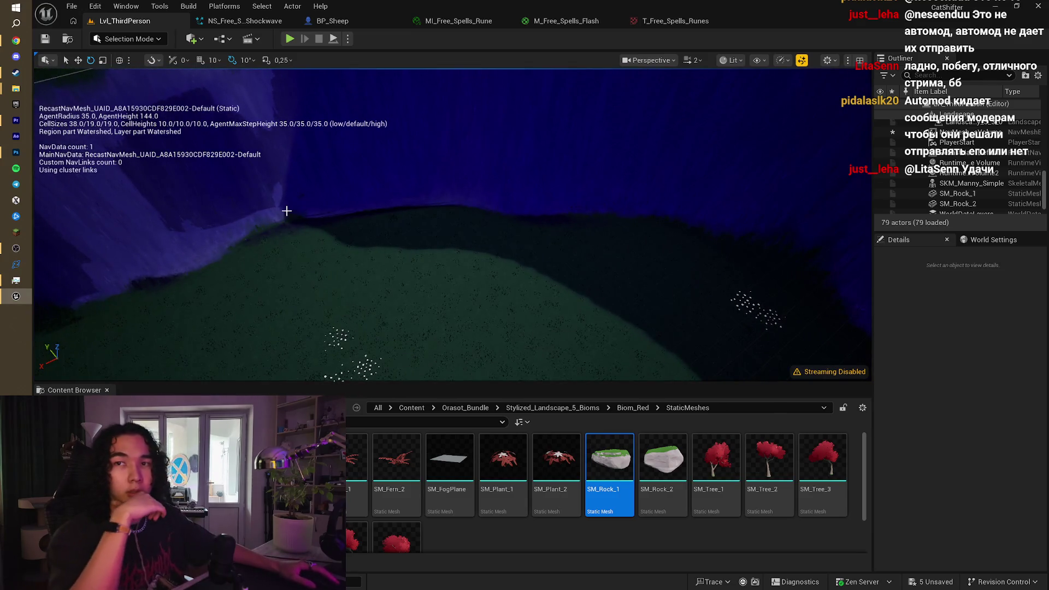
pyautogui.scroll(-1, 477, 508)
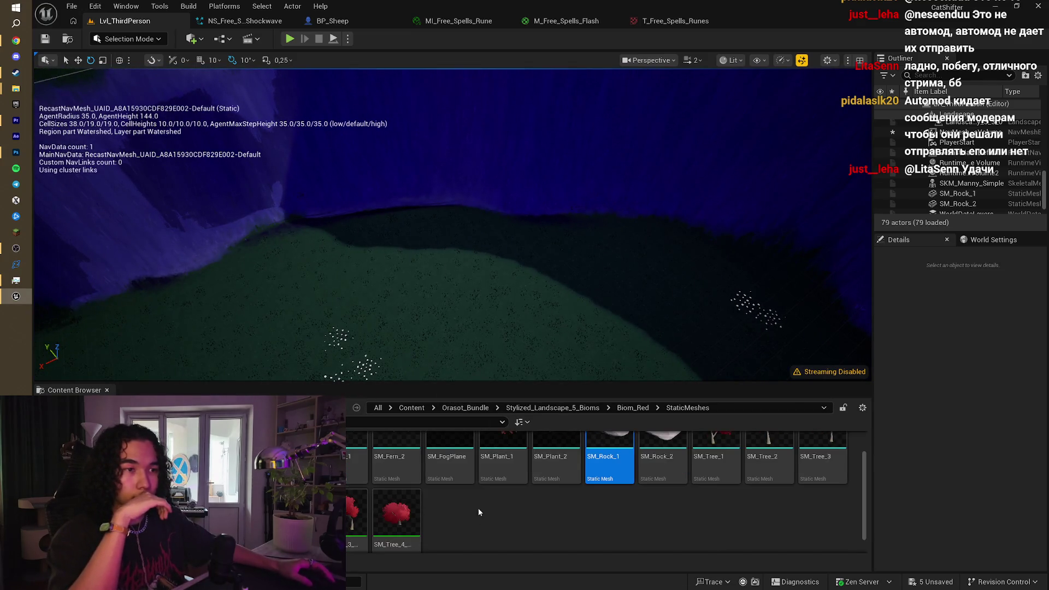
# Step: Browse up to the biome folders and open Biom_Desert > StaticMeshes
pyautogui.scroll(1, 519, 490)
pyautogui.click(618, 412)
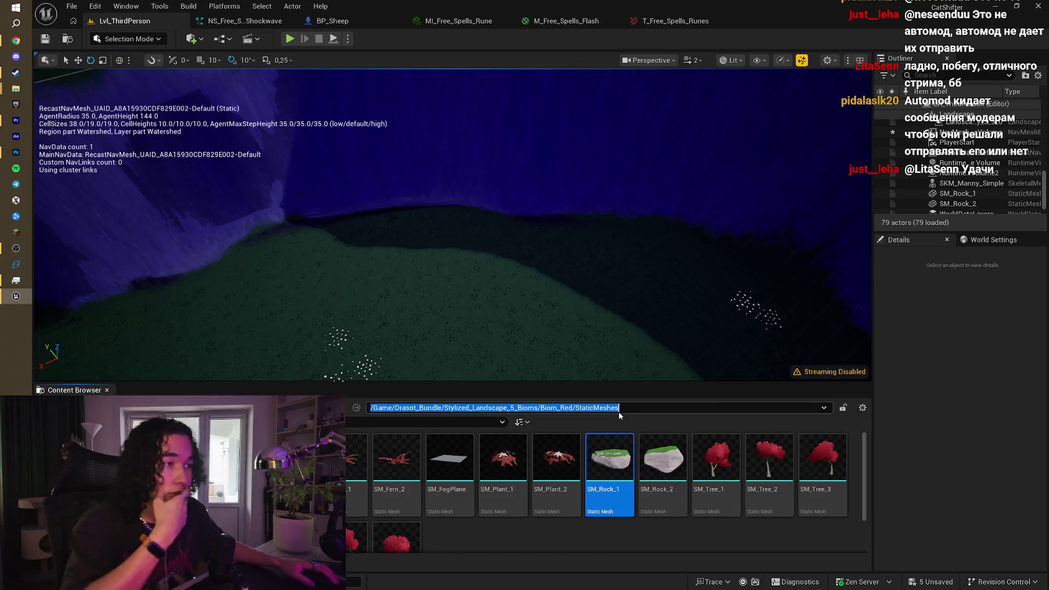
pyautogui.click(617, 523)
pyautogui.click(638, 408)
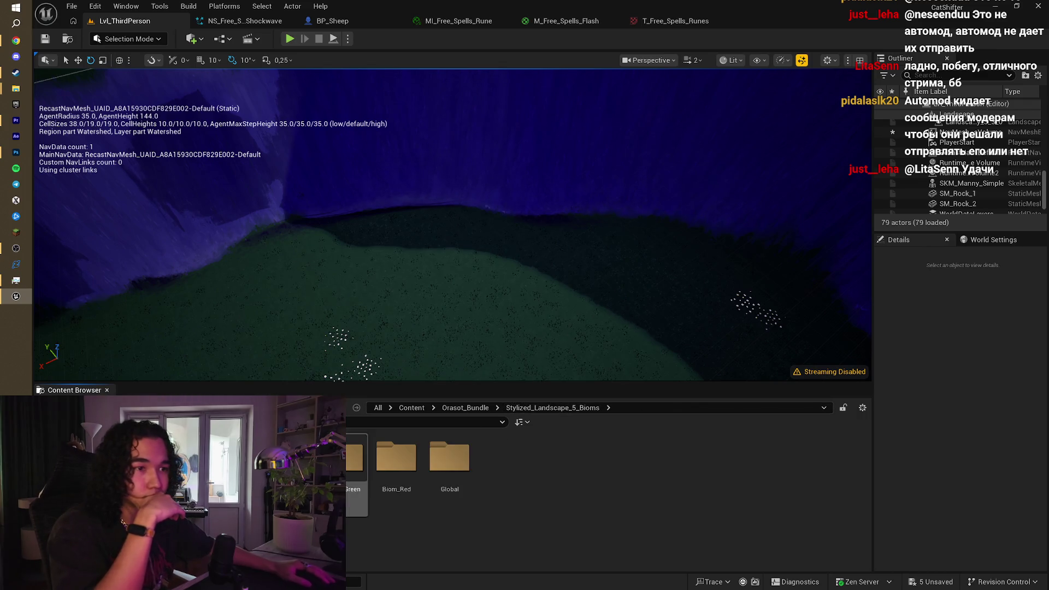
pyautogui.doubleClick(328, 459)
pyautogui.doubleClick(556, 459)
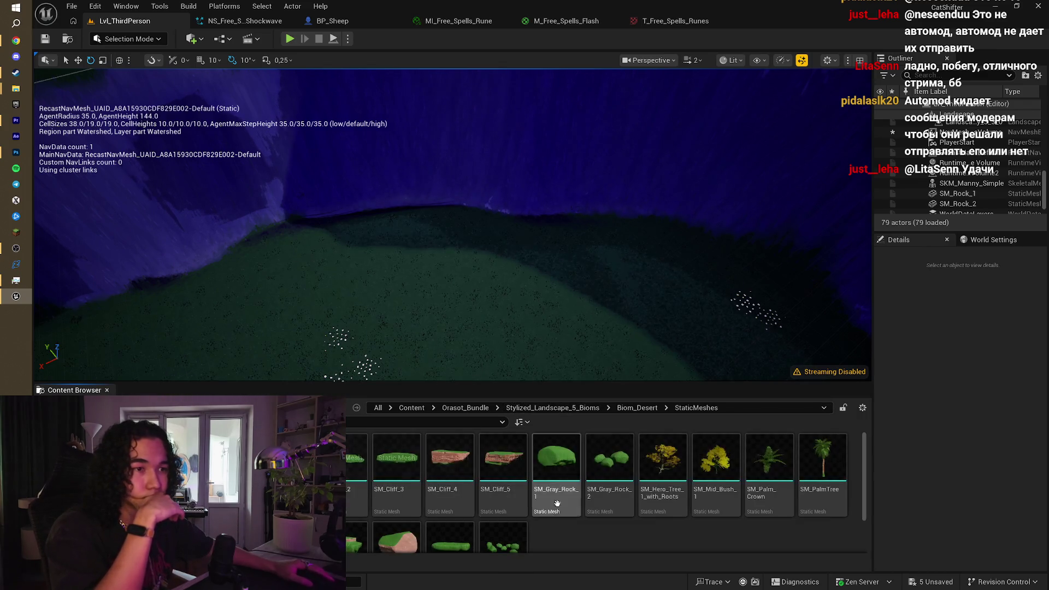
# Step: Test-drop SM_Rock_2 into the level and undo it, viewing the blue cliffs
pyautogui.scroll(-1, 561, 516)
pyautogui.moveTo(396, 513)
pyautogui.mouseDown()
pyautogui.moveTo(404, 327)
pyautogui.moveTo(448, 364)
pyautogui.mouseUp()
pyautogui.hotkey('ctrl', 'z')
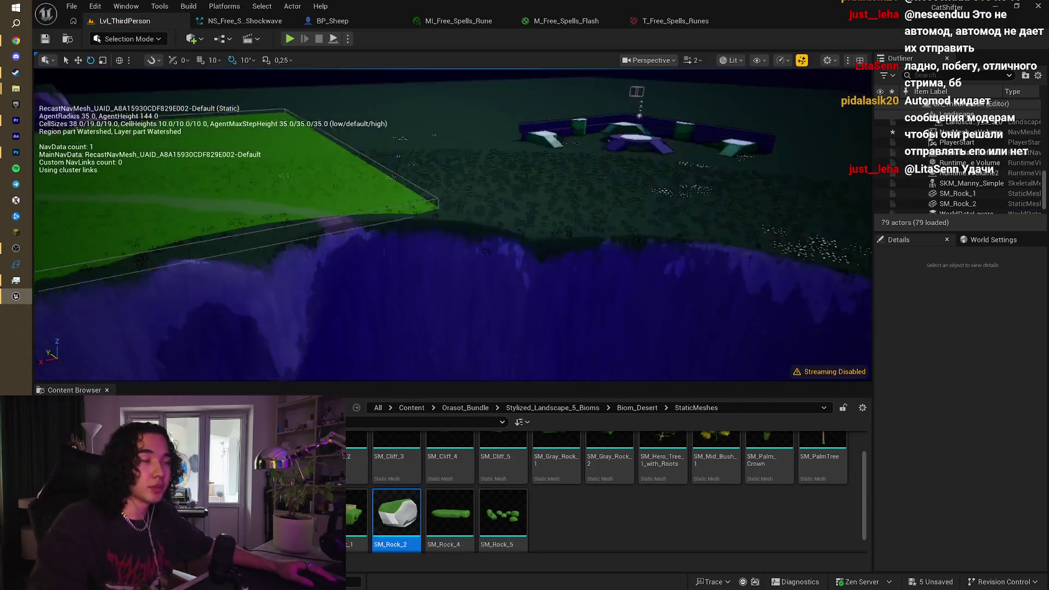
pyautogui.moveTo(109, 98)
pyautogui.mouseDown()
pyautogui.moveTo(120, 93)
pyautogui.moveTo(108, 98)
pyautogui.mouseUp()
pyautogui.moveTo(516, 320); pyautogui.dragTo(480, 301)
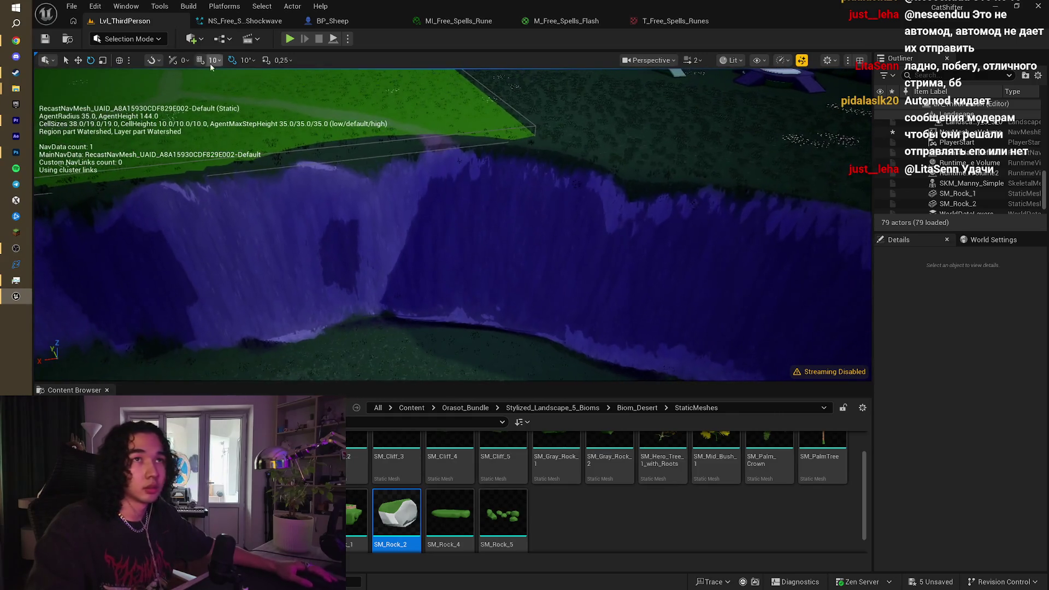
# Step: Switch to Landscape Mode and show its Manage tools over the cliff band
pyautogui.click(137, 39)
pyautogui.click(132, 68)
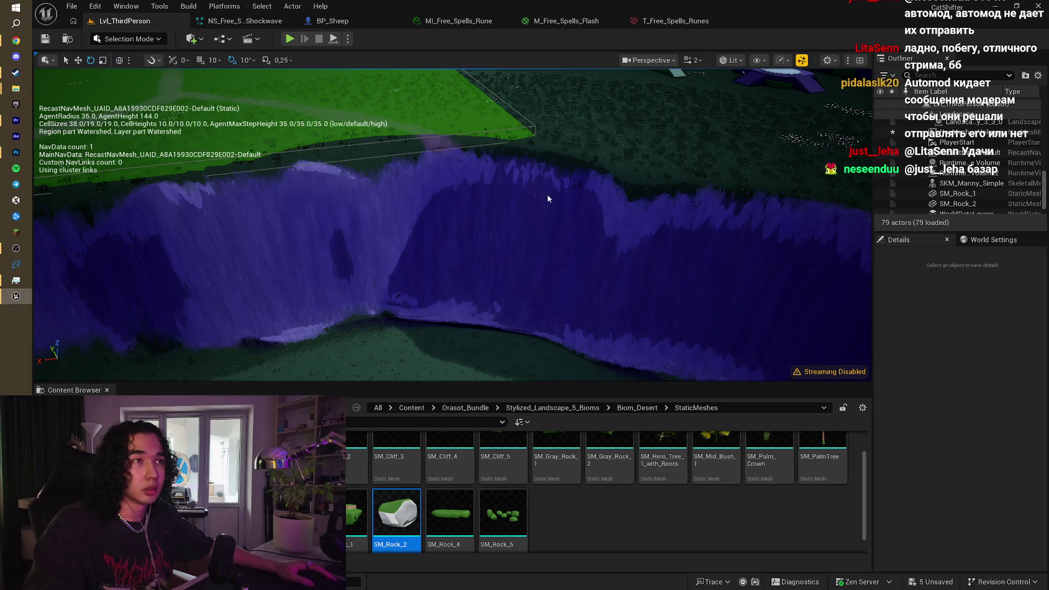
pyautogui.moveTo(547, 195); pyautogui.dragTo(546, 186)
pyautogui.moveTo(421, 213)
pyautogui.mouseDown()
pyautogui.moveTo(426, 197)
pyautogui.moveTo(426, 211)
pyautogui.mouseUp()
pyautogui.click(75, 63)
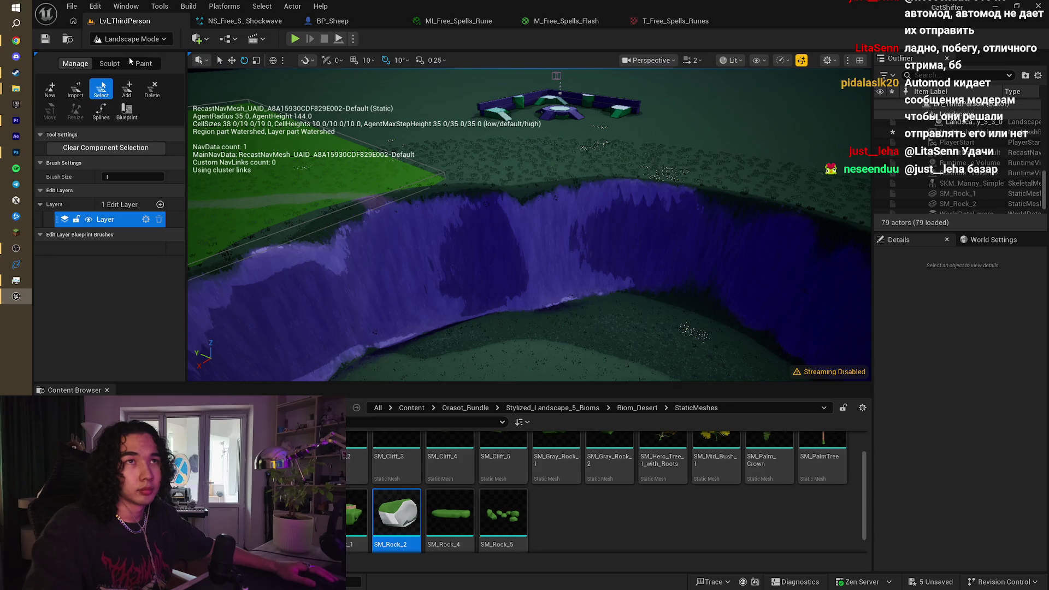
# Step: Apply the Hydro Erosion sculpt tool to the cliff edge
pyautogui.click(143, 64)
pyautogui.click(110, 64)
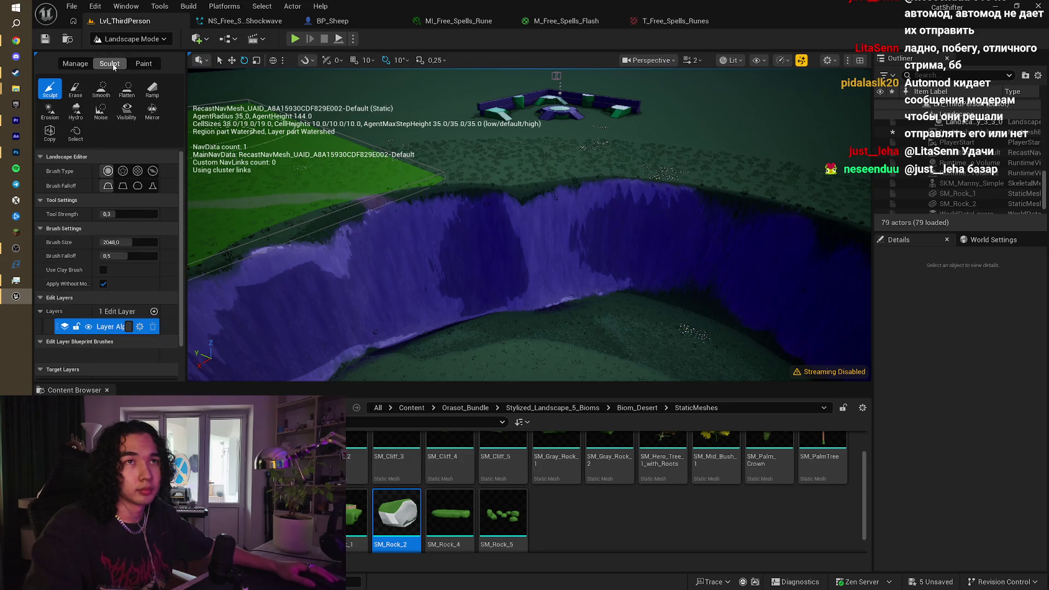
pyautogui.scroll(-3, 529, 224)
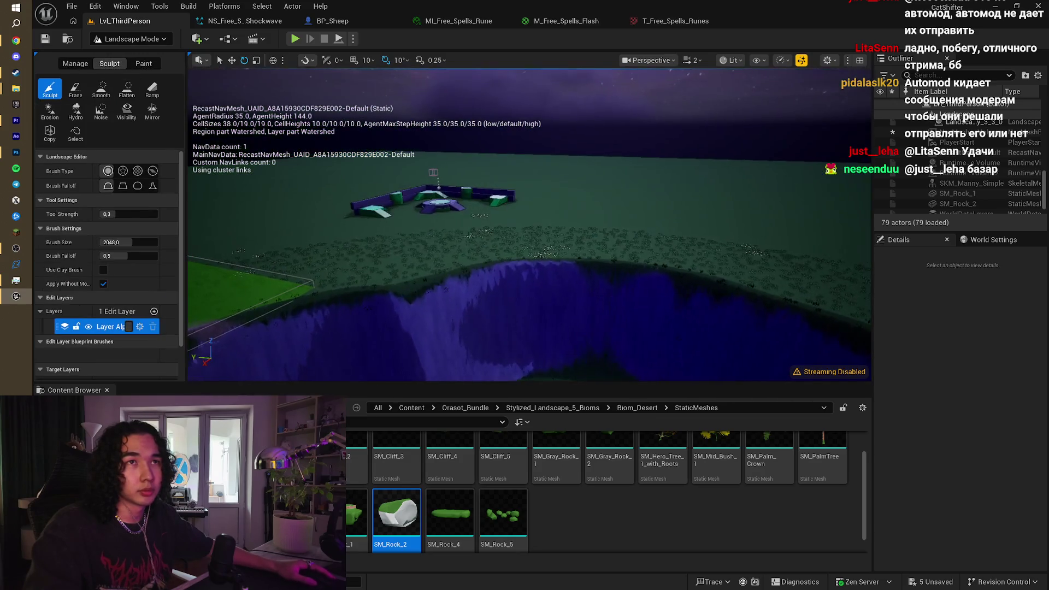
pyautogui.click(76, 112)
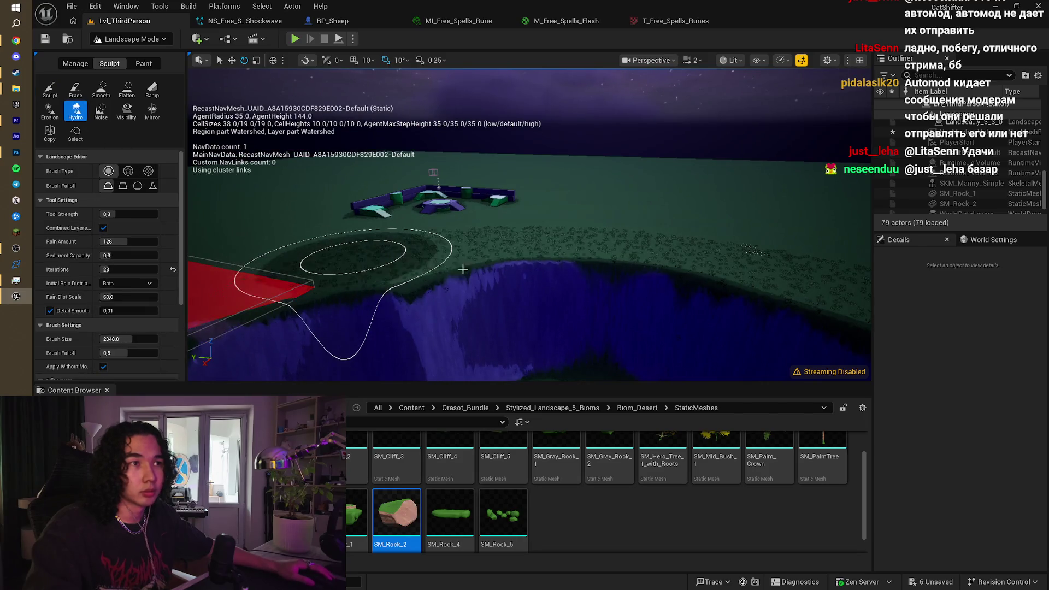
pyautogui.click(485, 273)
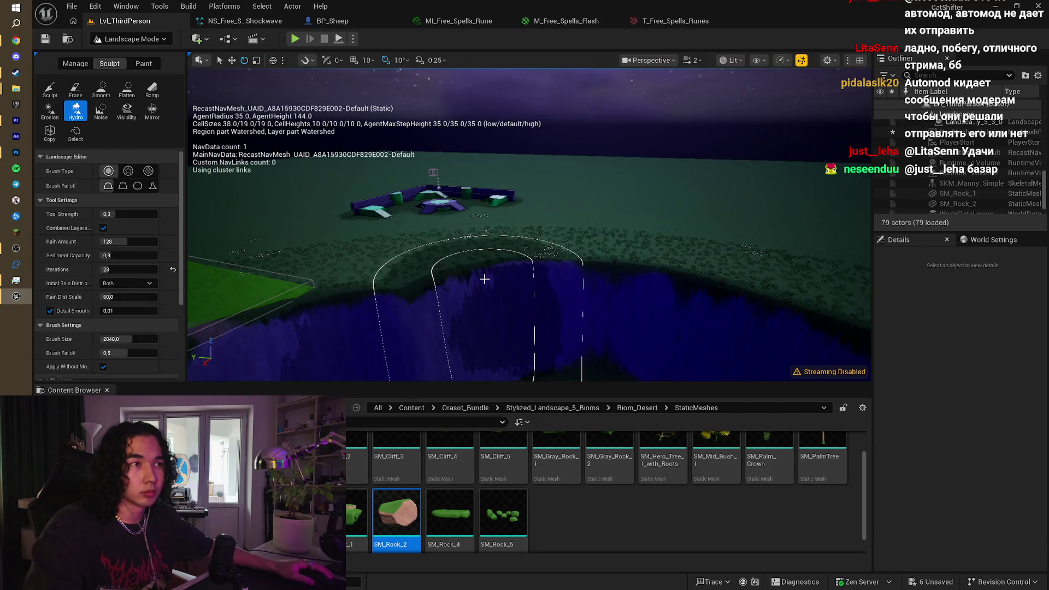
# Step: Check the Visibility and Sculpt tools, then return to Selection Mode
pyautogui.scroll(5, 480, 277)
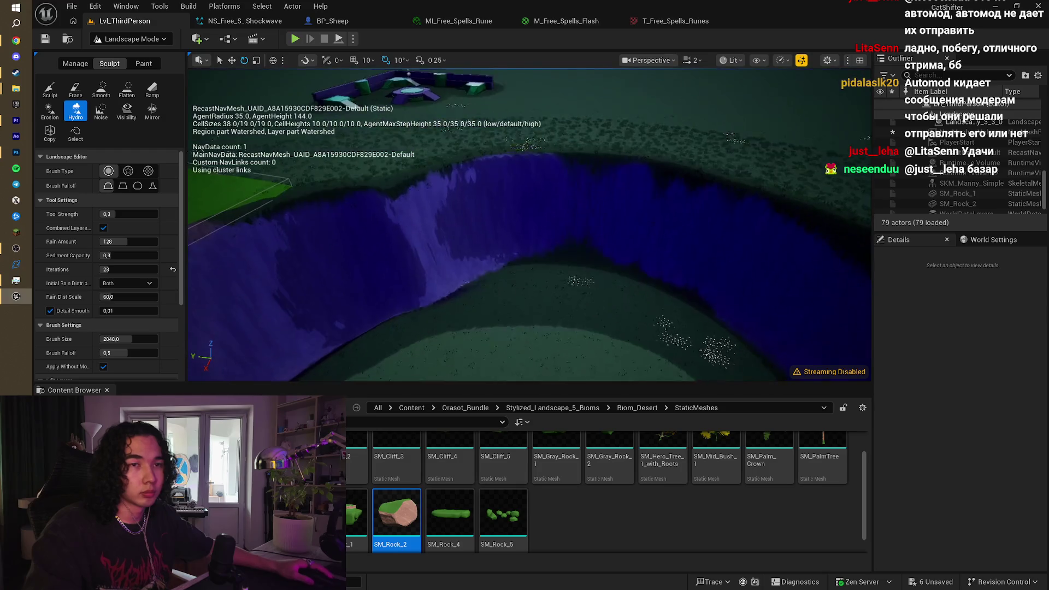
pyautogui.click(125, 115)
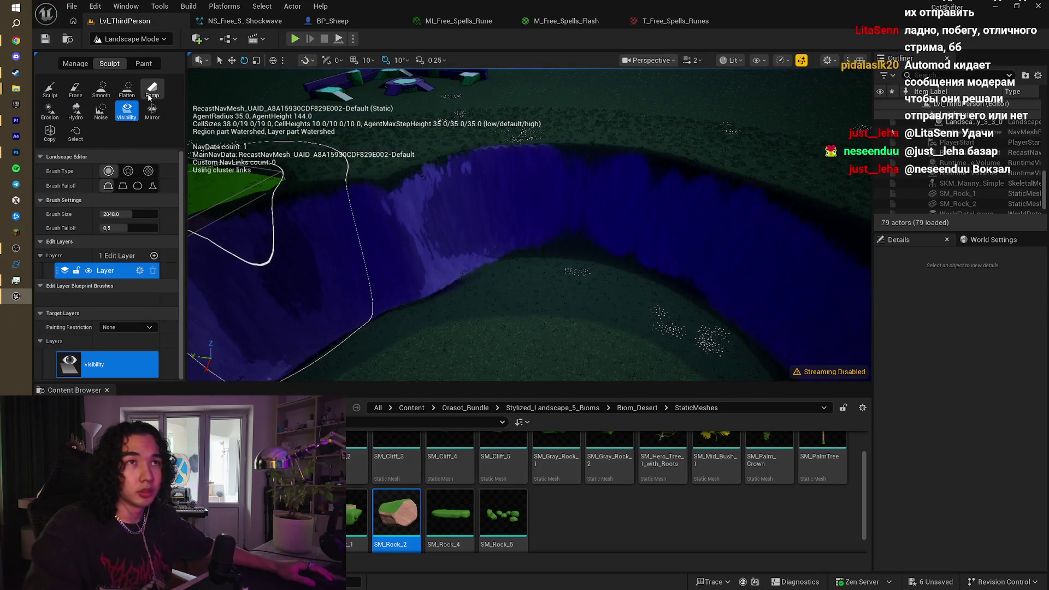
pyautogui.click(59, 97)
pyautogui.click(131, 38)
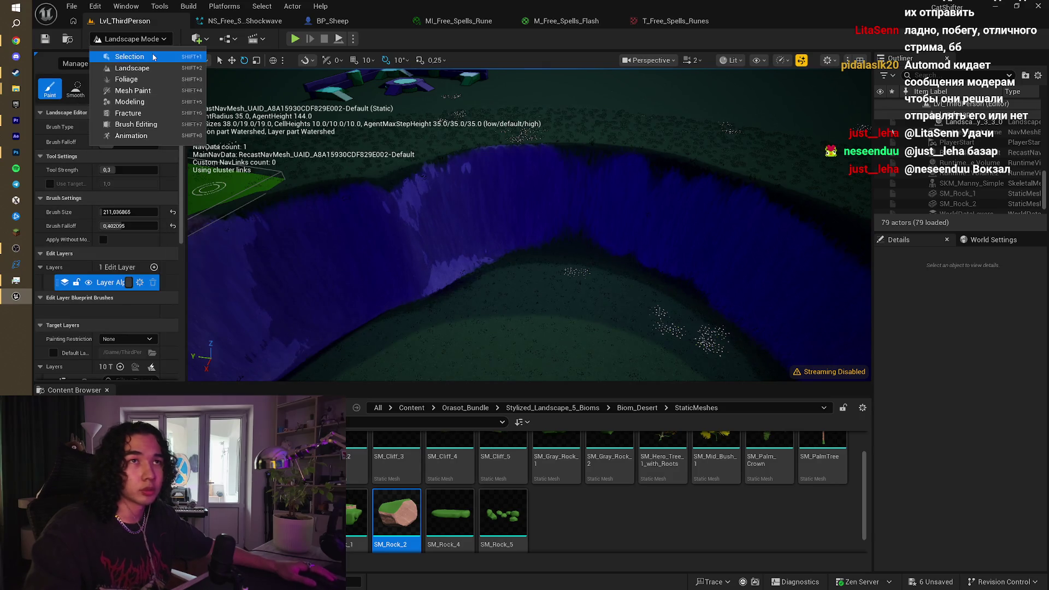
pyautogui.click(154, 59)
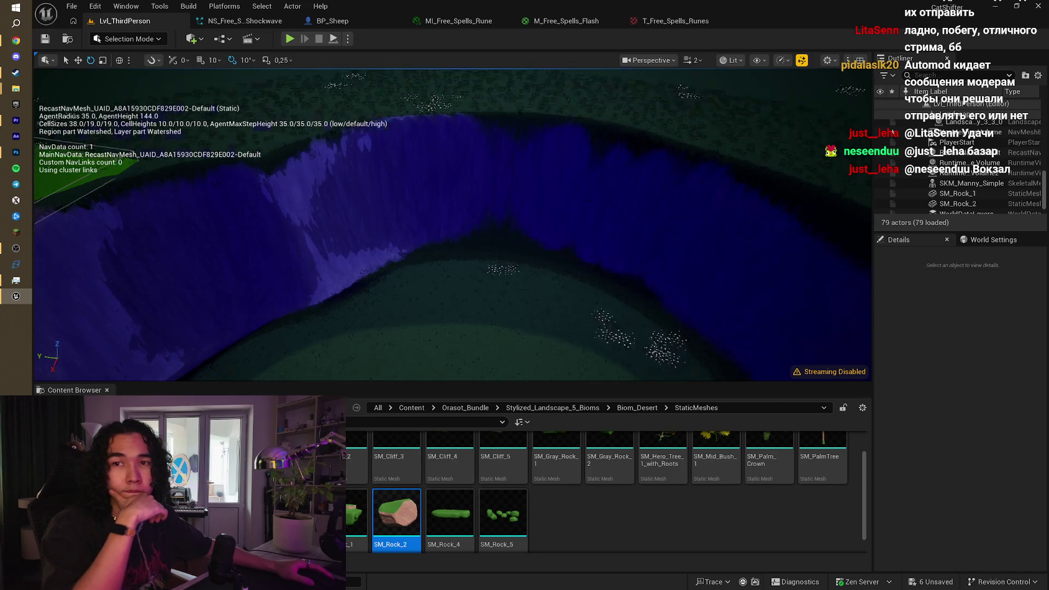
# Step: Fly the camera across the hill and look down onto the hilltop
pyautogui.press('w')
pyautogui.press('d')
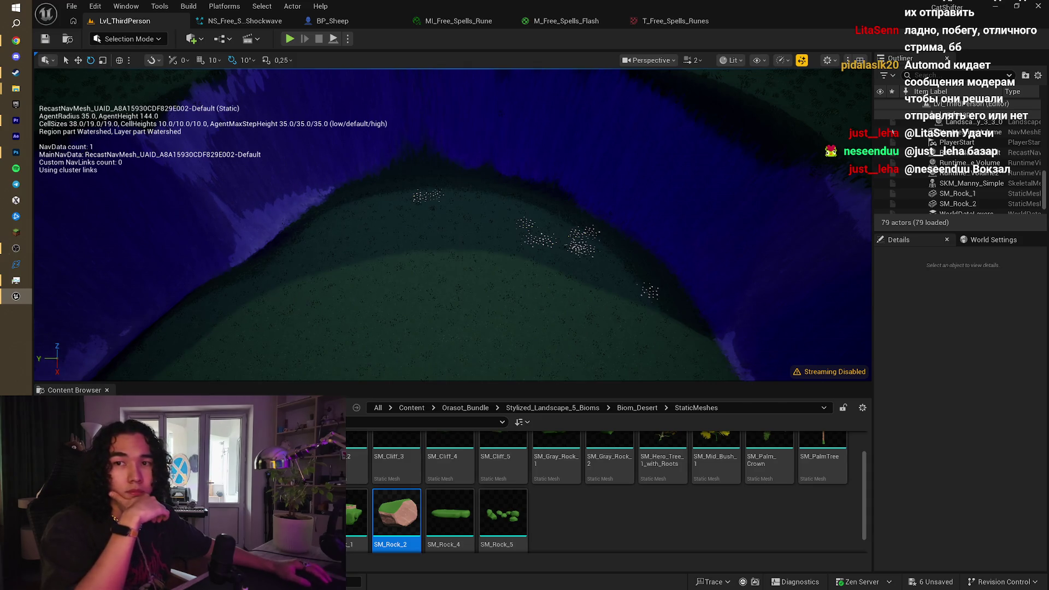
pyautogui.hotkey('alt', 'Tab')
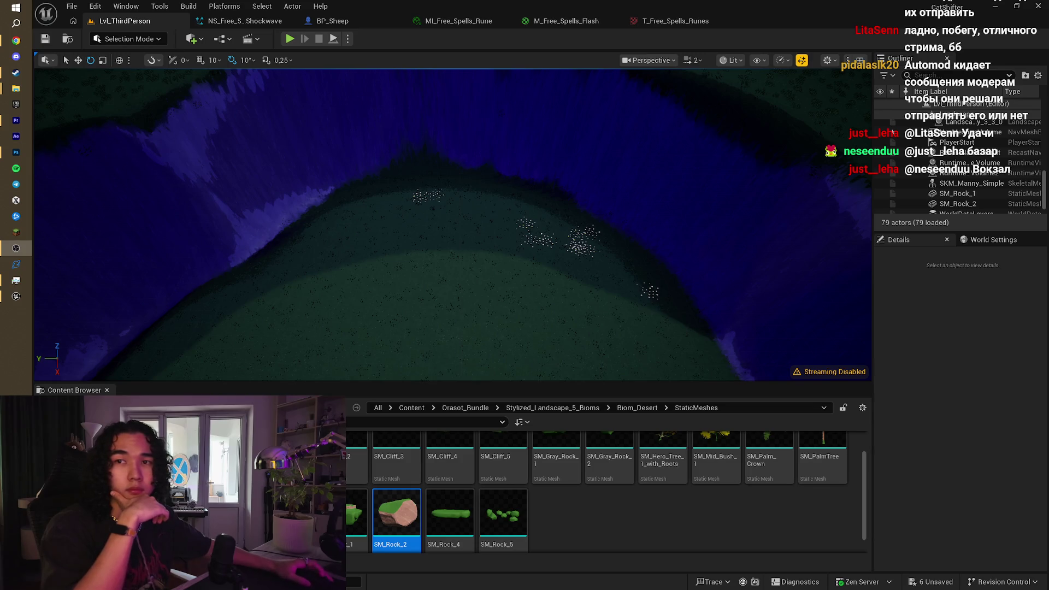
pyautogui.rightClick(375, 315)
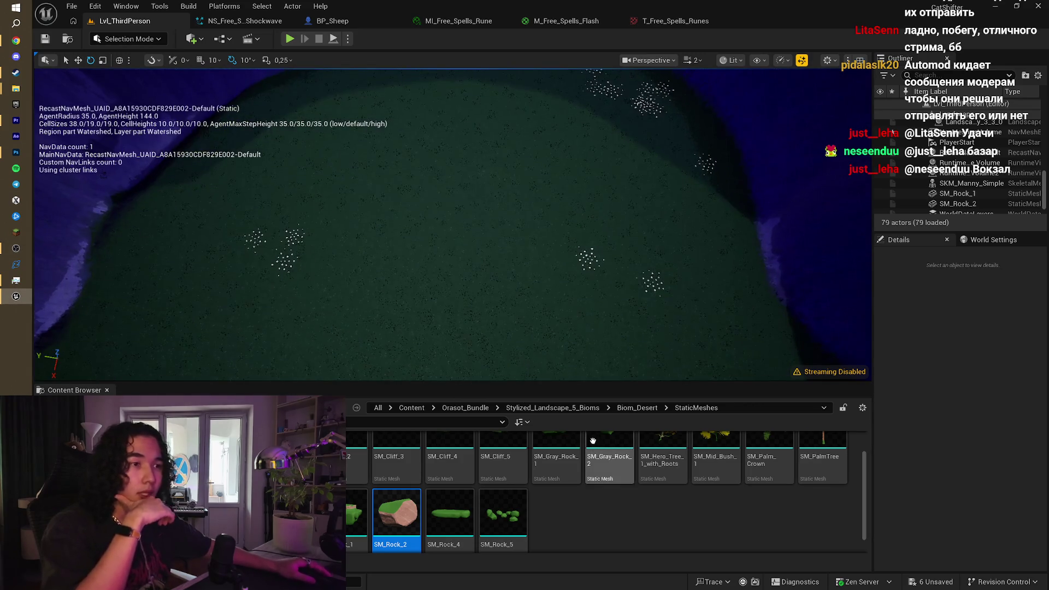
pyautogui.scroll(2, 604, 510)
# Step: Browse the Global and Biom_Red StaticMeshes folders in the Content Browser
pyautogui.click(631, 408)
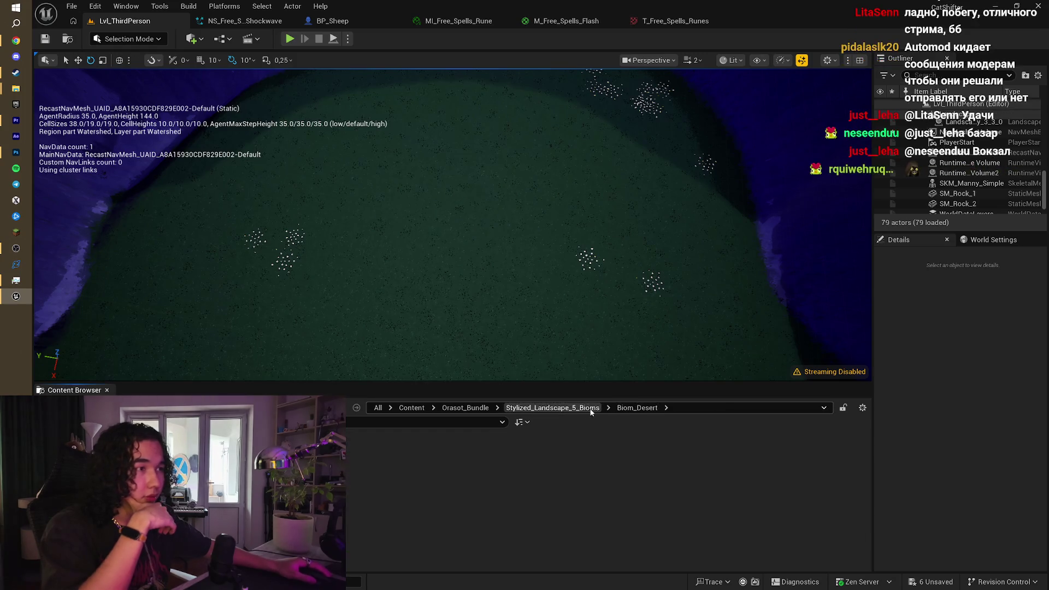
pyautogui.doubleClick(429, 473)
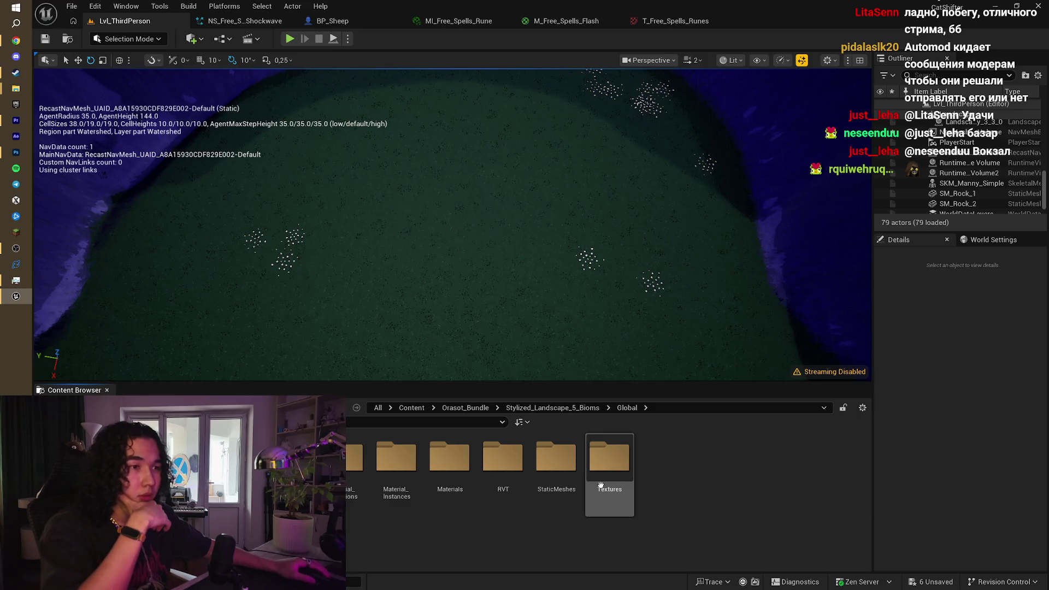
pyautogui.doubleClick(556, 456)
pyautogui.click(552, 408)
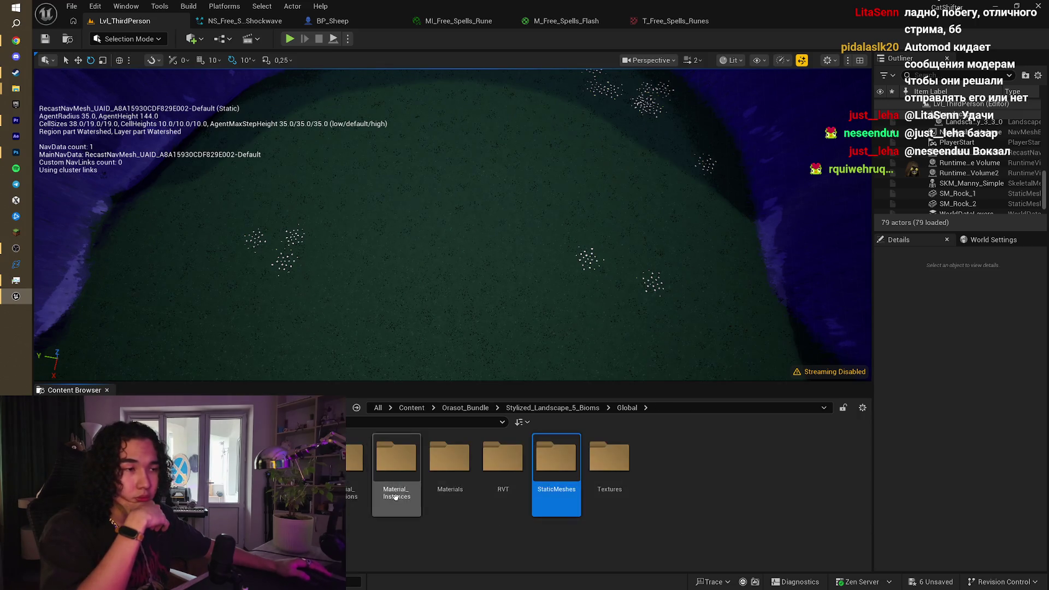
pyautogui.doubleClick(385, 469)
pyautogui.doubleClick(367, 464)
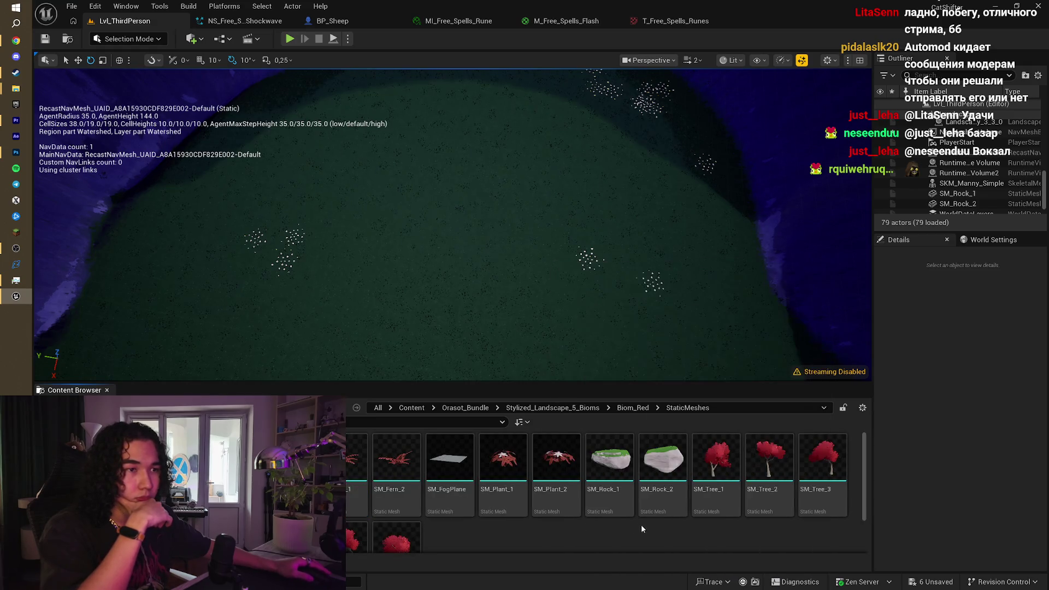
# Step: Open Biom_Dark > StaticMeshes and place SM_Tree_1 on the grassy hillside
pyautogui.scroll(-1, 637, 526)
pyautogui.hotkey('alt', 'Left')
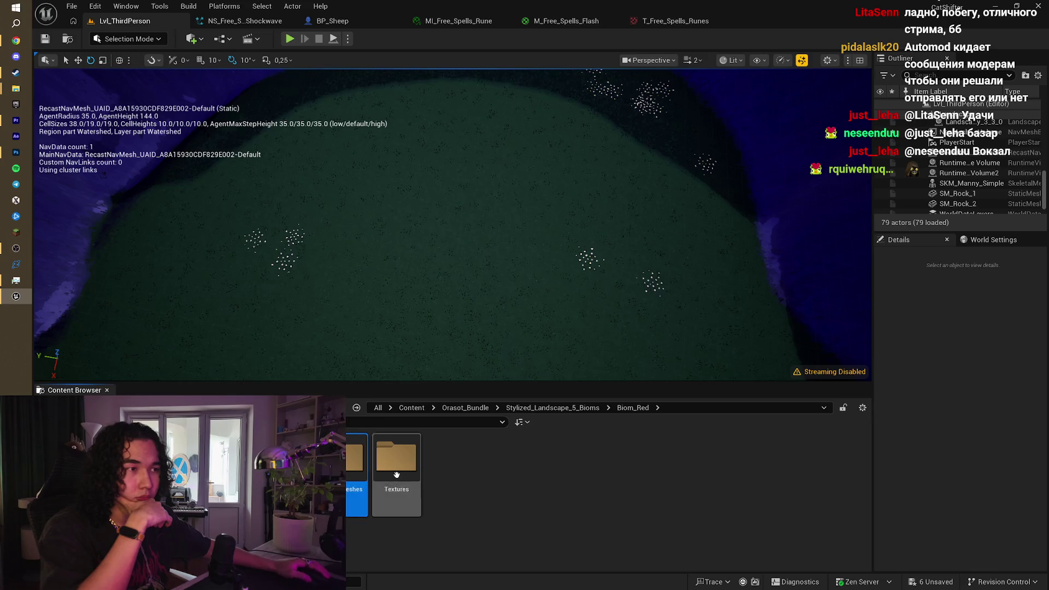
pyautogui.hotkey('alt', 'Left')
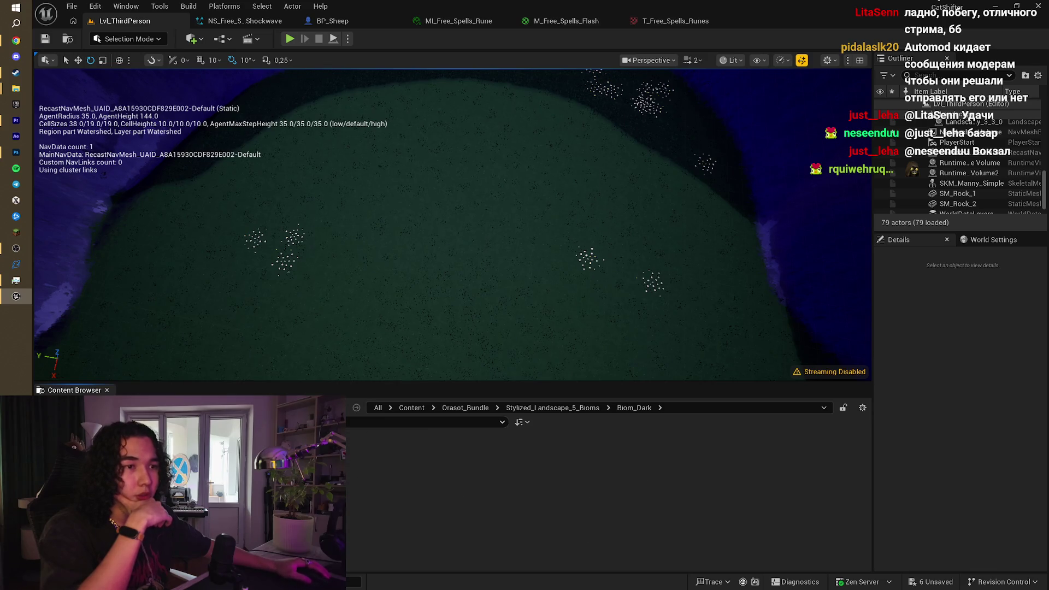
pyautogui.hotkey('alt', 'Right')
pyautogui.moveTo(503, 459)
pyautogui.mouseDown()
pyautogui.moveTo(306, 229)
pyautogui.moveTo(312, 197)
pyautogui.mouseUp()
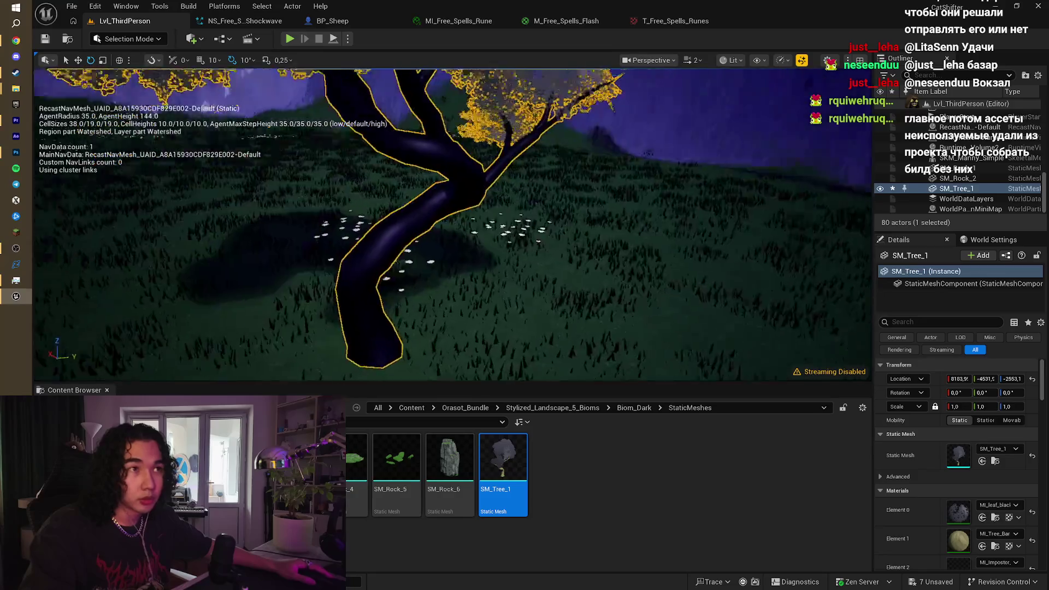
# Step: Frame SM_Tree_1 with F, delete it, and look over the bare hillside
pyautogui.press('f')
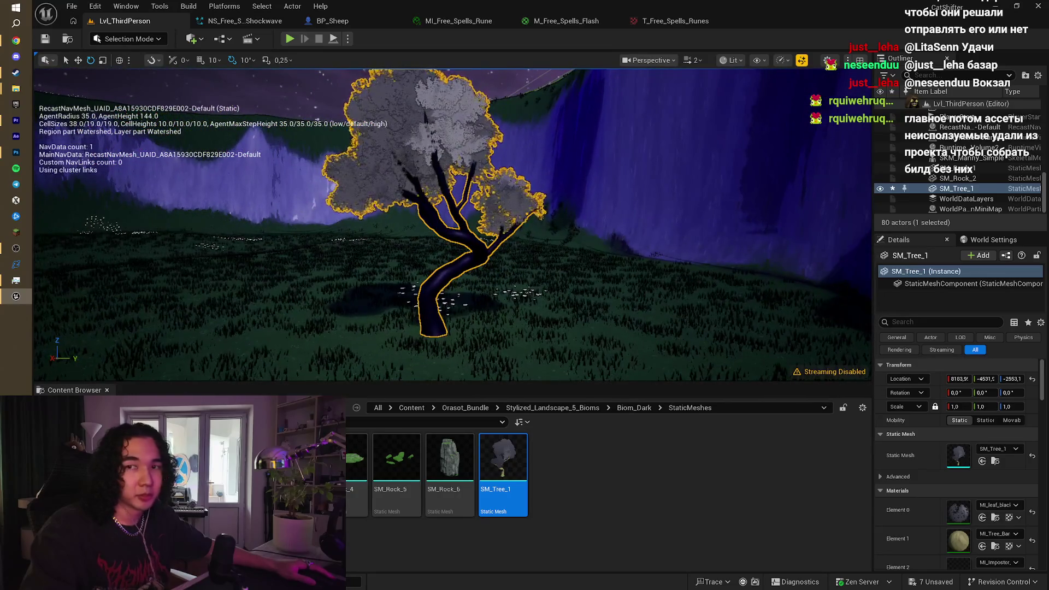
pyautogui.moveTo(437, 255); pyautogui.dragTo(426, 323)
pyautogui.press('f')
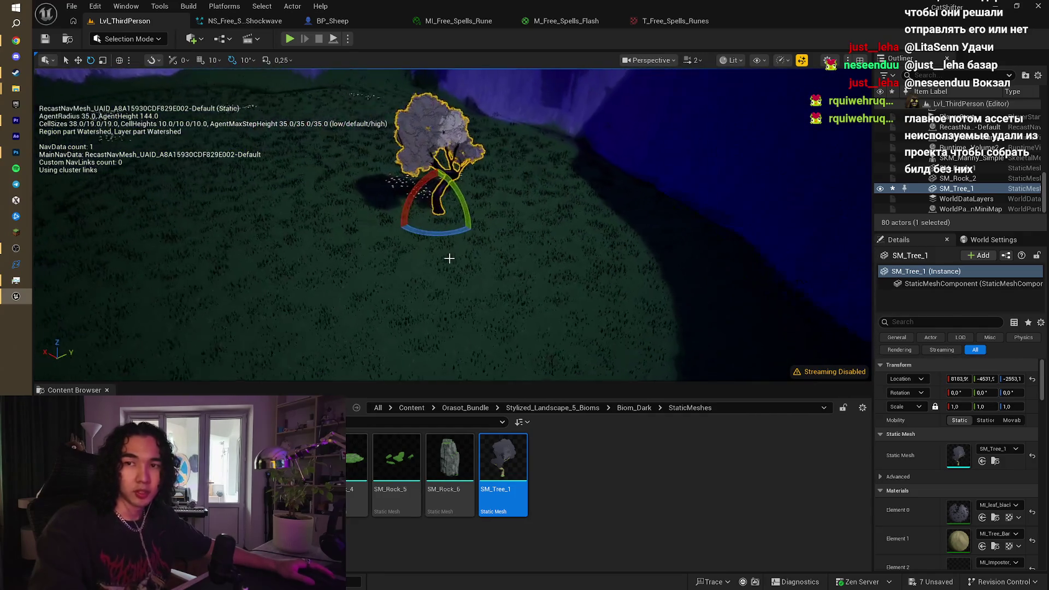
pyautogui.press('Delete')
pyautogui.moveTo(469, 182); pyautogui.dragTo(423, 233)
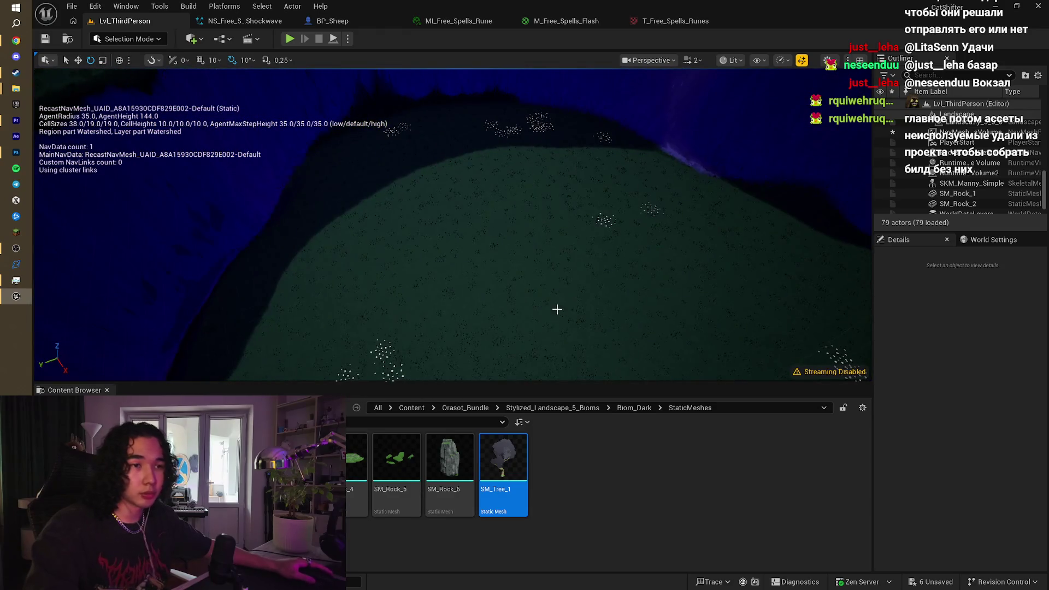
pyautogui.moveTo(556, 309); pyautogui.dragTo(644, 381)
# Step: Navigate to the Orasot StylizedForestLandscape > Meshes folder
pyautogui.click(635, 408)
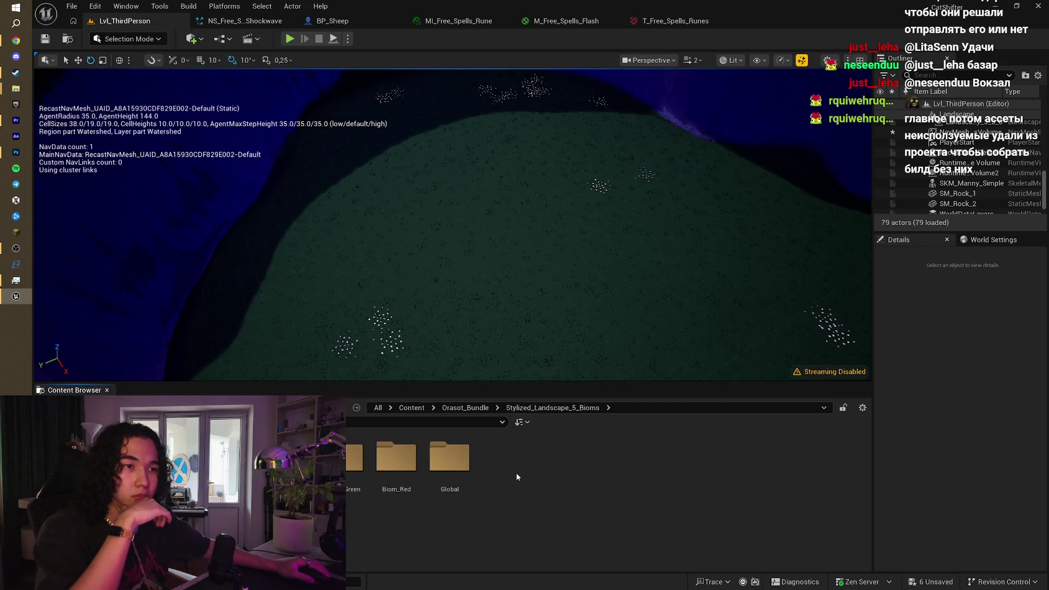
pyautogui.doubleClick(290, 459)
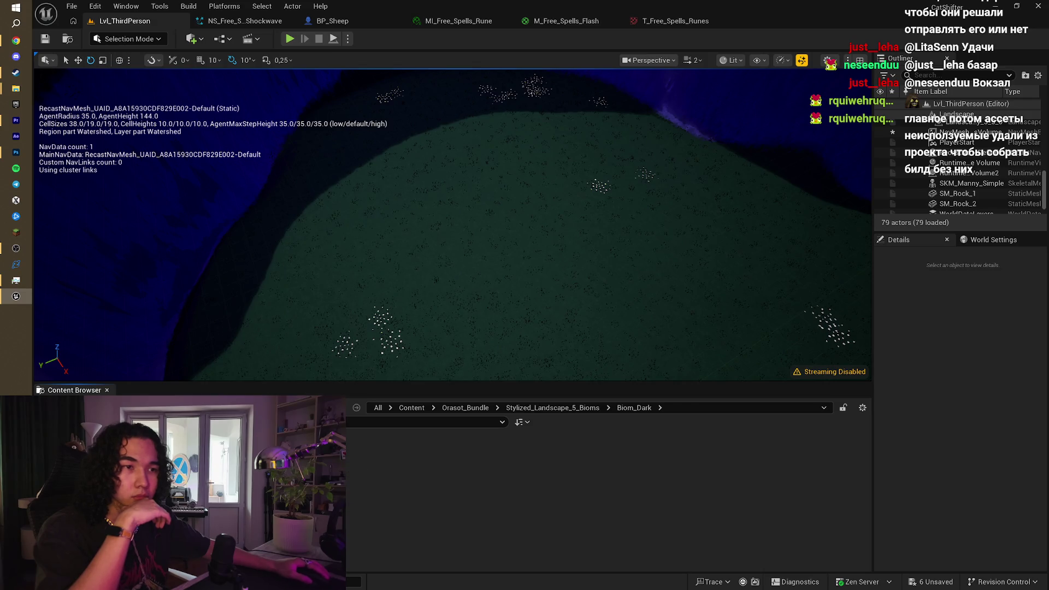
pyautogui.doubleClick(394, 473)
pyautogui.hotkey('alt', 'Left')
pyautogui.hotkey('alt', 'Left')
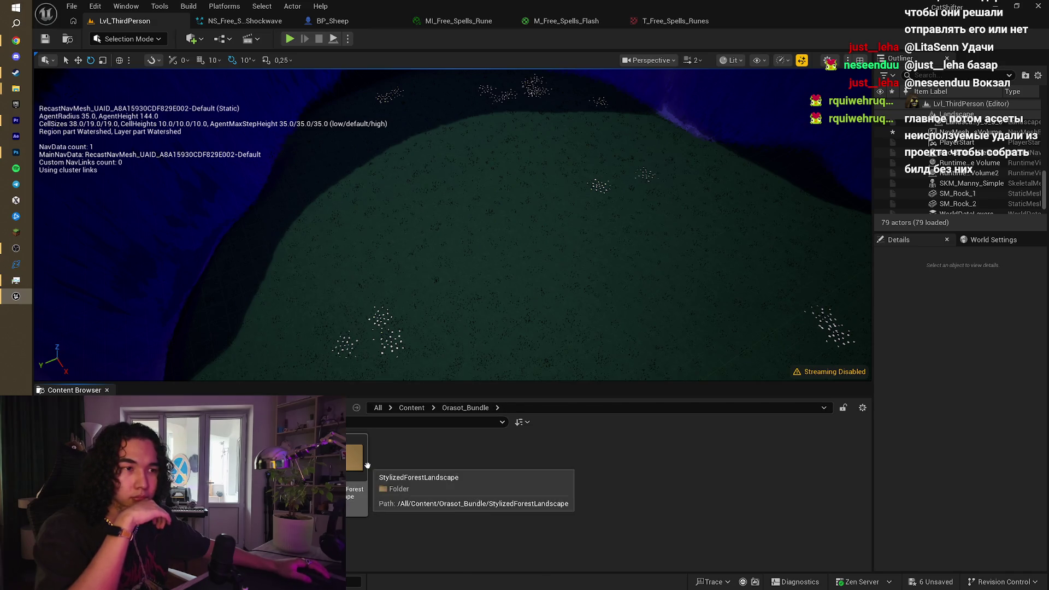
pyautogui.doubleClick(368, 465)
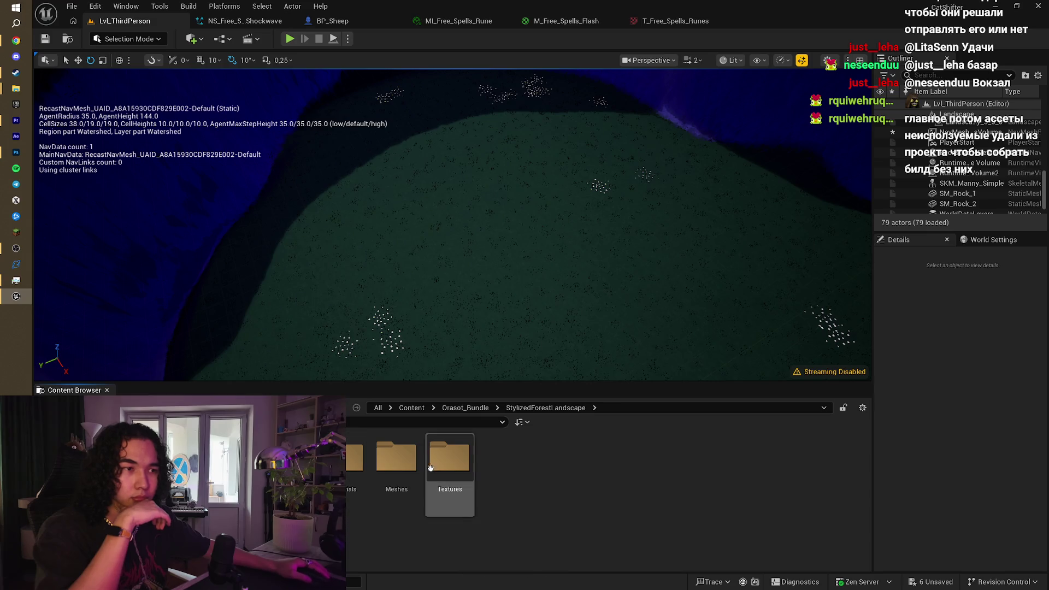
pyautogui.doubleClick(397, 458)
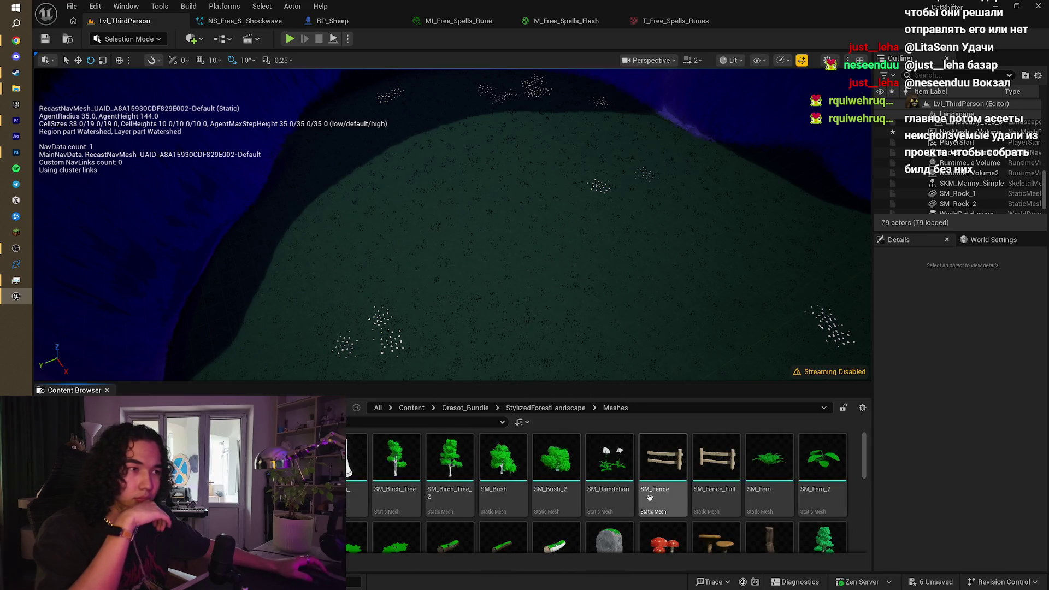
# Step: Test-place SM_MileStone on the hillside, then delete it
pyautogui.scroll(-2, 649, 496)
pyautogui.click(609, 497)
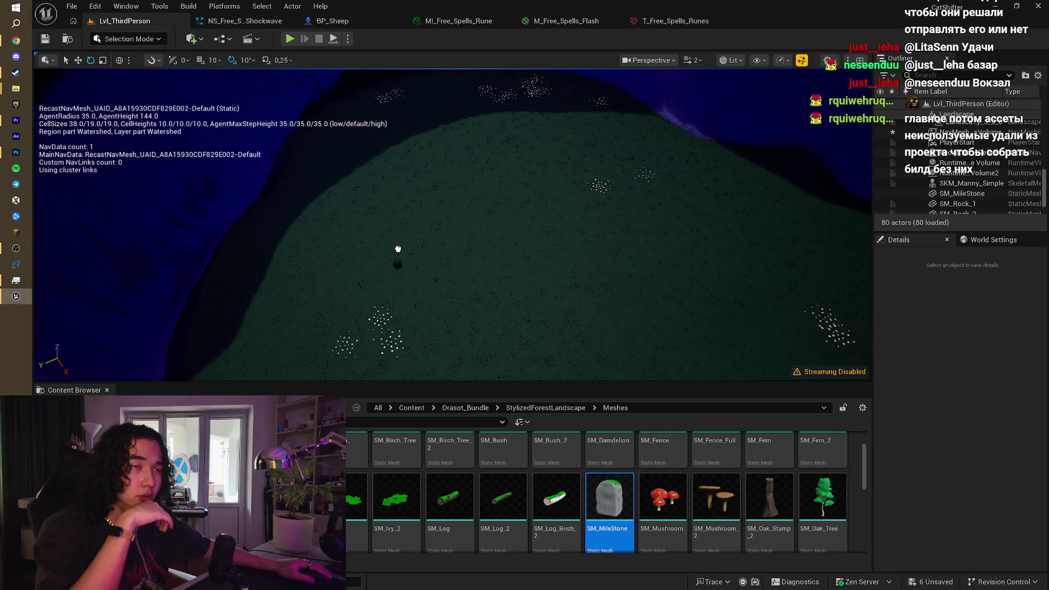
pyautogui.moveTo(398, 249); pyautogui.dragTo(397, 249)
pyautogui.press('Delete')
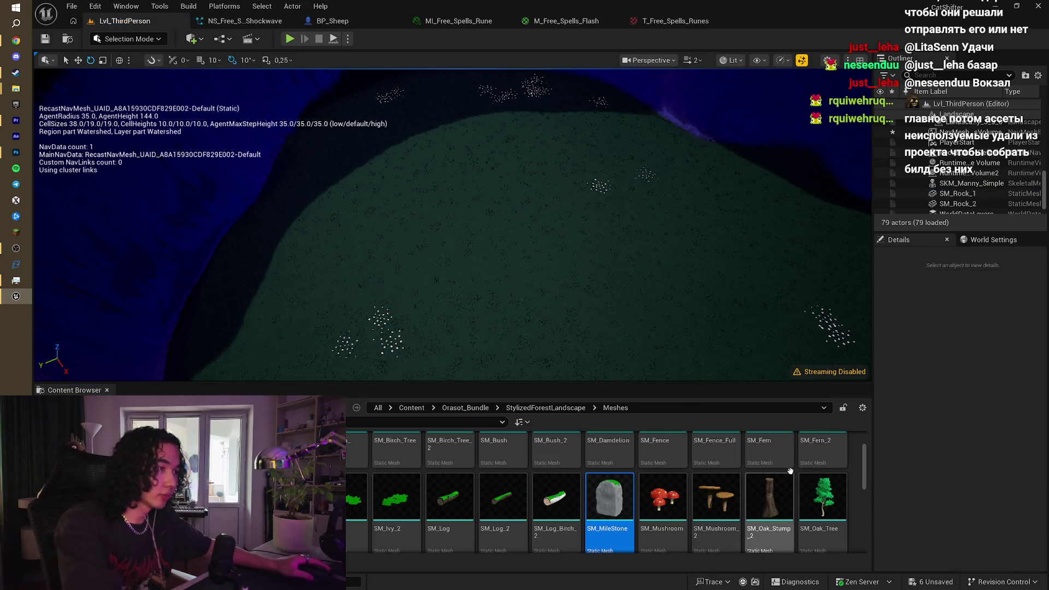
# Step: Place an SM_Rock_Cliff on the hillside left of centre
pyautogui.scroll(-5, 765, 481)
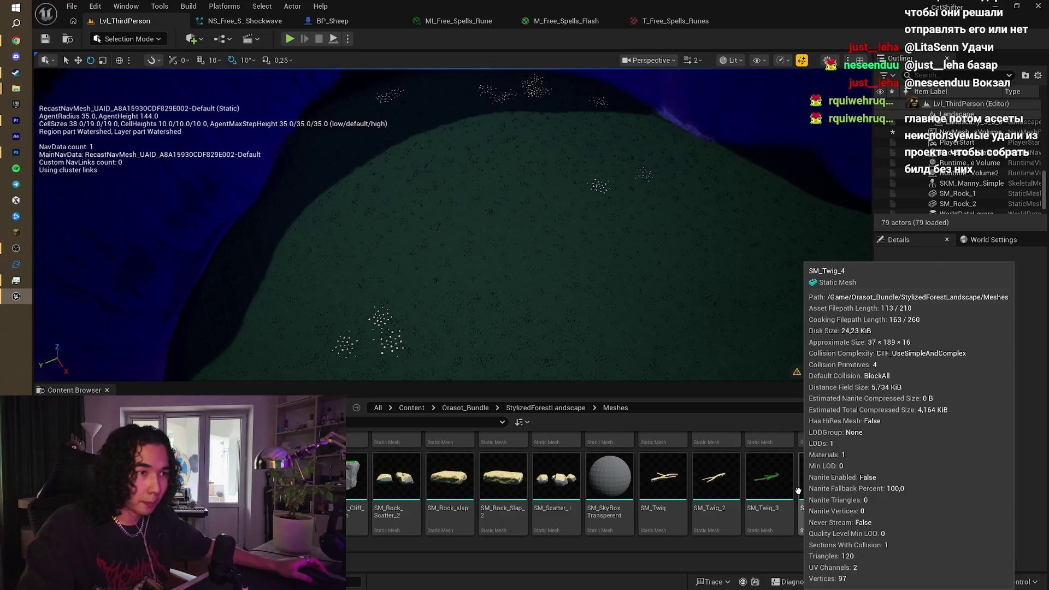
pyautogui.scroll(-1, 612, 492)
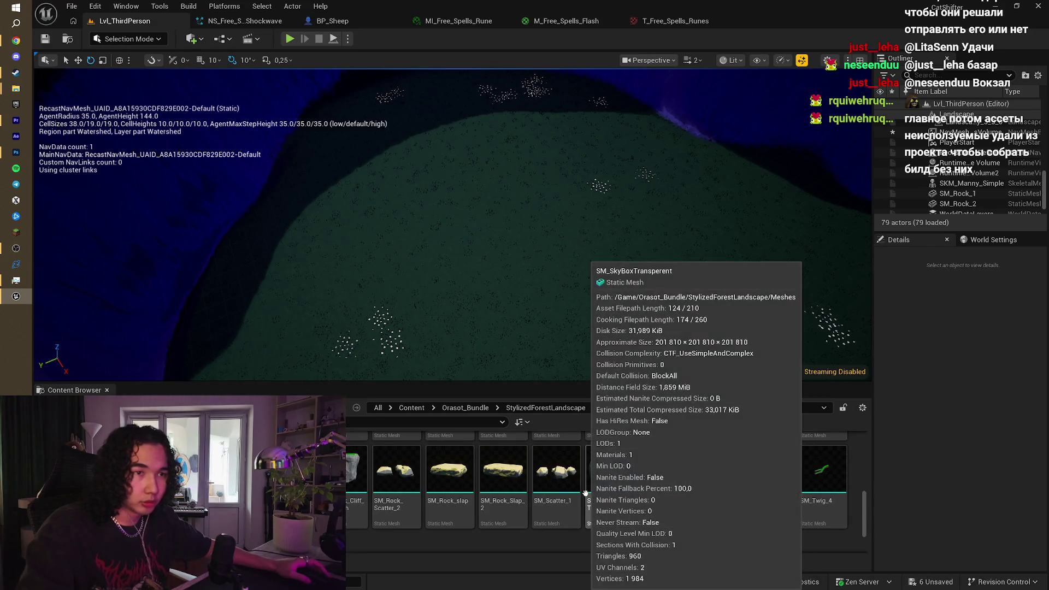
pyautogui.moveTo(448, 470)
pyautogui.mouseDown()
pyautogui.moveTo(338, 382)
pyautogui.moveTo(272, 297)
pyautogui.moveTo(303, 280)
pyautogui.mouseUp()
# Step: Select and frame SM_Rock_Cliff, then turn it around on its vertical axis
pyautogui.click(304, 280)
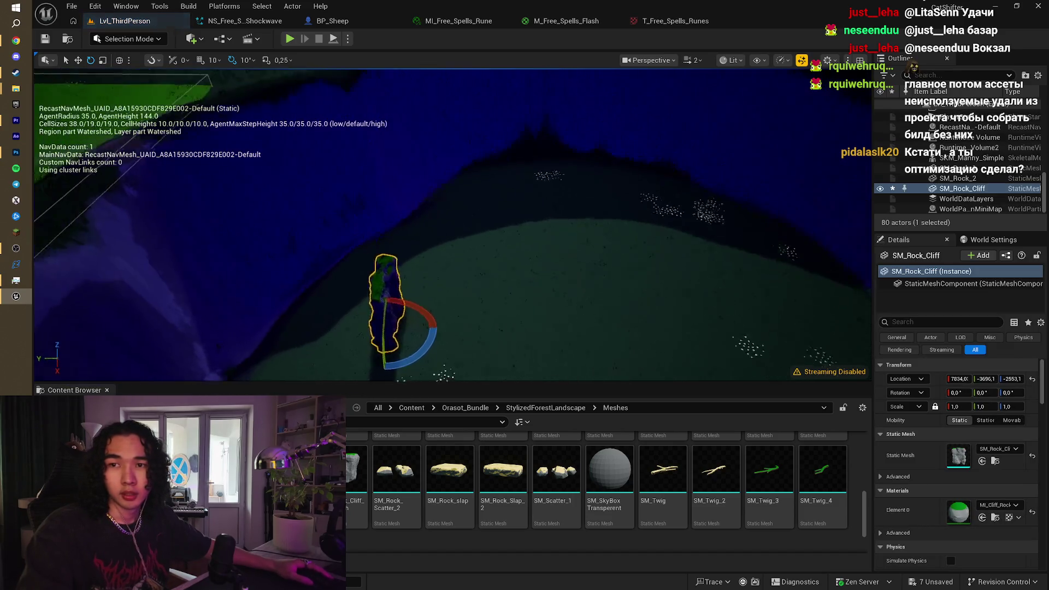
pyautogui.moveTo(437, 219)
pyautogui.mouseDown()
pyautogui.moveTo(382, 213)
pyautogui.moveTo(426, 207)
pyautogui.mouseUp()
pyautogui.press('f')
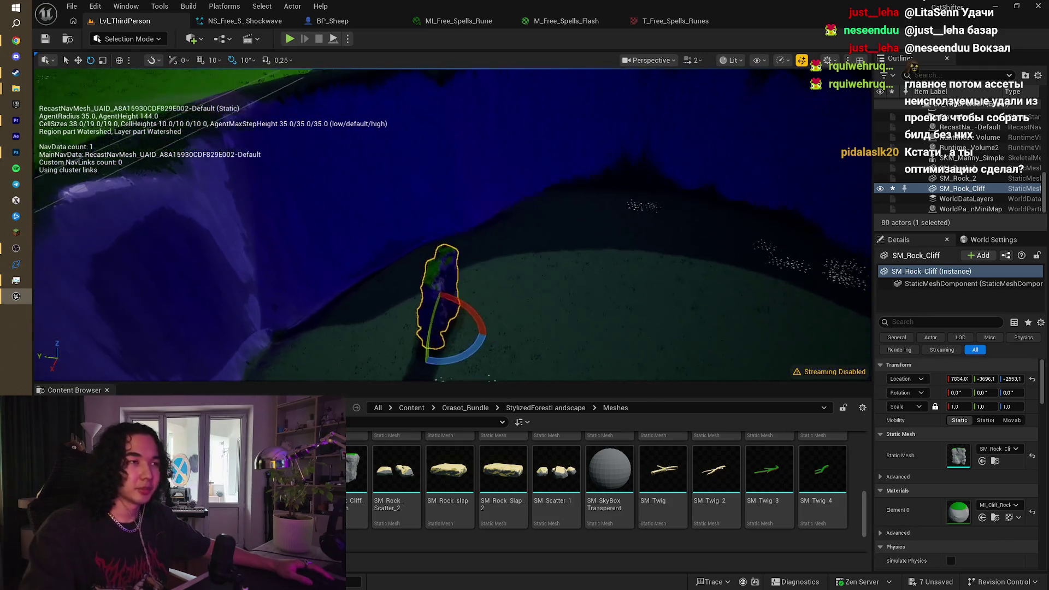
pyautogui.moveTo(418, 359)
pyautogui.mouseDown()
pyautogui.moveTo(398, 341)
pyautogui.moveTo(390, 309)
pyautogui.mouseUp()
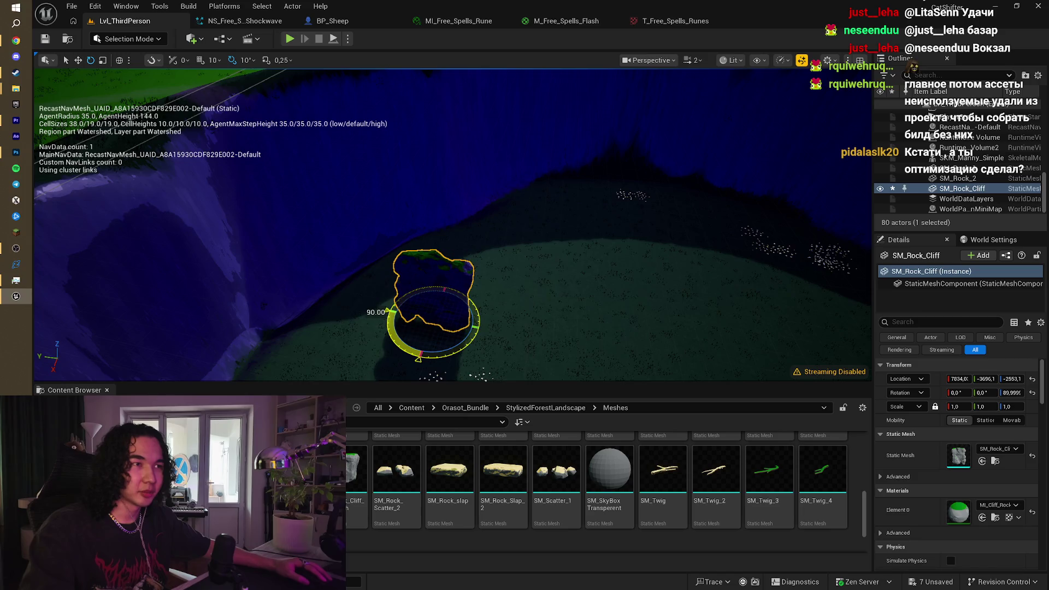
pyautogui.scroll(5, 711, 481)
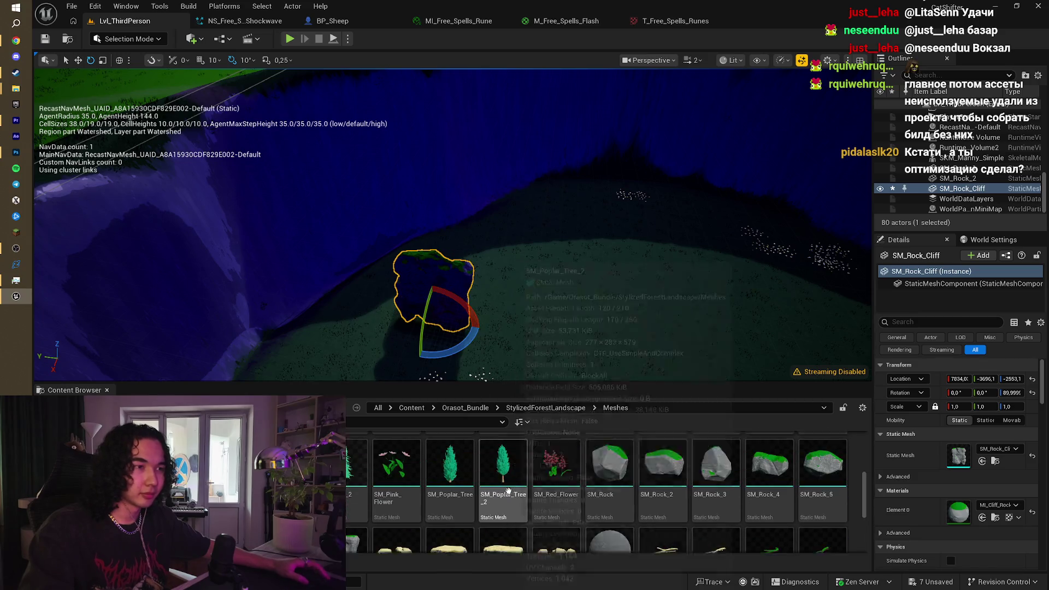
pyautogui.scroll(1, 664, 465)
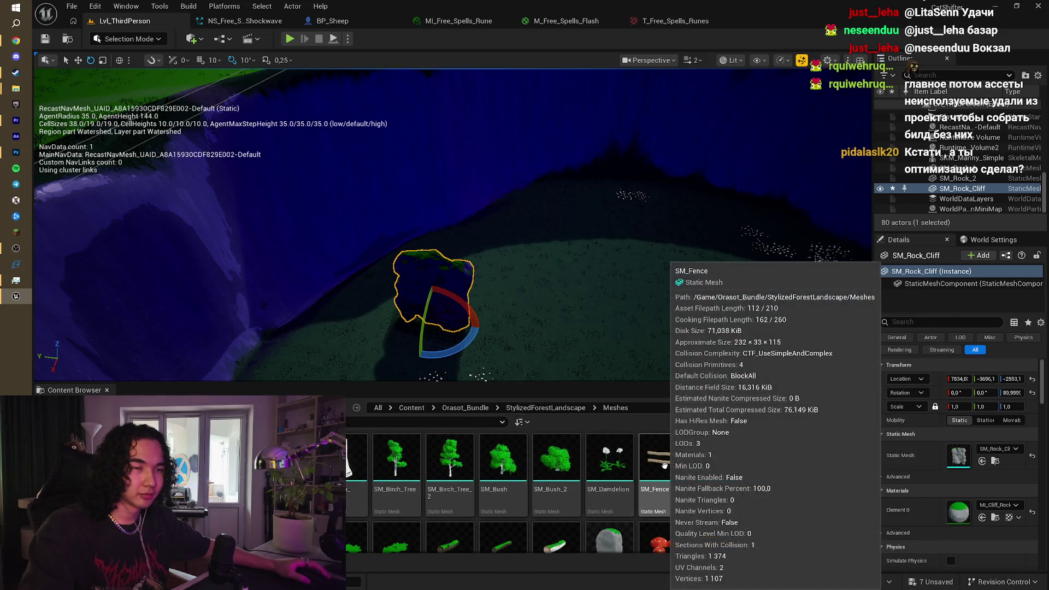
pyautogui.scroll(-3, 665, 465)
pyautogui.moveTo(471, 237); pyautogui.dragTo(471, 237)
pyautogui.moveTo(453, 183); pyautogui.dragTo(454, 183)
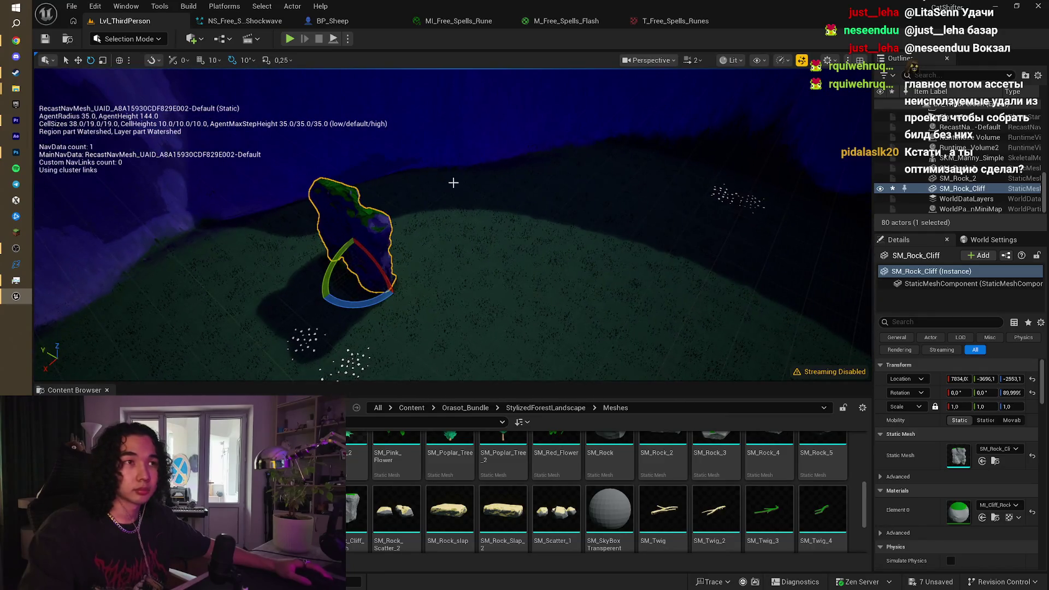
pyautogui.moveTo(371, 255)
pyautogui.mouseDown()
pyautogui.moveTo(410, 297)
pyautogui.moveTo(376, 311)
pyautogui.moveTo(385, 295)
pyautogui.moveTo(352, 238)
pyautogui.moveTo(358, 247)
pyautogui.mouseUp()
# Step: Stretch the cliff rock wider, scaling X to about 1.4
pyautogui.scroll(3, 712, 501)
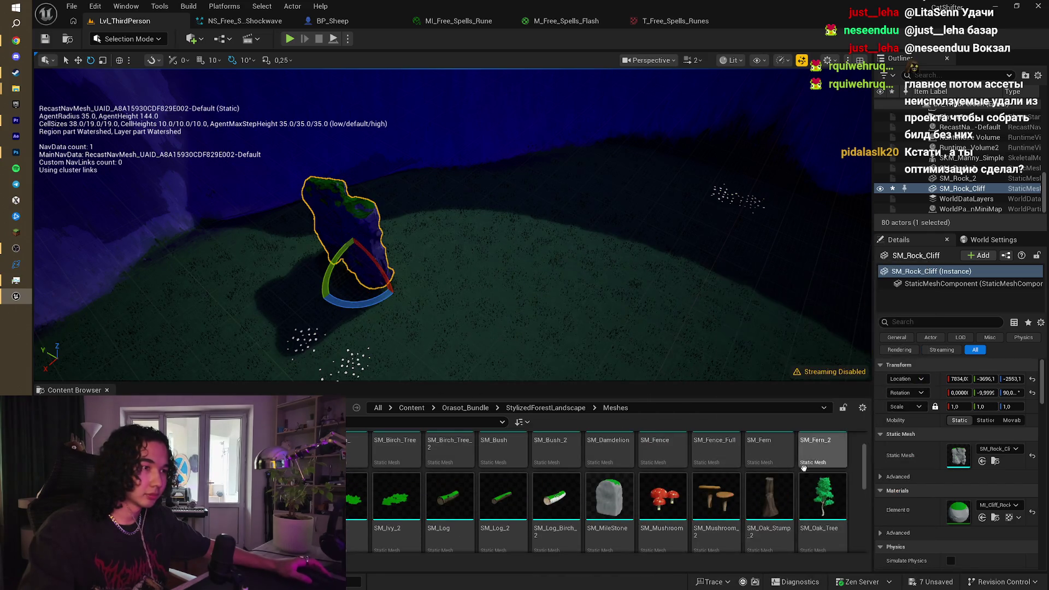
pyautogui.scroll(2, 776, 481)
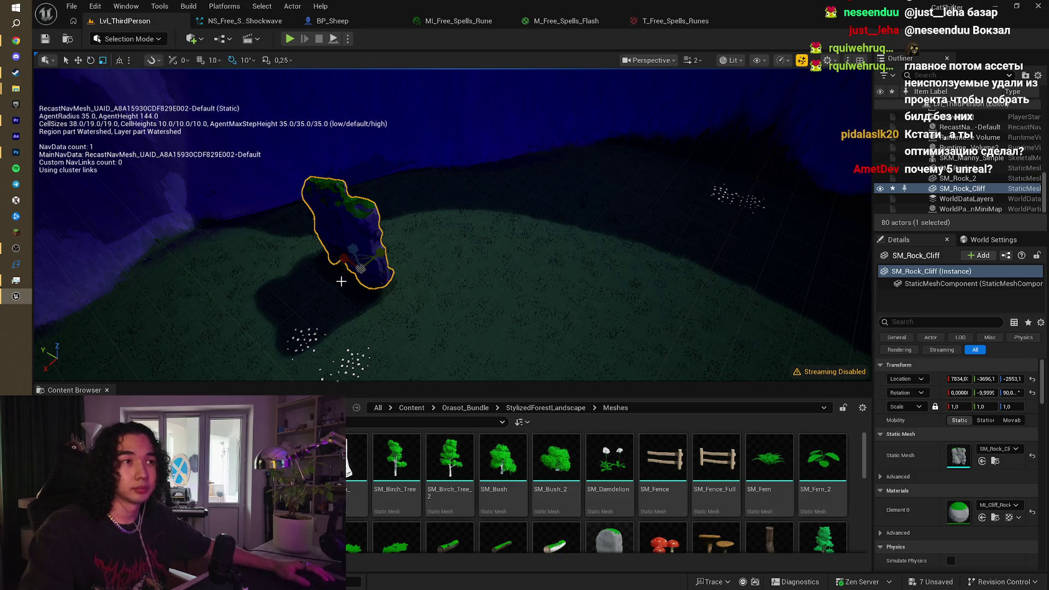
pyautogui.moveTo(343, 265)
pyautogui.mouseDown()
pyautogui.moveTo(383, 262)
pyautogui.moveTo(360, 264)
pyautogui.moveTo(372, 263)
pyautogui.mouseUp()
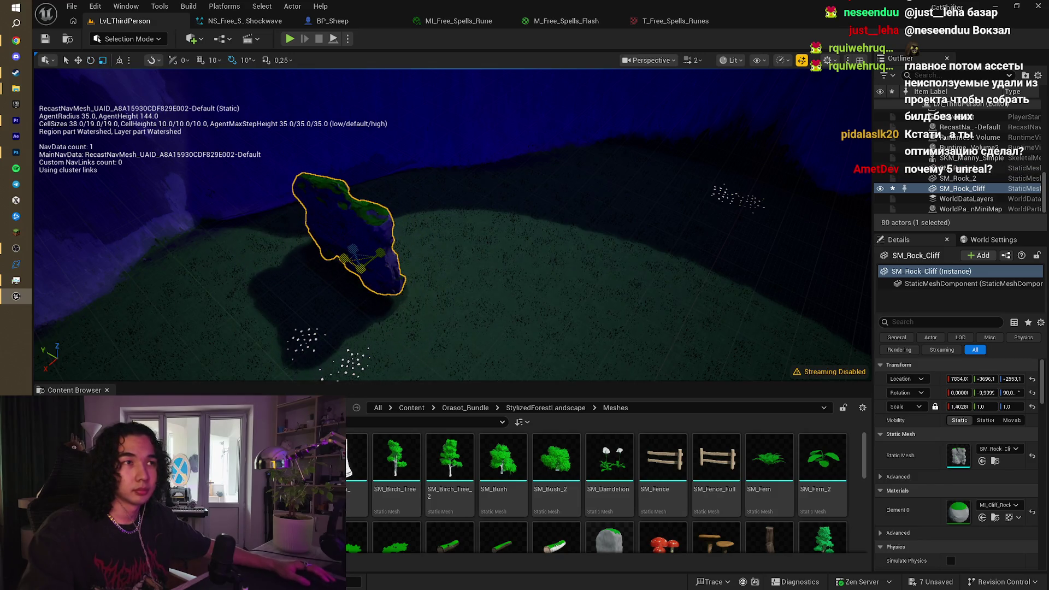
pyautogui.scroll(3, 453, 252)
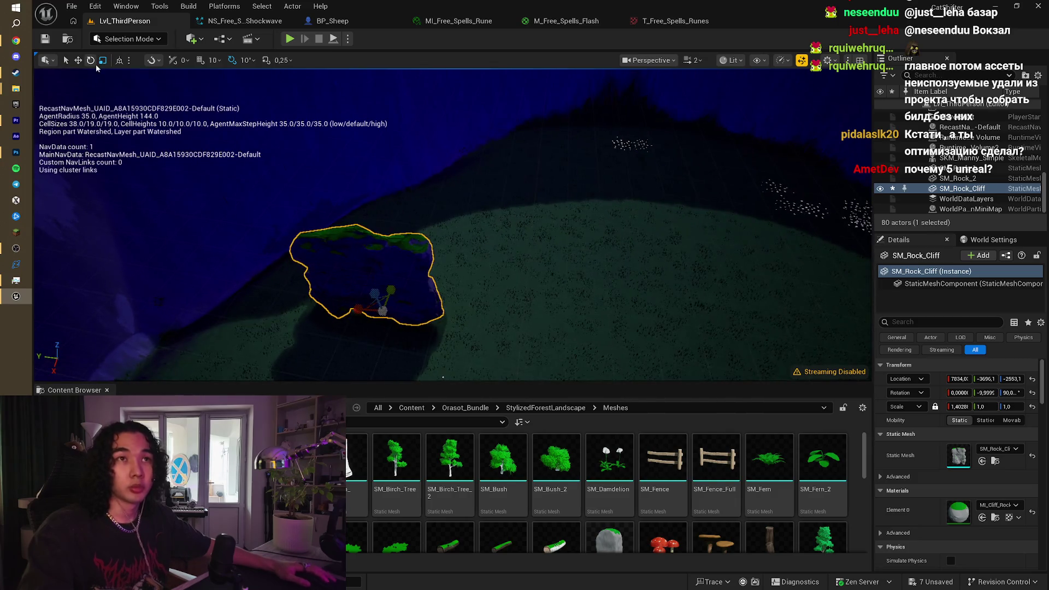
# Step: Slide the rock along X and Y toward the hill's cliff edge
pyautogui.click(78, 60)
pyautogui.moveTo(382, 306)
pyautogui.mouseDown()
pyautogui.moveTo(393, 290)
pyautogui.moveTo(470, 282)
pyautogui.moveTo(455, 281)
pyautogui.mouseUp()
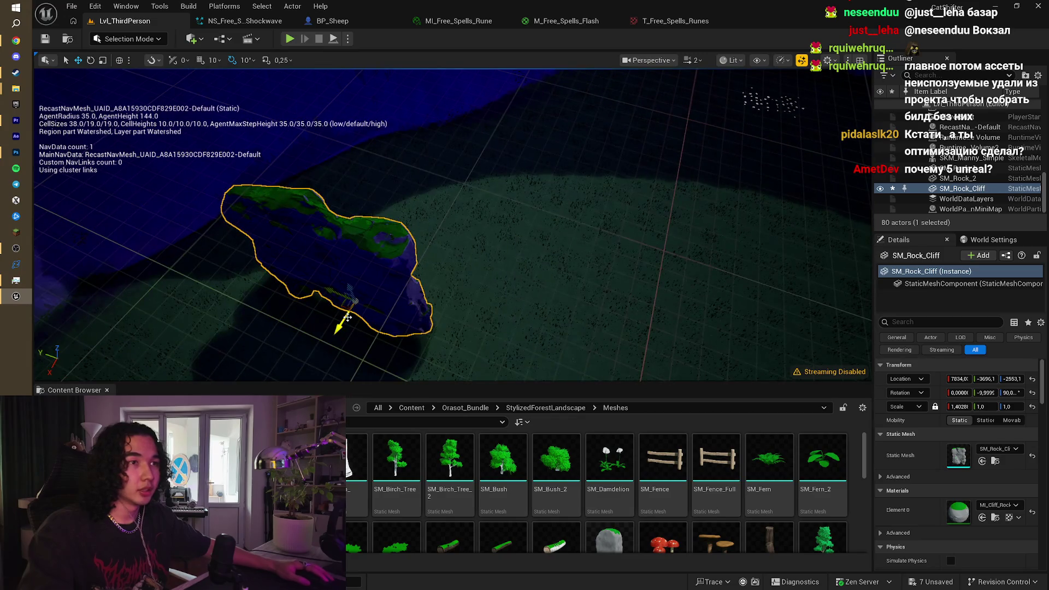
pyautogui.moveTo(347, 317); pyautogui.dragTo(403, 226)
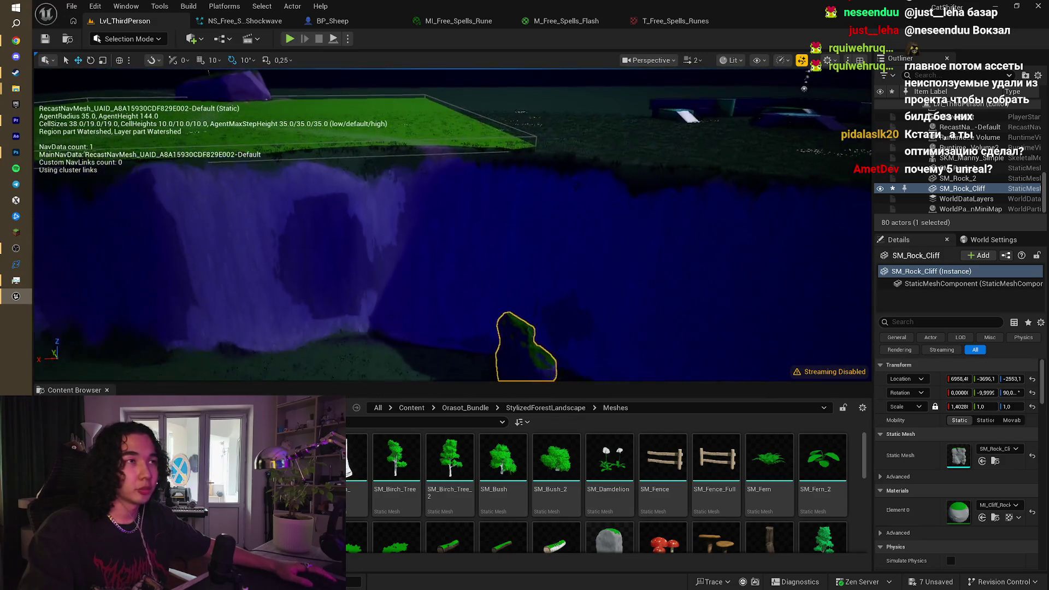
pyautogui.moveTo(525, 278)
pyautogui.mouseDown()
pyautogui.moveTo(497, 246)
pyautogui.moveTo(525, 278)
pyautogui.mouseUp()
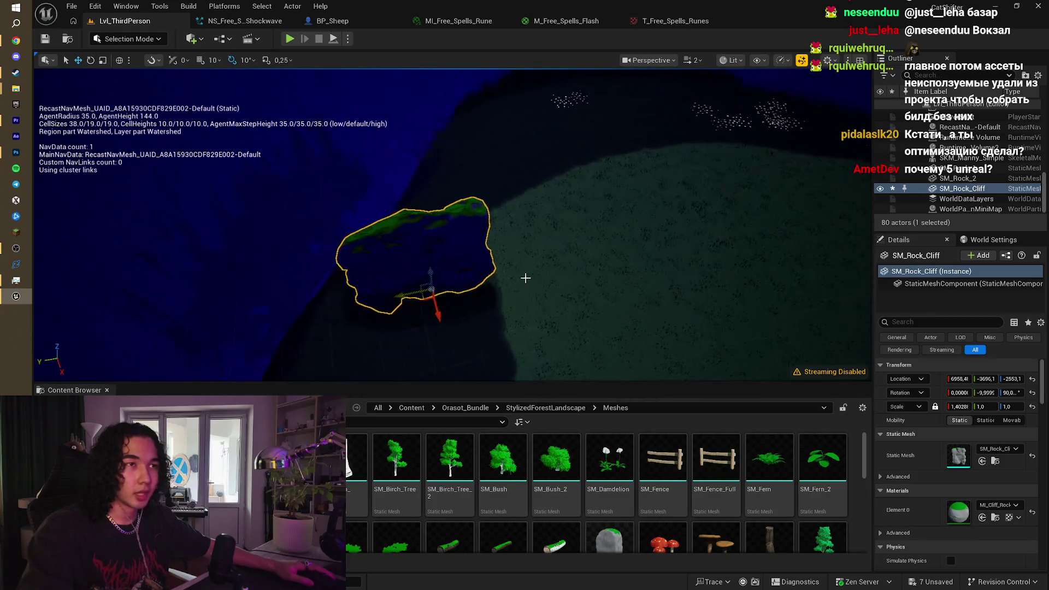
pyautogui.moveTo(432, 291)
pyautogui.mouseDown()
pyautogui.moveTo(316, 297)
pyautogui.moveTo(323, 309)
pyautogui.mouseUp()
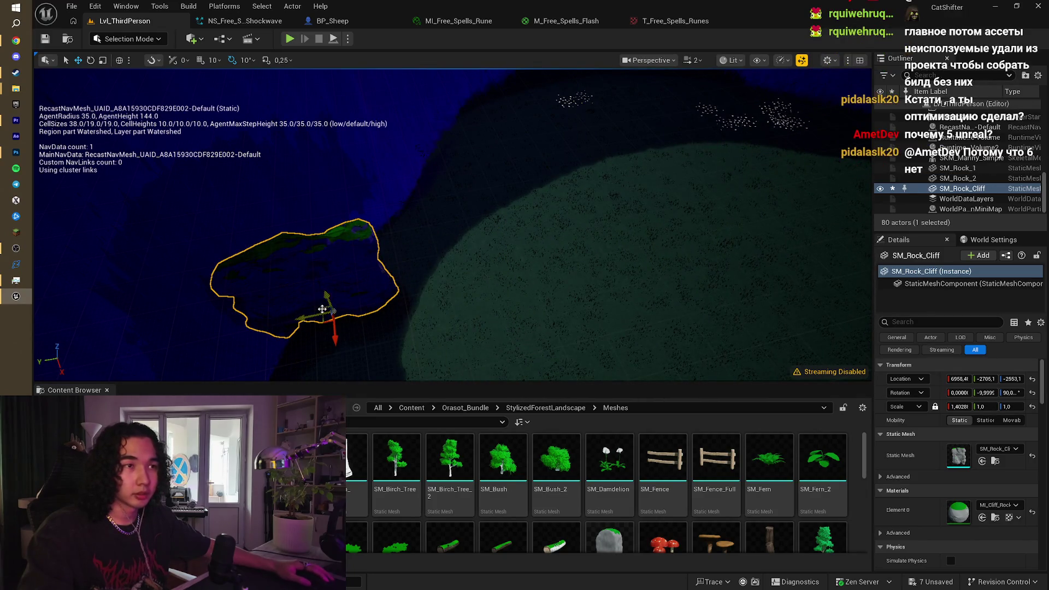
pyautogui.moveTo(453, 246)
pyautogui.mouseDown()
pyautogui.moveTo(429, 215)
pyautogui.moveTo(467, 227)
pyautogui.moveTo(346, 387)
pyautogui.mouseUp()
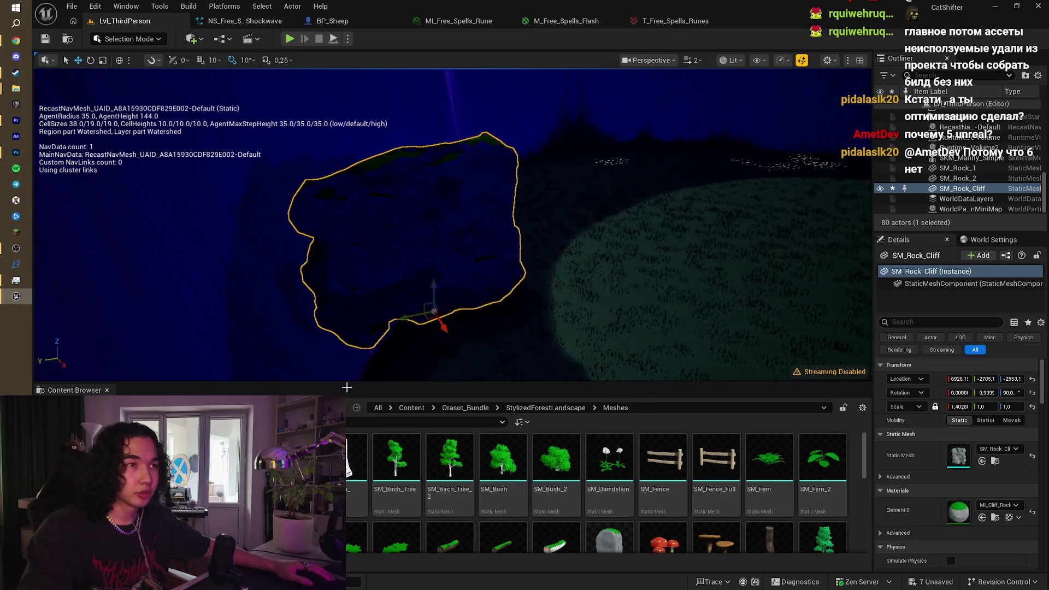
pyautogui.moveTo(407, 322); pyautogui.dragTo(360, 328)
# Step: Sink the cliff rock lower on Z and Alt-drag copies alongside to extend the wall
pyautogui.moveTo(350, 286)
pyautogui.mouseDown()
pyautogui.moveTo(357, 321)
pyautogui.moveTo(357, 259)
pyautogui.moveTo(358, 327)
pyautogui.moveTo(344, 339)
pyautogui.moveTo(320, 333)
pyautogui.moveTo(362, 265)
pyautogui.moveTo(423, 266)
pyautogui.mouseUp()
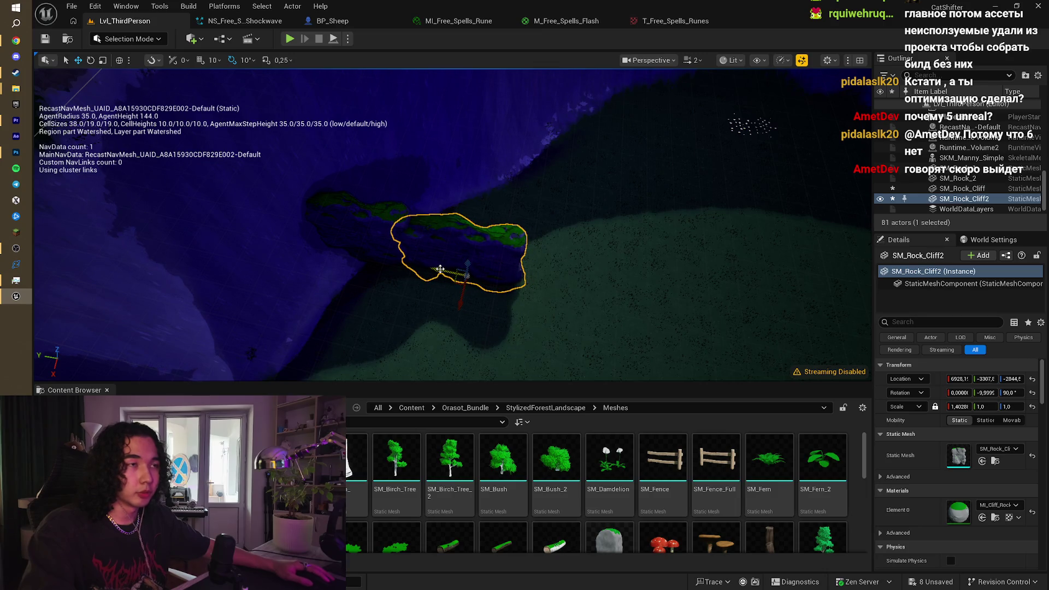
pyautogui.moveTo(440, 269)
pyautogui.keyDown('alt'); pyautogui.mouseDown()
pyautogui.moveTo(555, 280)
pyautogui.moveTo(533, 286)
pyautogui.moveTo(574, 314)
pyautogui.moveTo(606, 312)
pyautogui.moveTo(590, 306)
pyautogui.moveTo(562, 328)
pyautogui.moveTo(563, 364)
pyautogui.mouseUp(); pyautogui.keyUp('alt')
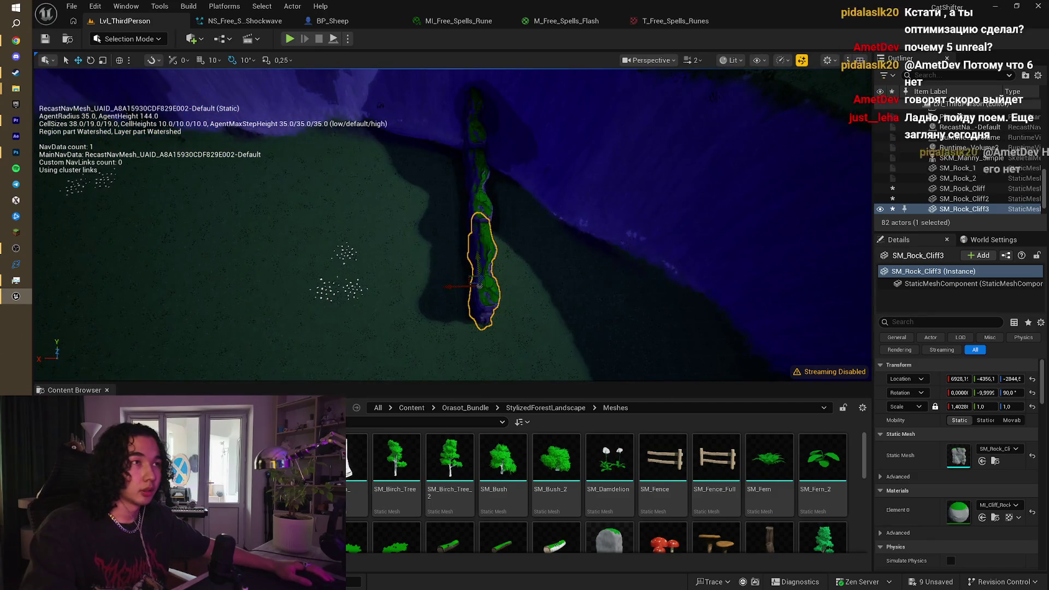
pyautogui.moveTo(428, 249)
pyautogui.mouseDown()
pyautogui.moveTo(393, 249)
pyautogui.moveTo(496, 237)
pyautogui.moveTo(470, 240)
pyautogui.mouseUp()
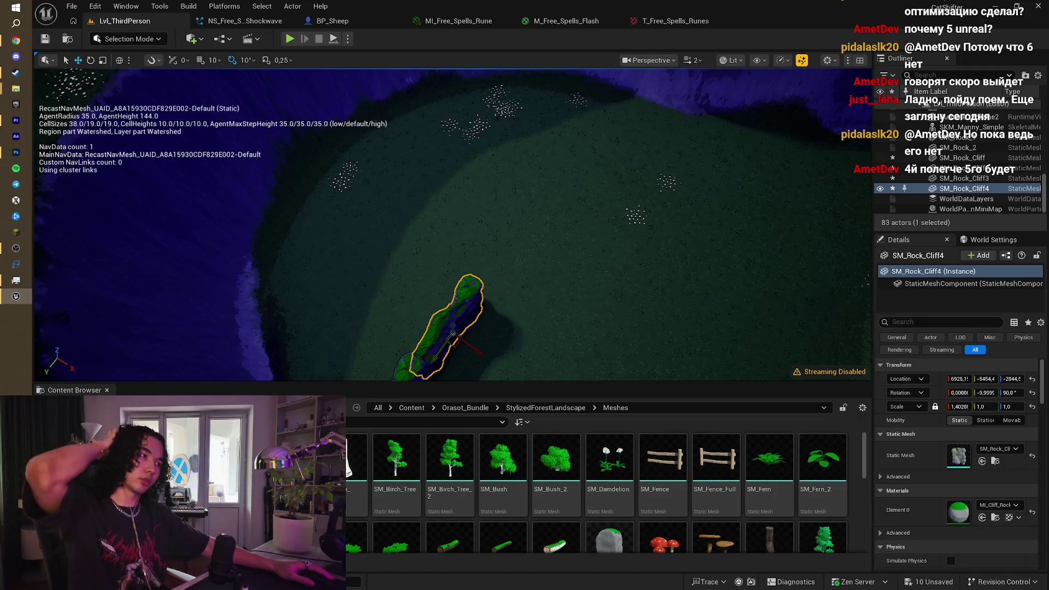
pyautogui.moveTo(503, 236)
pyautogui.mouseDown()
pyautogui.moveTo(496, 225)
pyautogui.moveTo(458, 233)
pyautogui.moveTo(446, 198)
pyautogui.mouseUp()
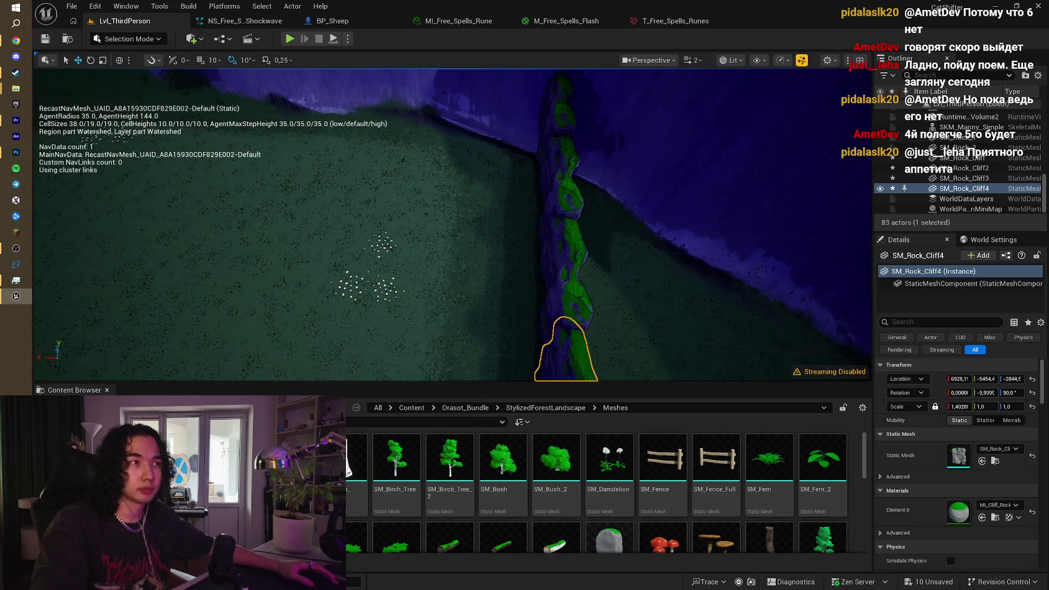
pyautogui.moveTo(446, 198); pyautogui.dragTo(361, 110)
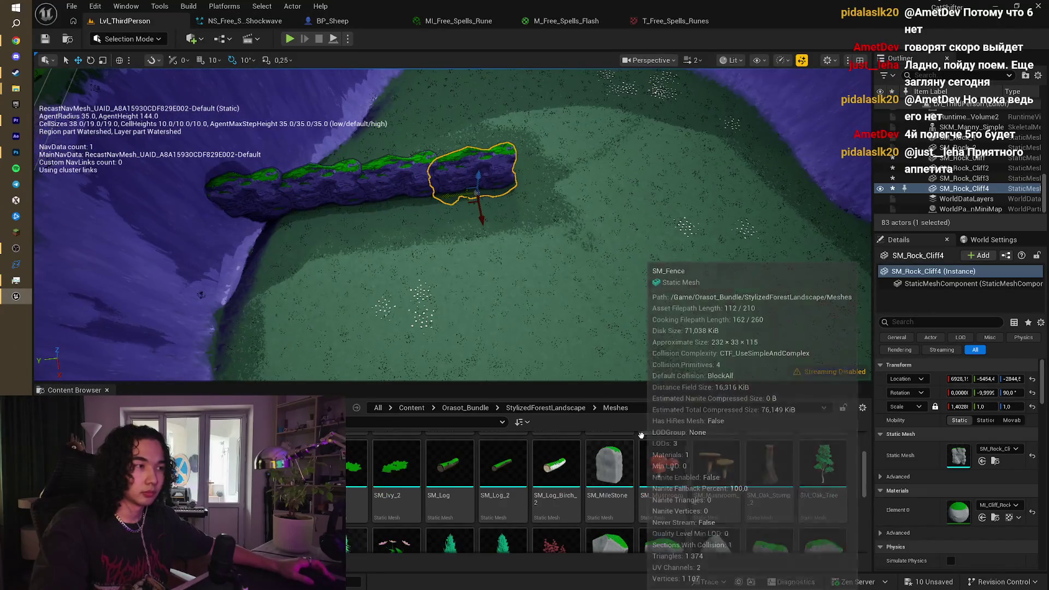
pyautogui.click(136, 41)
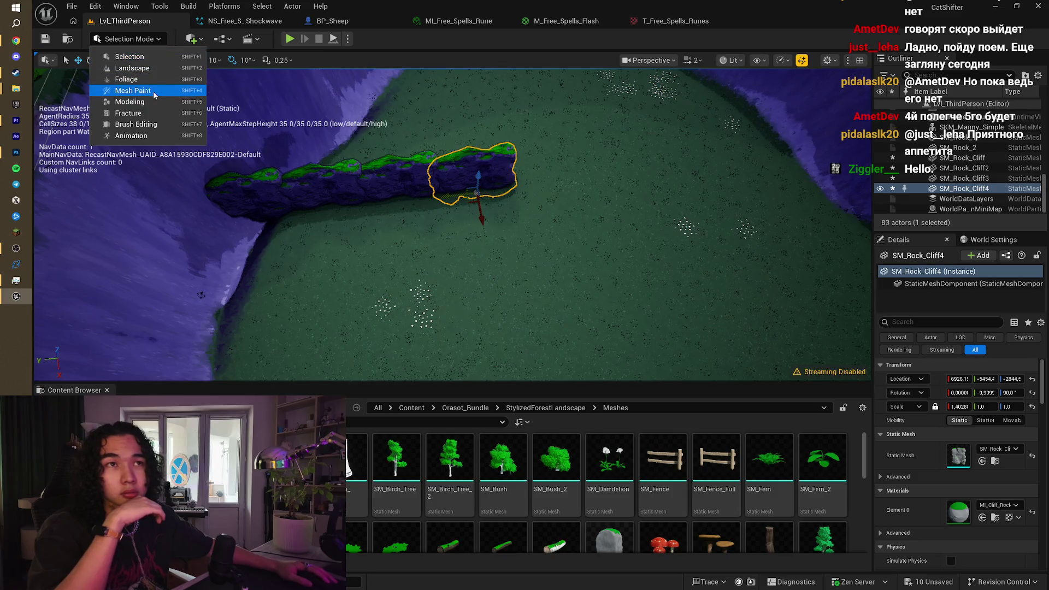
# Step: Enter Modeling Mode and browse its Selection, Favorites and Mesh Processing categories
pyautogui.click(153, 102)
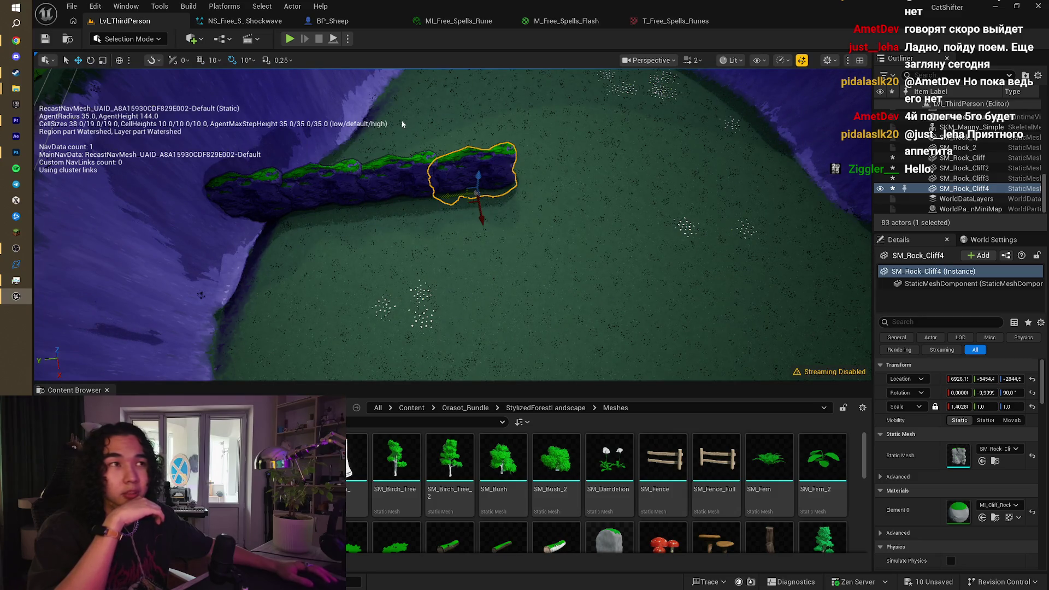
pyautogui.click(50, 130)
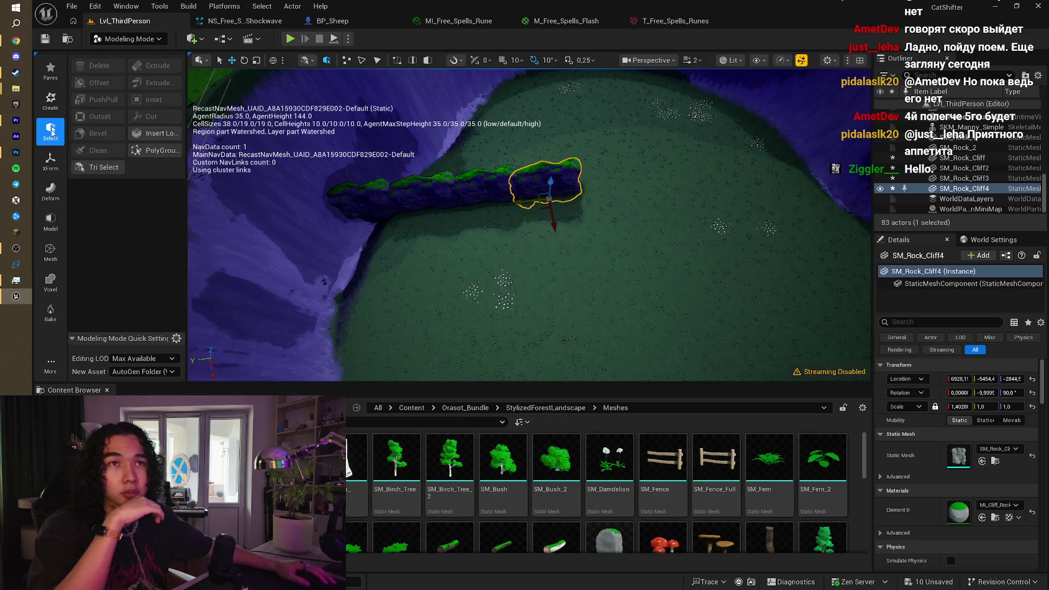
pyautogui.click(50, 70)
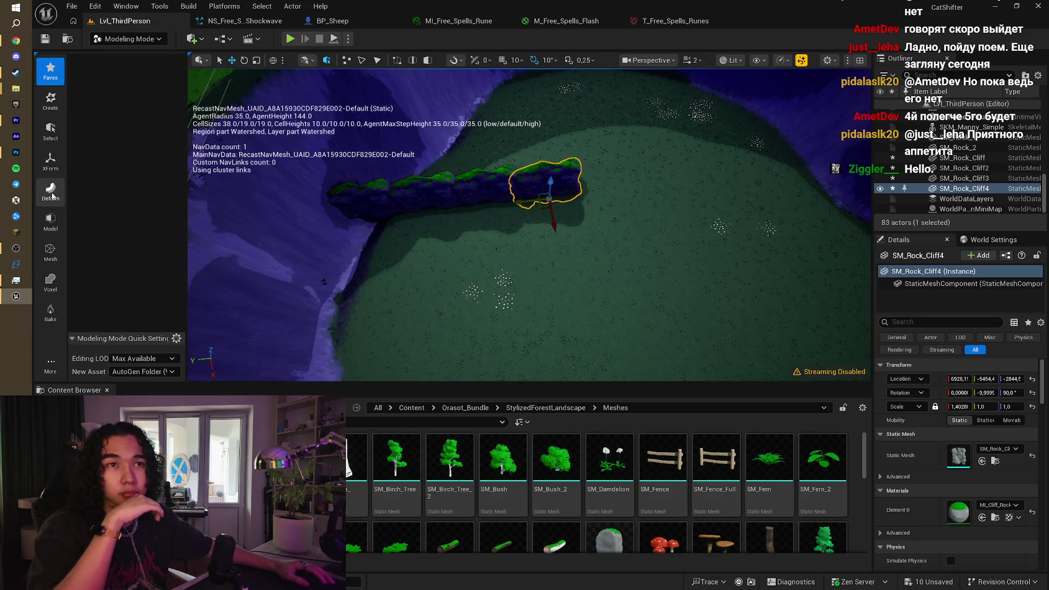
pyautogui.click(52, 254)
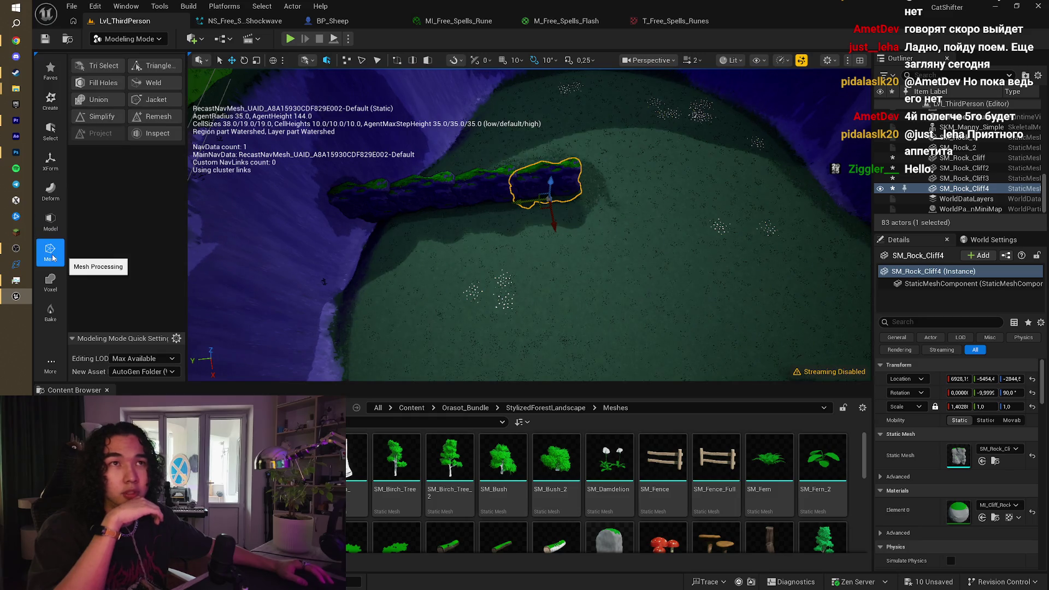
# Step: Switch to Mesh Paint Mode for vertex colour painting
pyautogui.click(128, 38)
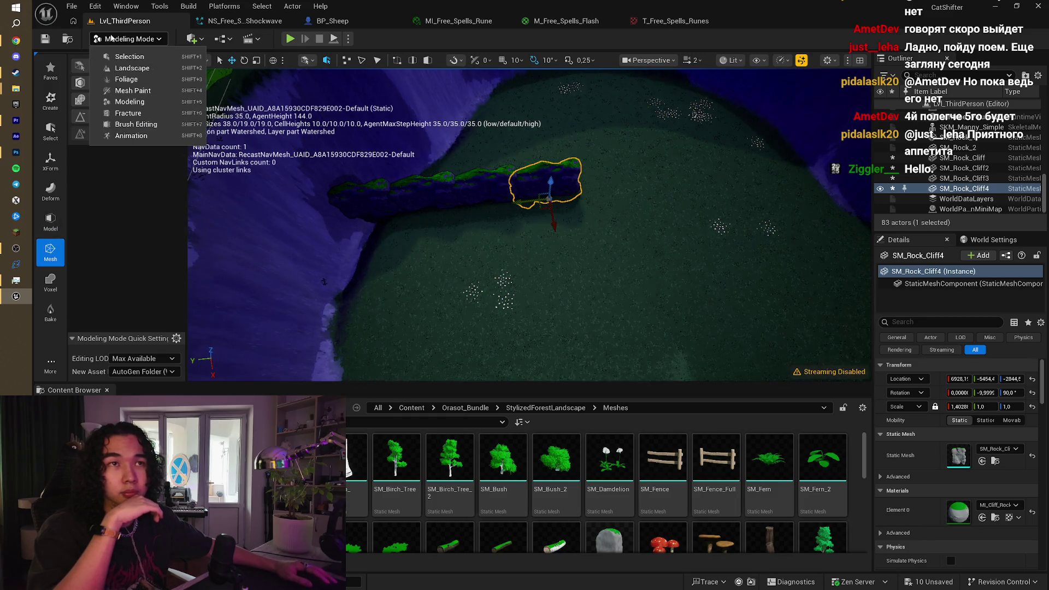
pyautogui.click(164, 91)
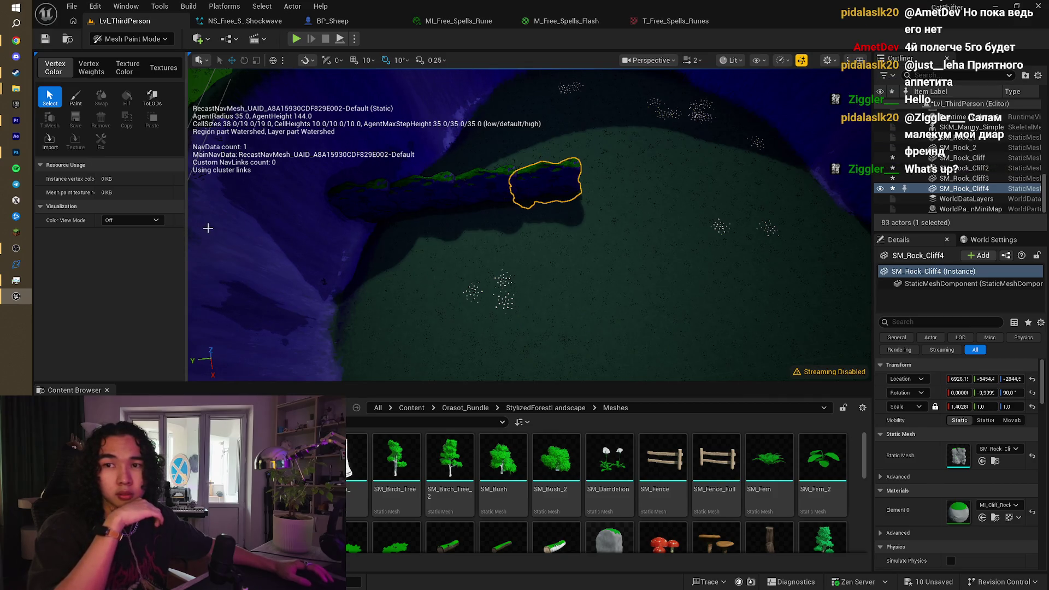
pyautogui.moveTo(427, 237); pyautogui.dragTo(427, 213)
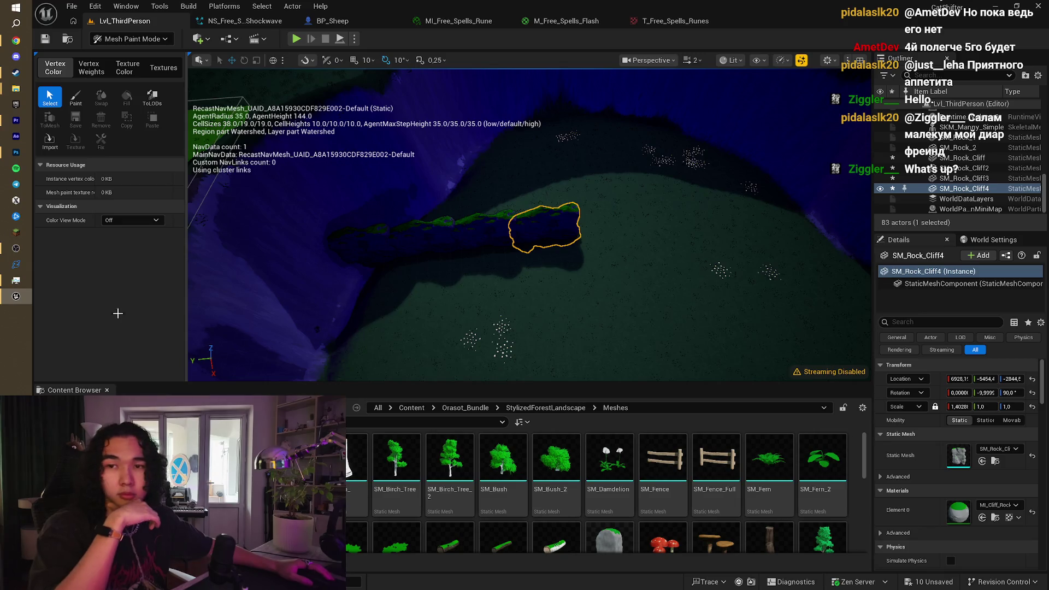
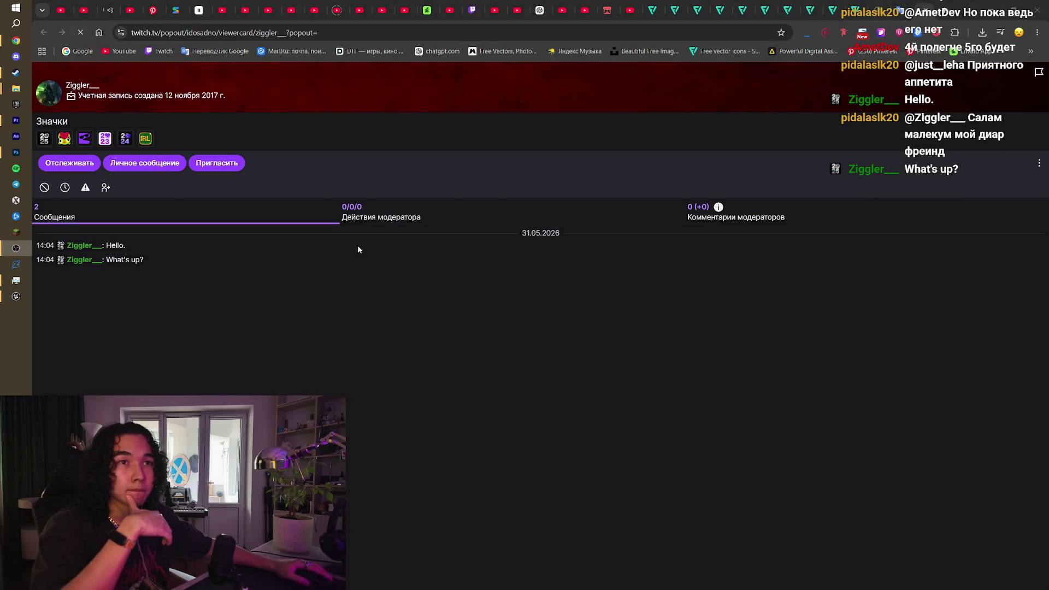
# Step: Open the chatter's Twitch channel, its About page and Facebook link, then minimize Chrome
pyautogui.click(88, 85)
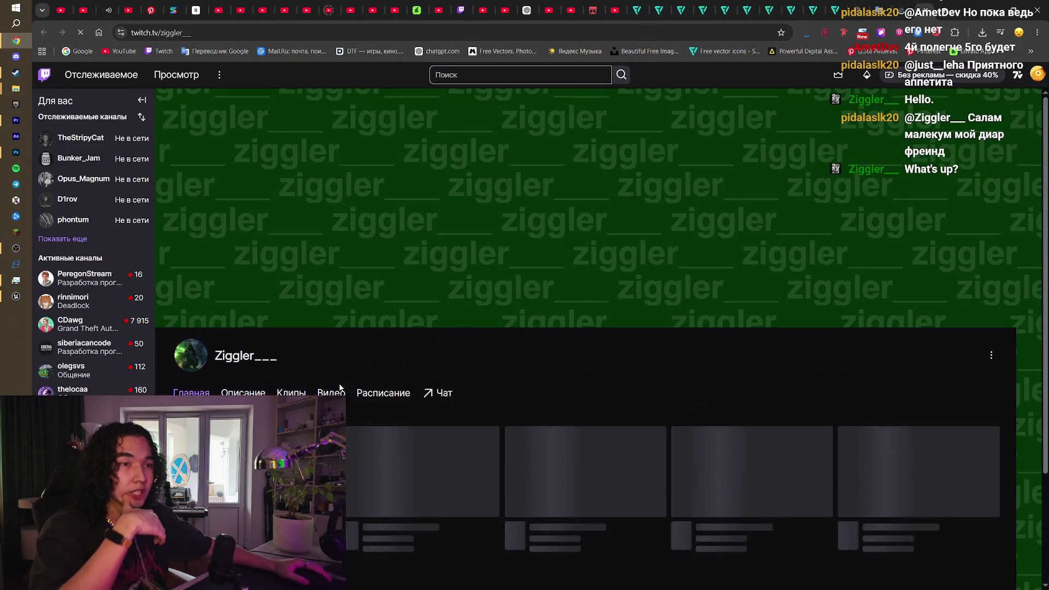
pyautogui.click(233, 392)
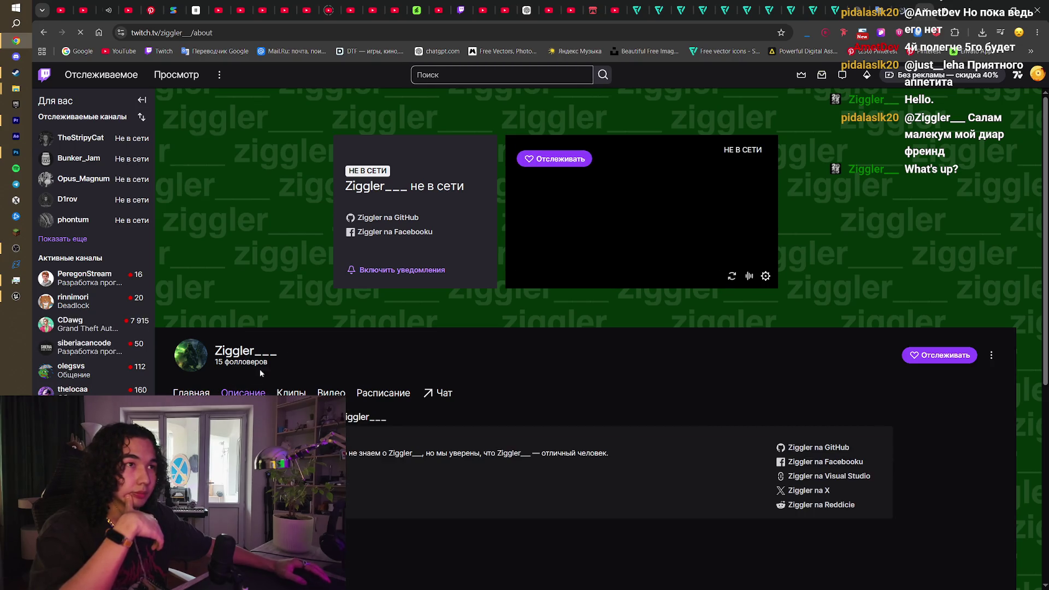
pyautogui.click(417, 235)
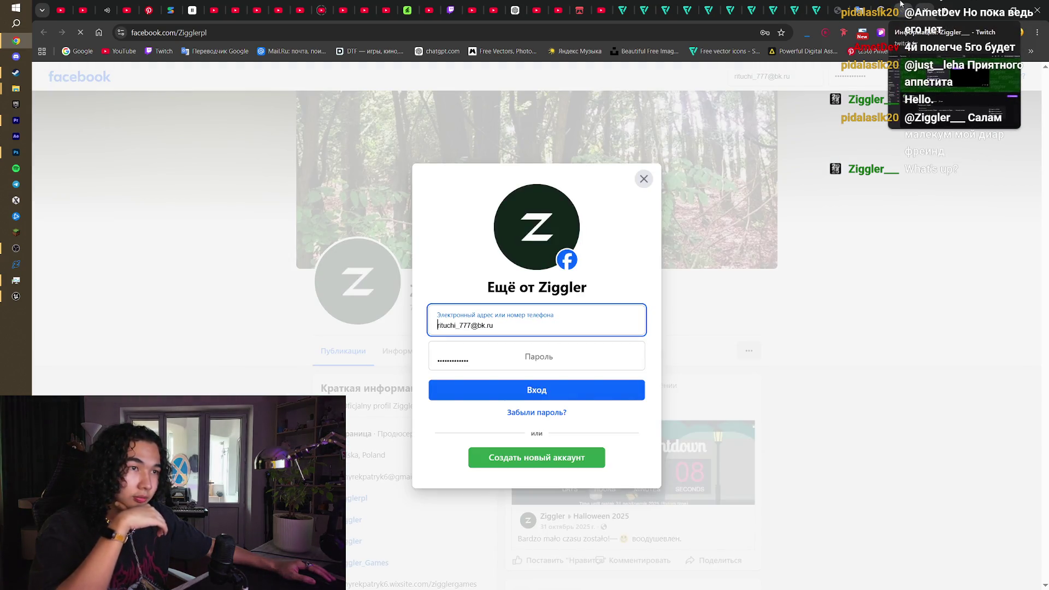
pyautogui.hotkey('ctrl', 'w')
pyautogui.hotkey('ctrl', 'w')
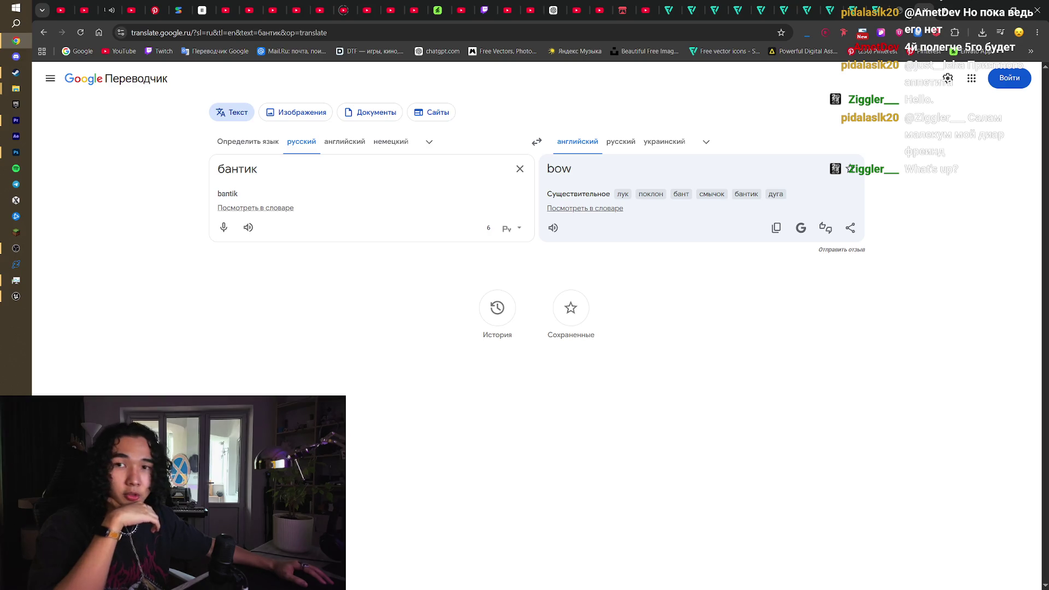
pyautogui.click(997, 5)
# Step: Select the four cliff rocks in Selection mode and Alt-drag copies to the left
pyautogui.press('p')
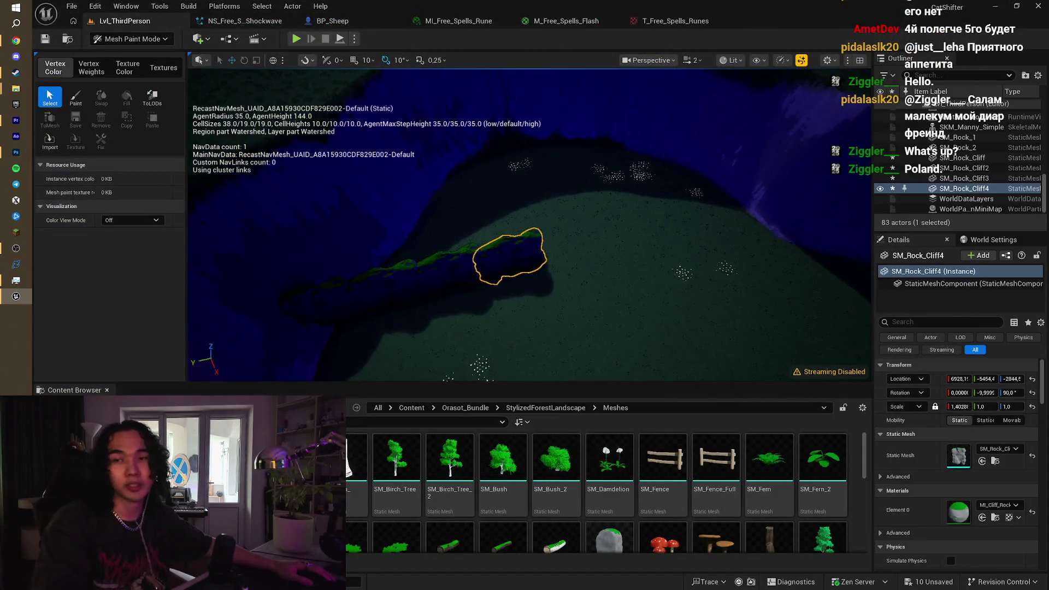
pyautogui.moveTo(210, 79)
pyautogui.mouseDown()
pyautogui.moveTo(209, 114)
pyautogui.moveTo(218, 93)
pyautogui.moveTo(209, 79)
pyautogui.moveTo(219, 90)
pyautogui.mouseUp()
pyautogui.moveTo(574, 250); pyautogui.dragTo(573, 250)
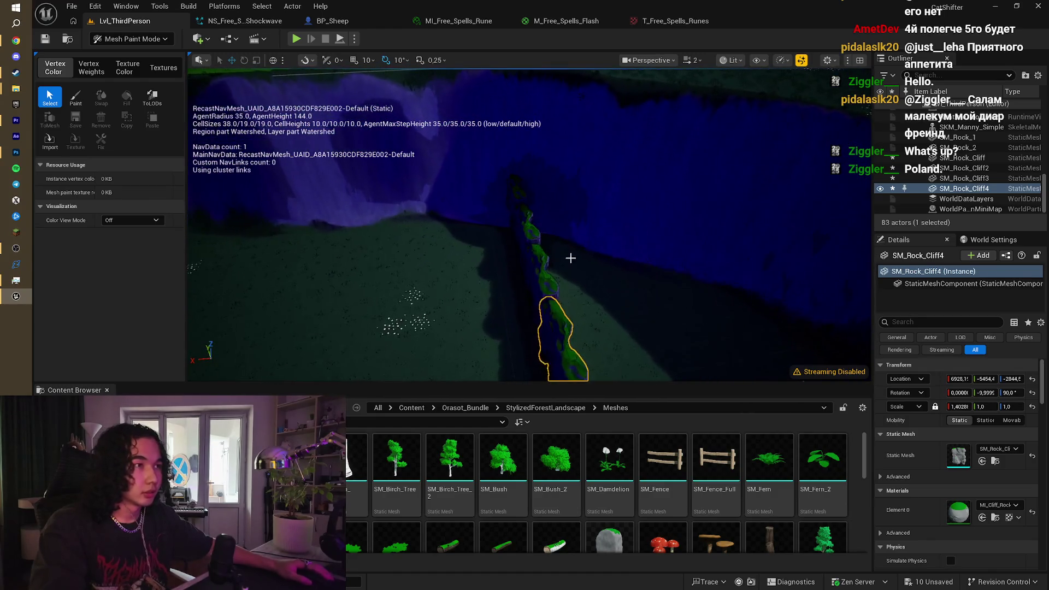
pyautogui.keyDown('ctrl'); pyautogui.click(538, 239); pyautogui.keyUp('ctrl')
pyautogui.keyDown('ctrl'); pyautogui.click(514, 192); pyautogui.keyUp('ctrl')
pyautogui.moveTo(514, 192); pyautogui.dragTo(508, 186)
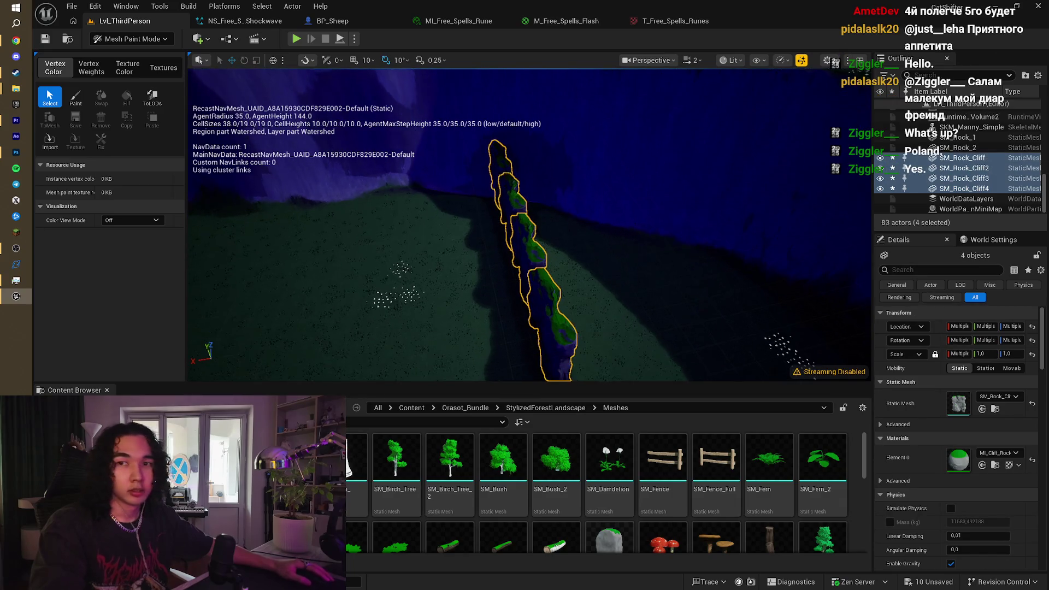
pyautogui.click(130, 39)
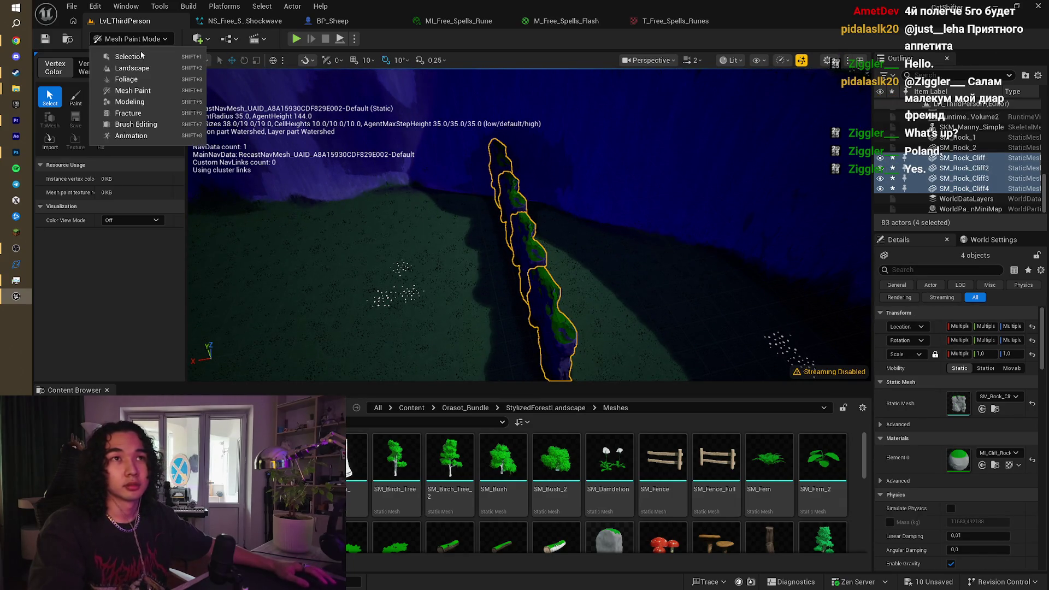
pyautogui.click(140, 58)
pyautogui.moveTo(396, 193)
pyautogui.mouseDown()
pyautogui.moveTo(282, 204)
pyautogui.moveTo(298, 216)
pyautogui.mouseUp()
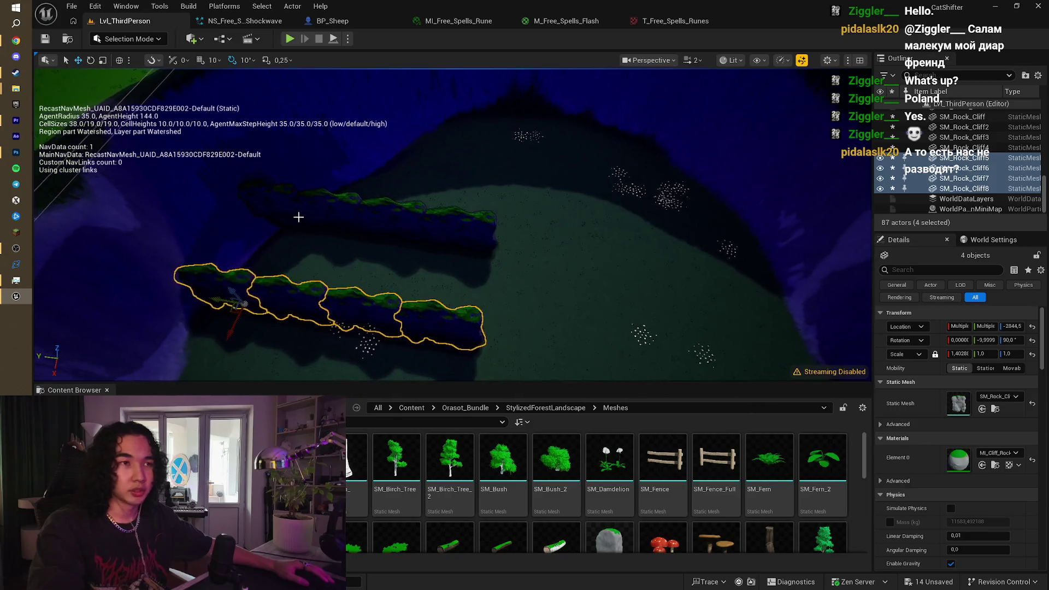
pyautogui.moveTo(223, 299); pyautogui.dragTo(209, 298)
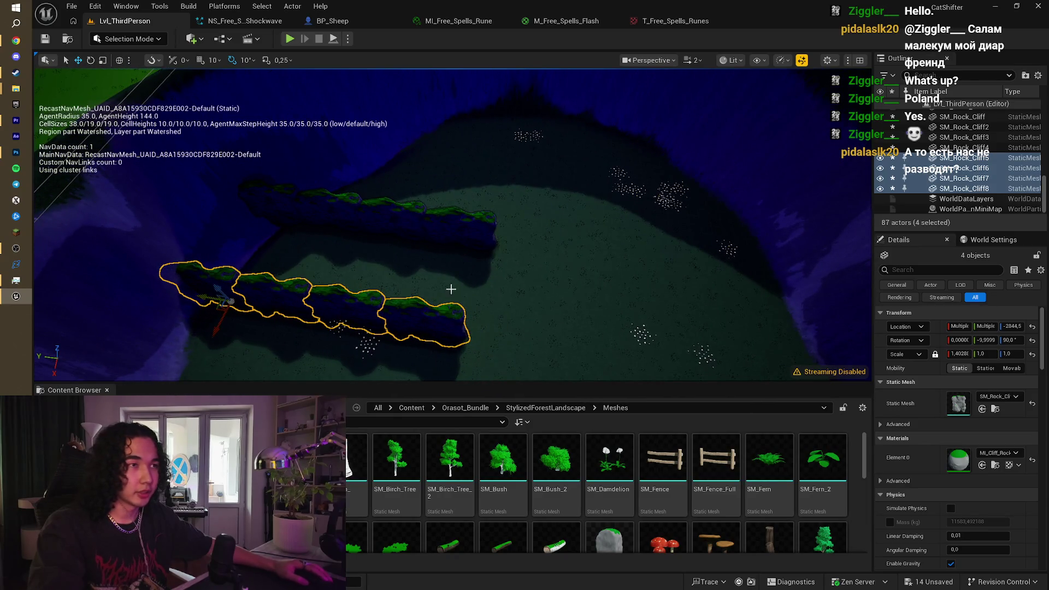
# Step: Pick one more single cliff rock and inspect the two parallel rock rows
pyautogui.moveTo(521, 289)
pyautogui.mouseDown()
pyautogui.moveTo(559, 305)
pyautogui.moveTo(546, 301)
pyautogui.mouseUp()
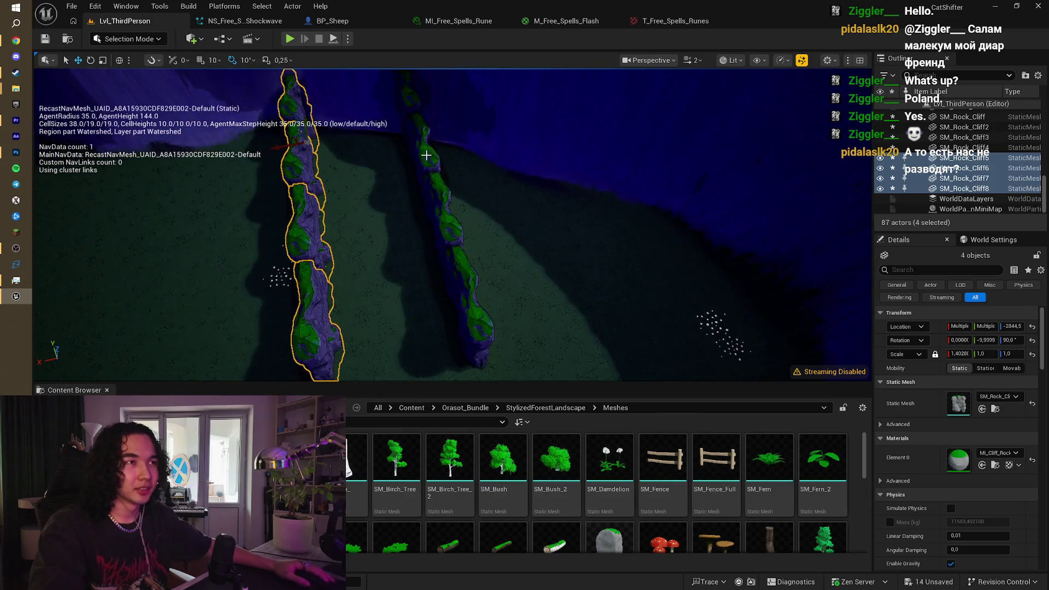
pyautogui.moveTo(428, 226); pyautogui.dragTo(427, 226)
pyautogui.moveTo(349, 236); pyautogui.dragTo(349, 236)
pyautogui.click(386, 258)
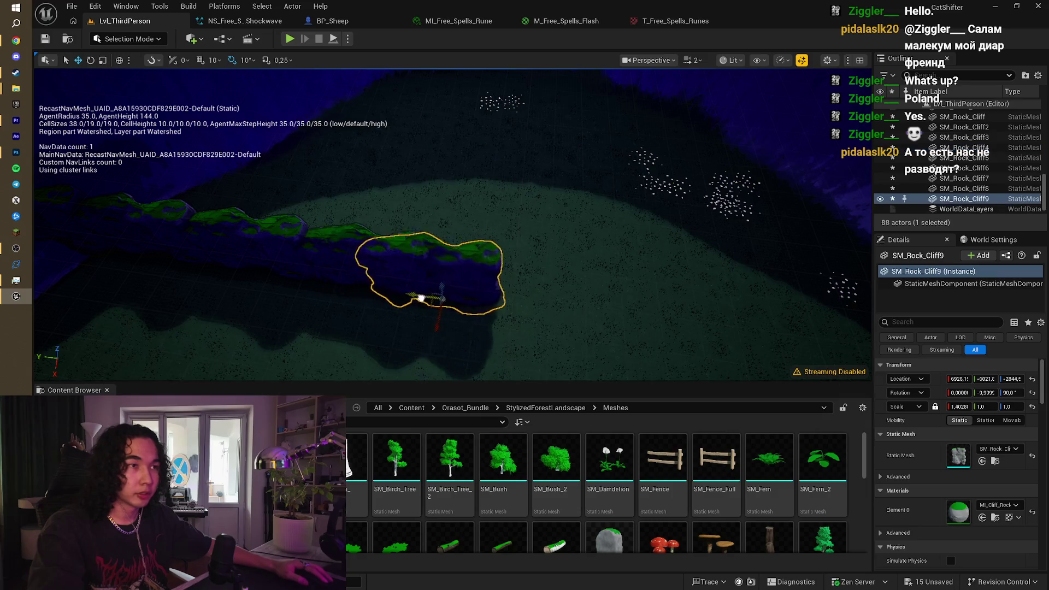
pyautogui.moveTo(467, 308); pyautogui.dragTo(467, 308)
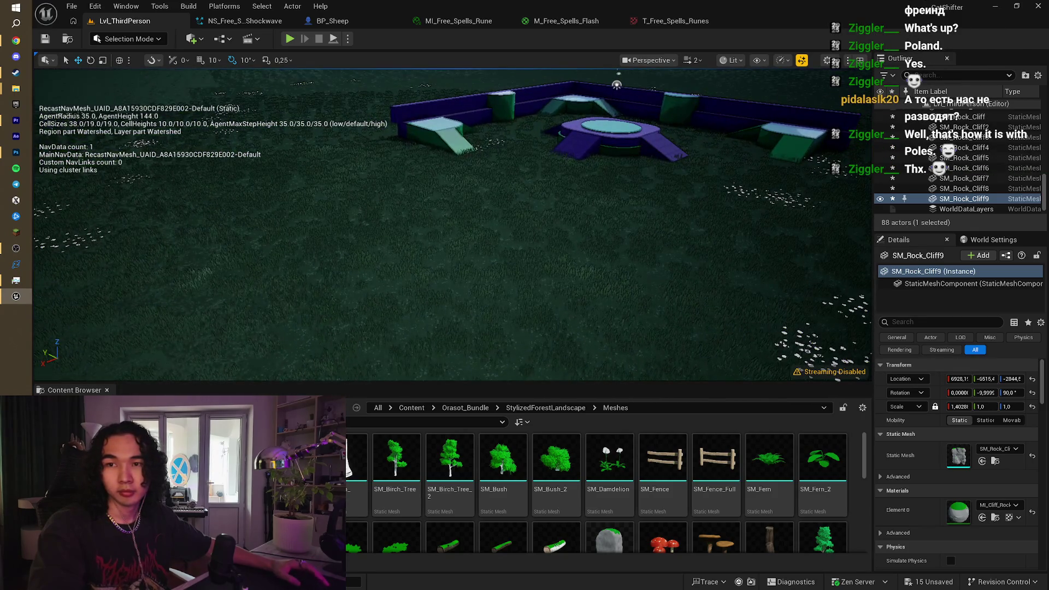
pyautogui.moveTo(294, 316); pyautogui.dragTo(294, 315)
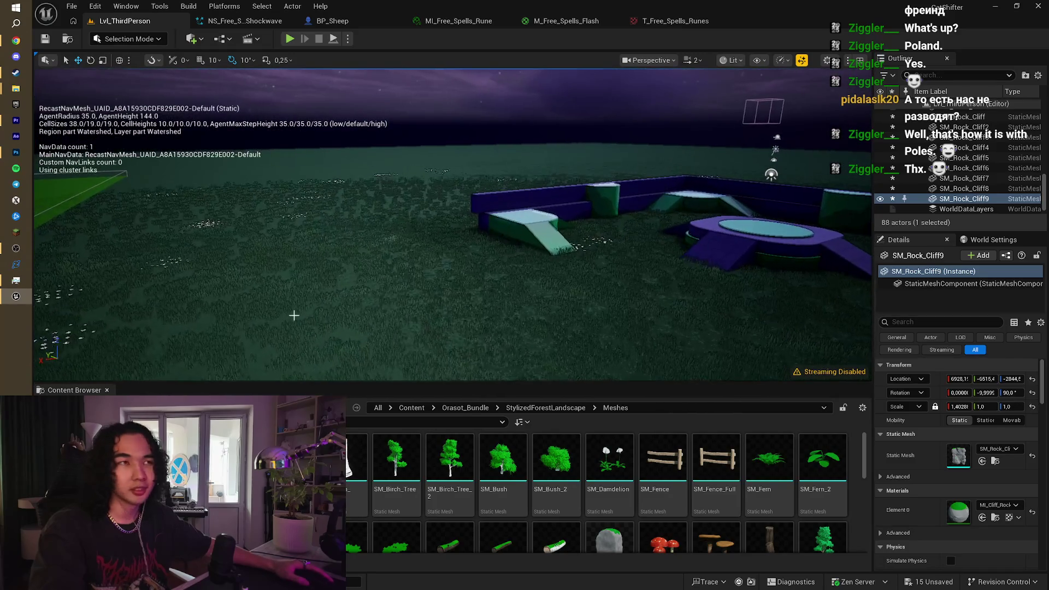
pyautogui.click(289, 38)
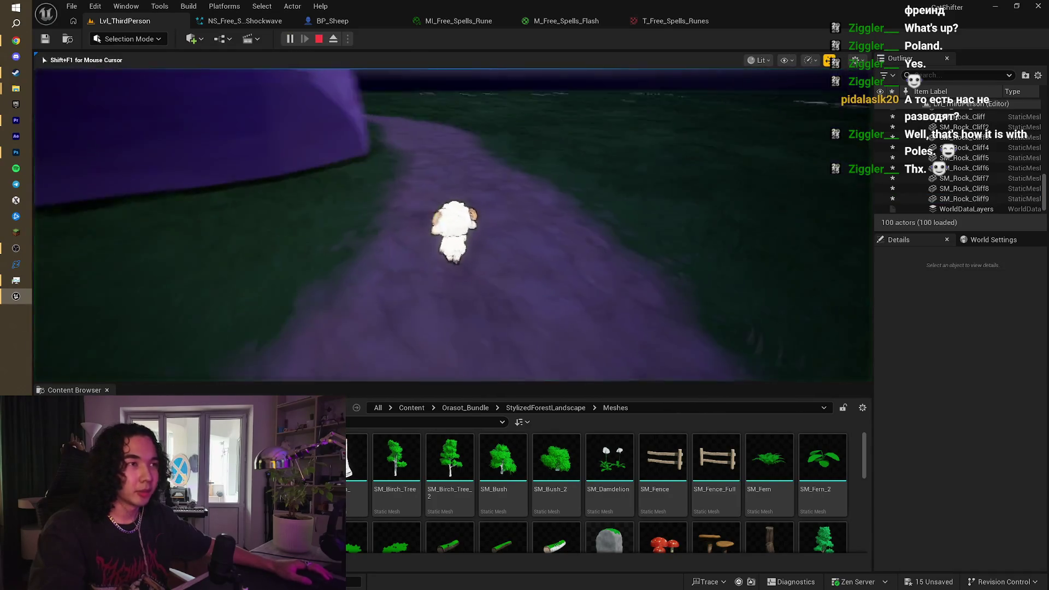
pyautogui.press('w')
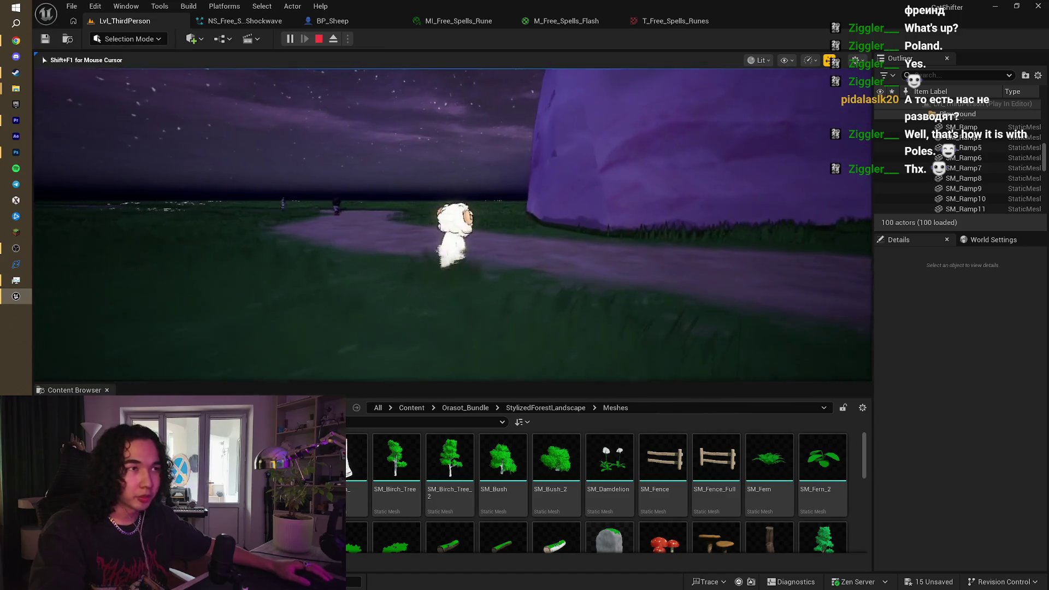
pyautogui.press('space')
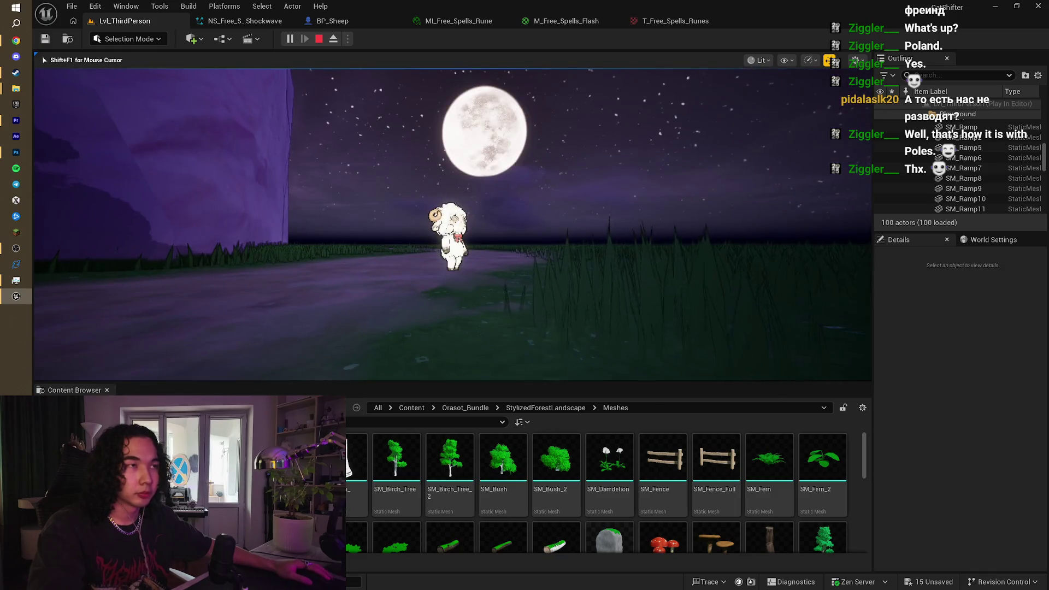
pyautogui.press('s')
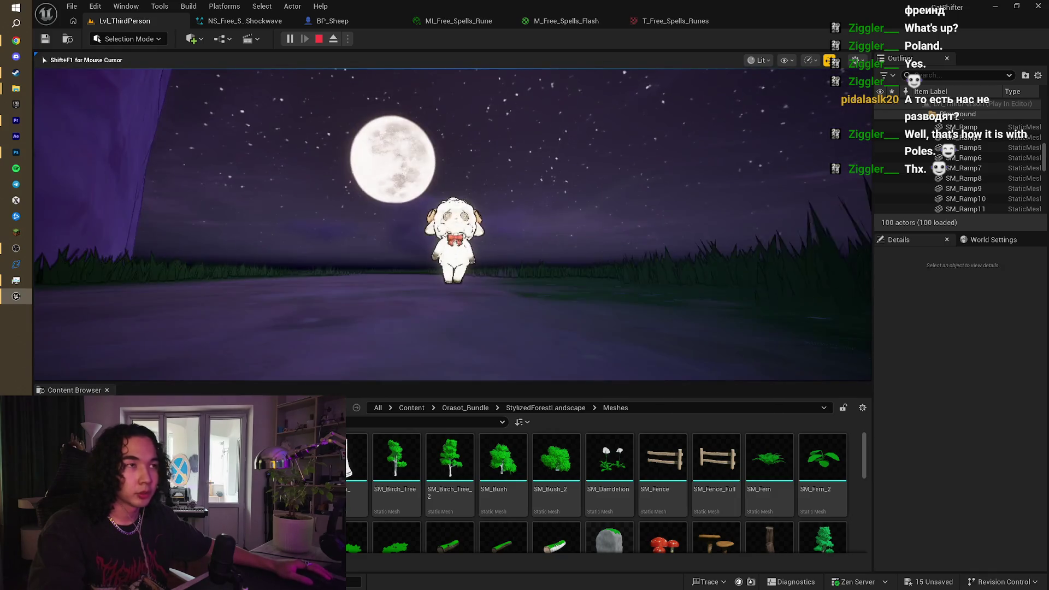
pyautogui.press('s')
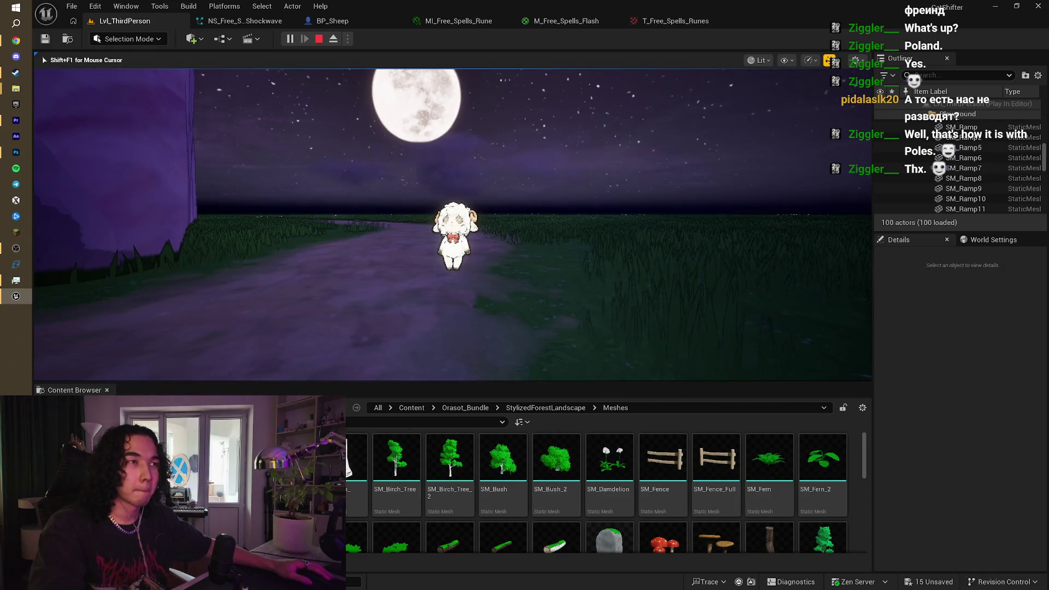
pyautogui.press('e')
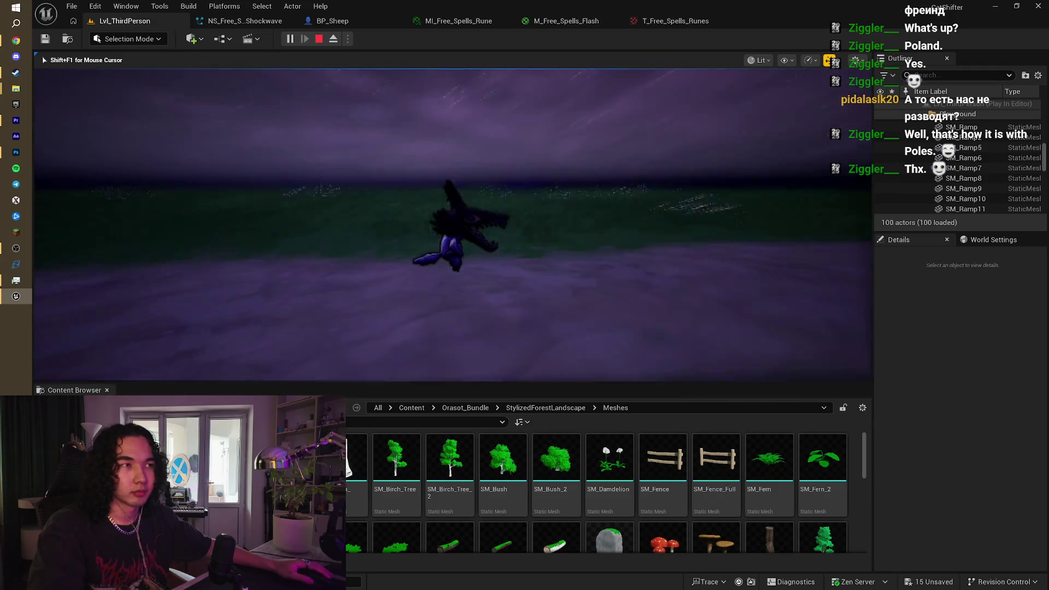
pyautogui.press('w')
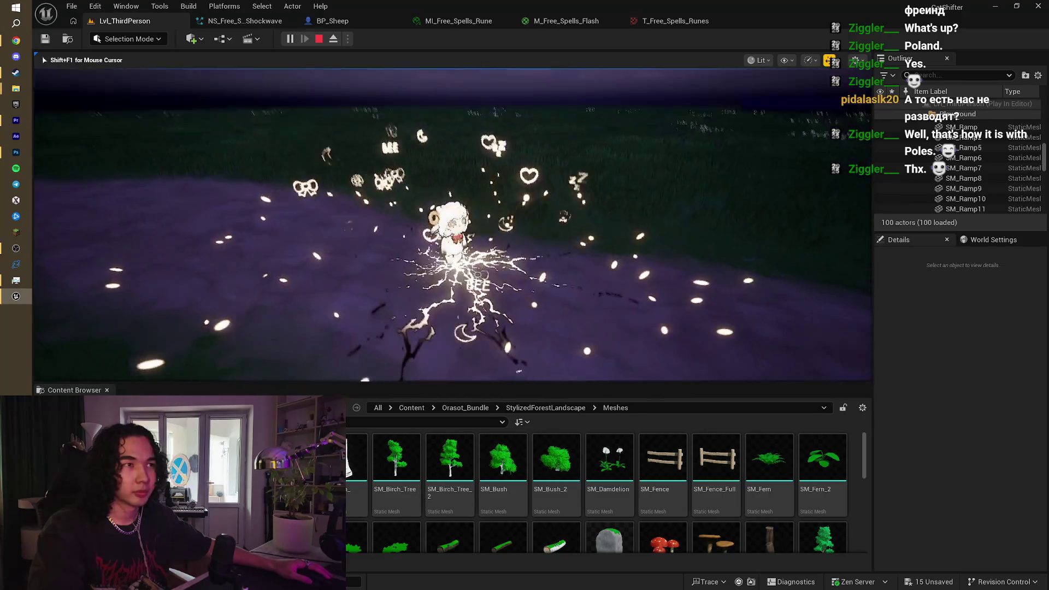
pyautogui.press('w')
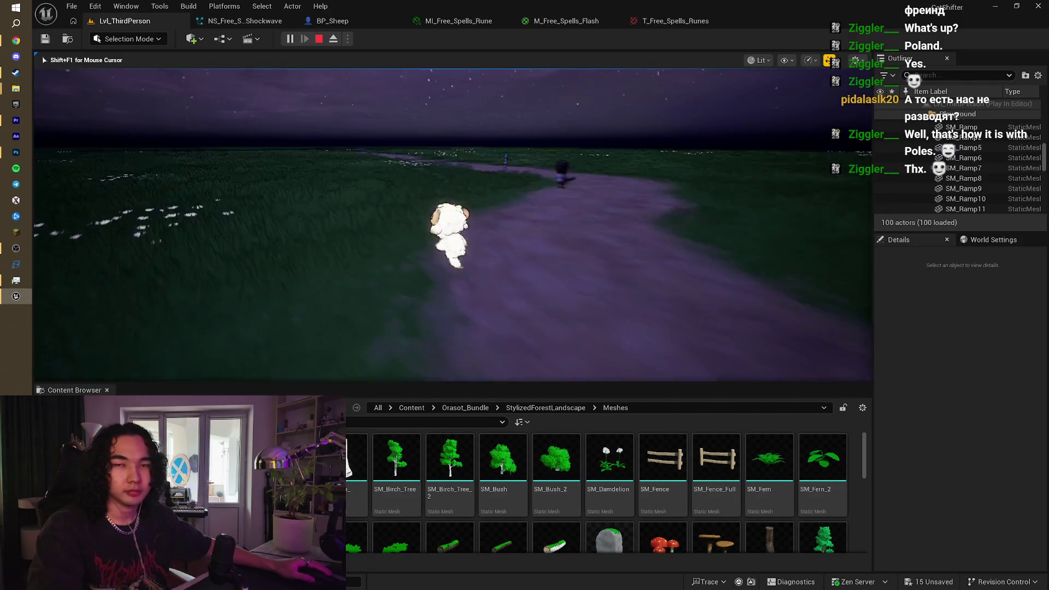
pyautogui.press('Escape')
pyautogui.moveTo(661, 228)
pyautogui.mouseDown()
pyautogui.moveTo(662, 164)
pyautogui.moveTo(662, 306)
pyautogui.mouseUp()
pyautogui.press('f')
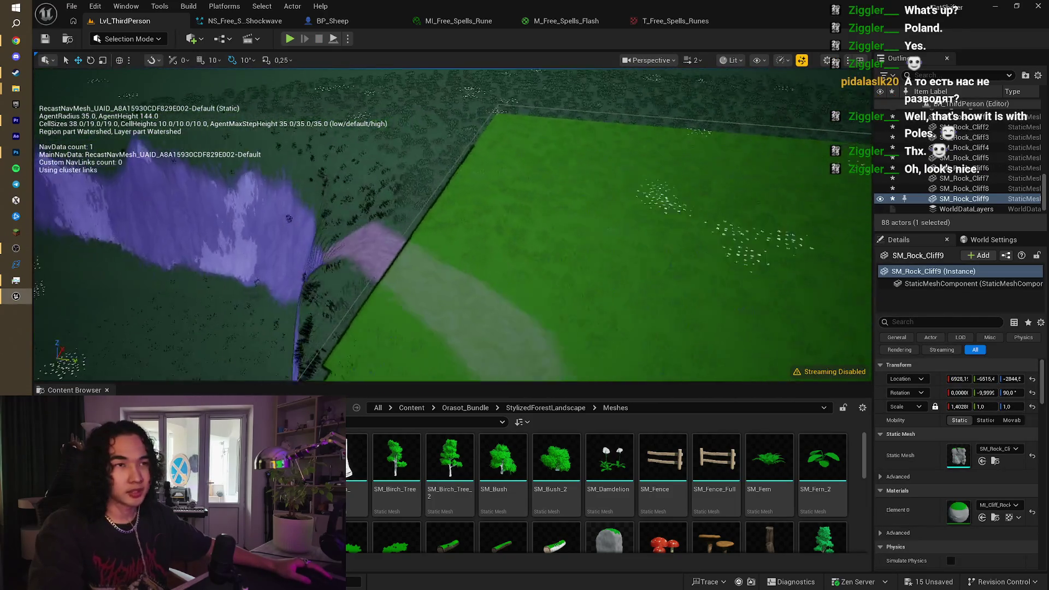
pyautogui.moveTo(452, 224)
pyautogui.mouseDown()
pyautogui.moveTo(452, 181)
pyautogui.moveTo(437, 180)
pyautogui.mouseUp()
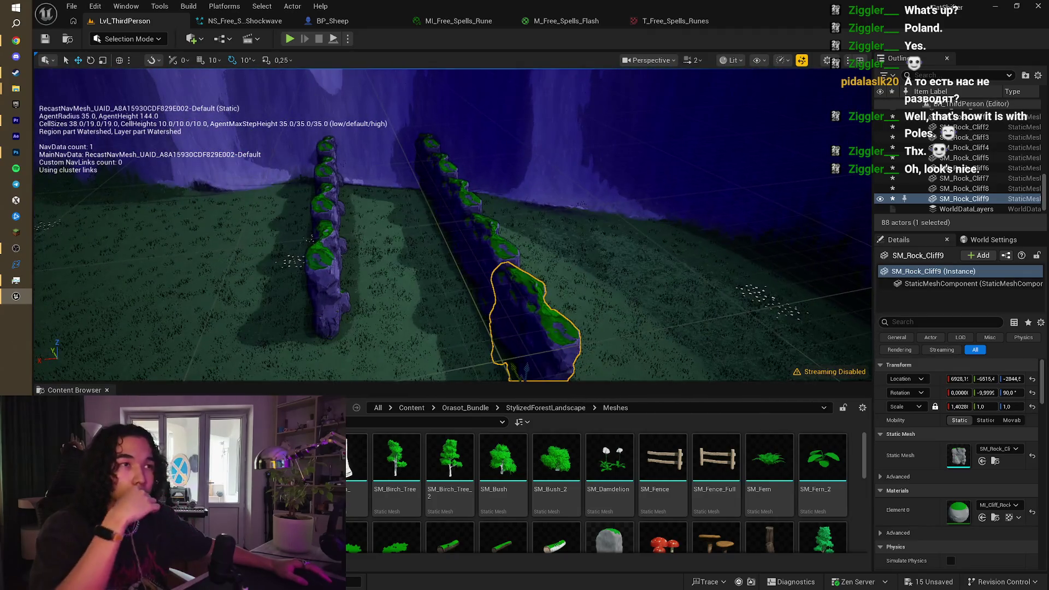
pyautogui.scroll(-5, 606, 491)
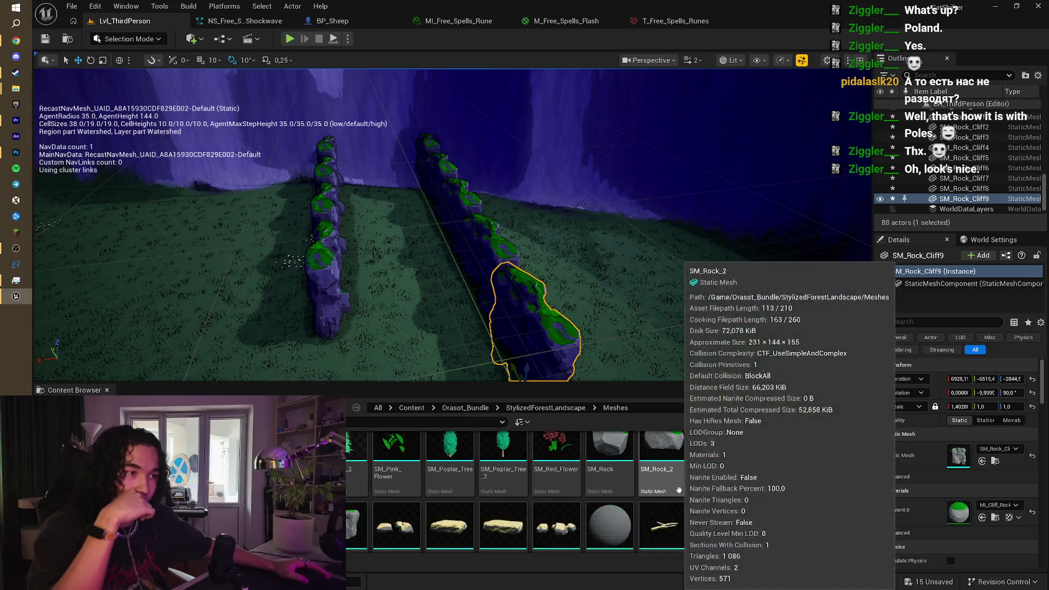
pyautogui.scroll(3, 710, 490)
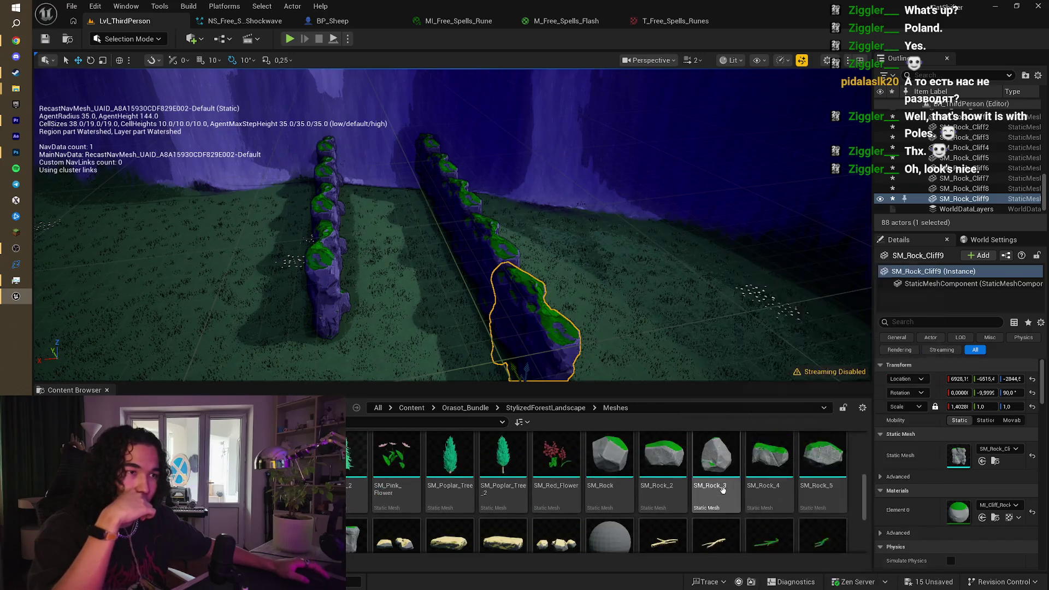
pyautogui.scroll(2, 722, 490)
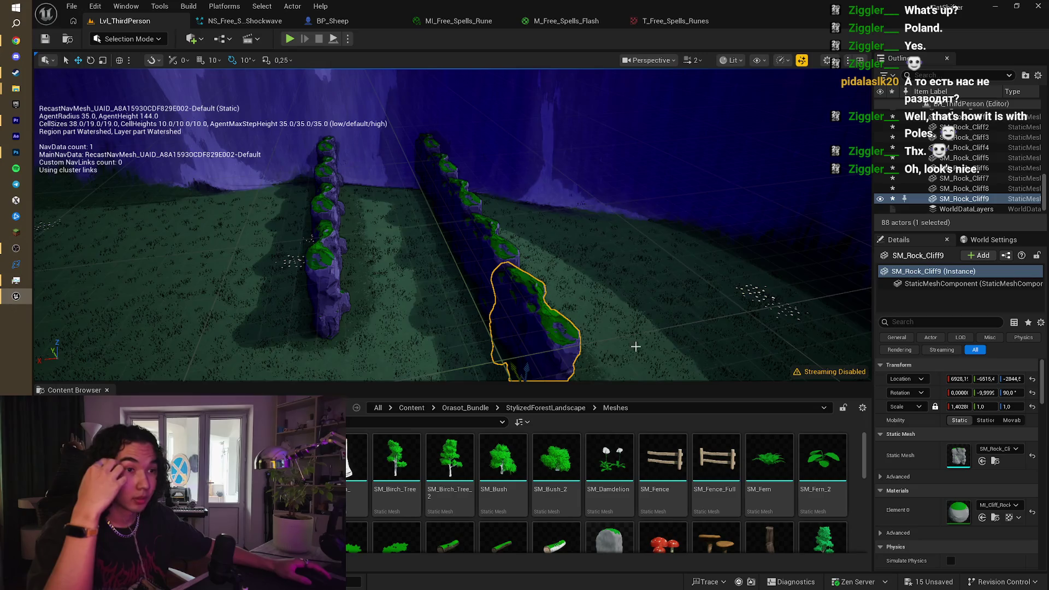
pyautogui.moveTo(550, 269)
pyautogui.mouseDown()
pyautogui.moveTo(519, 279)
pyautogui.moveTo(503, 306)
pyautogui.moveTo(524, 284)
pyautogui.mouseUp()
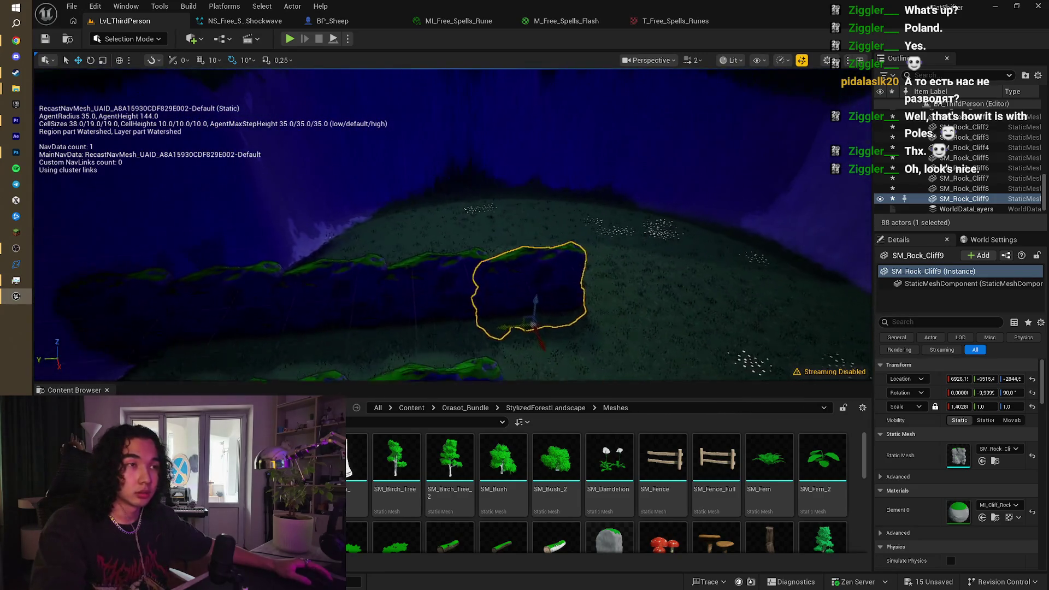
pyautogui.keyDown('ctrl'); pyautogui.click(438, 292); pyautogui.keyUp('ctrl')
pyautogui.keyDown('ctrl'); pyautogui.click(333, 292); pyautogui.keyUp('ctrl')
pyautogui.keyDown('ctrl'); pyautogui.click(219, 292); pyautogui.keyUp('ctrl')
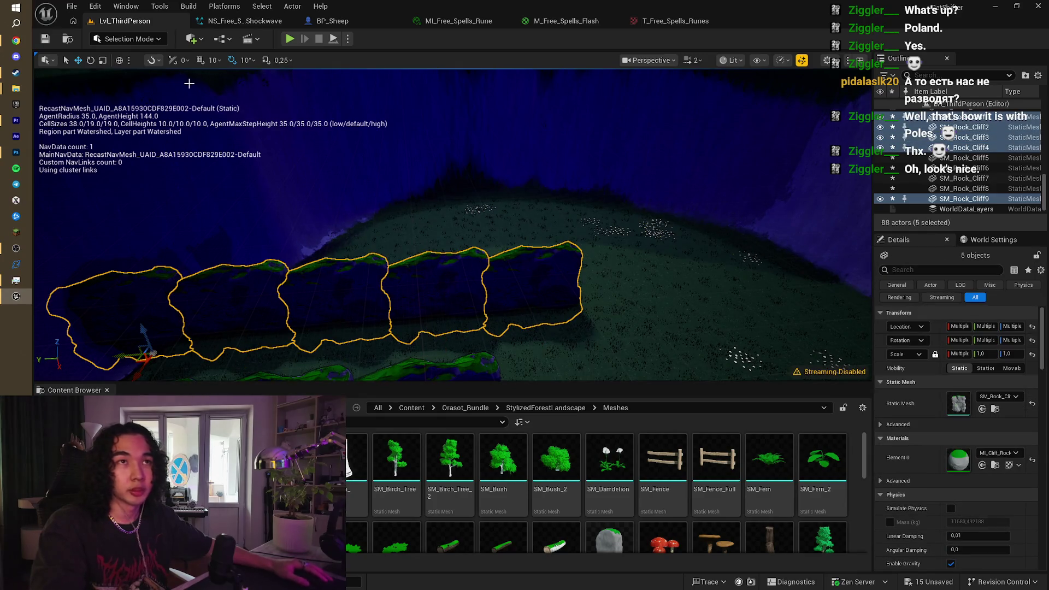
pyautogui.moveTo(338, 194); pyautogui.dragTo(322, 186)
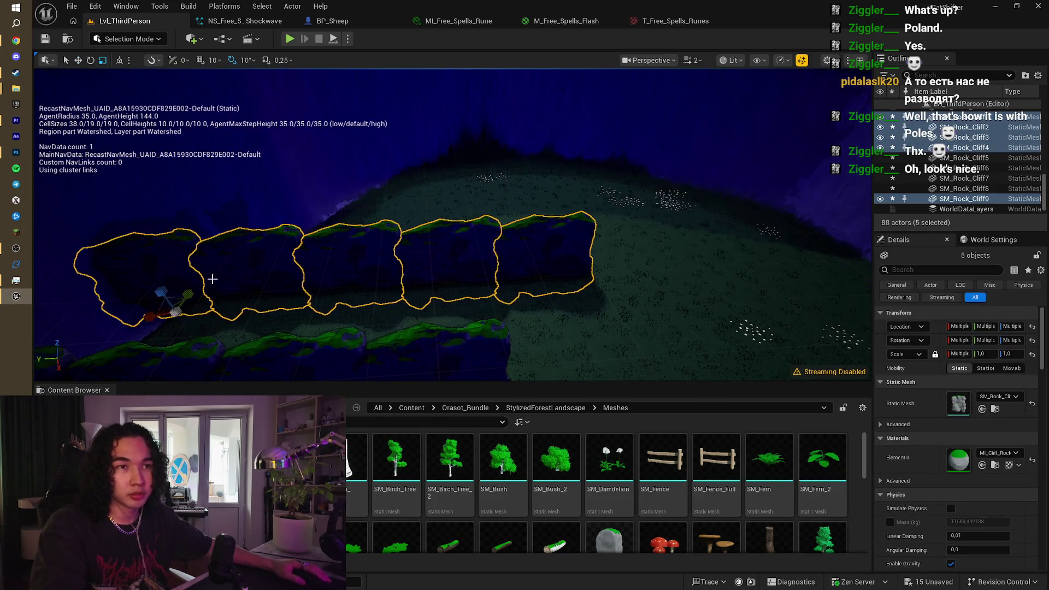
pyautogui.moveTo(146, 317)
pyautogui.mouseDown()
pyautogui.moveTo(197, 314)
pyautogui.moveTo(169, 316)
pyautogui.mouseUp()
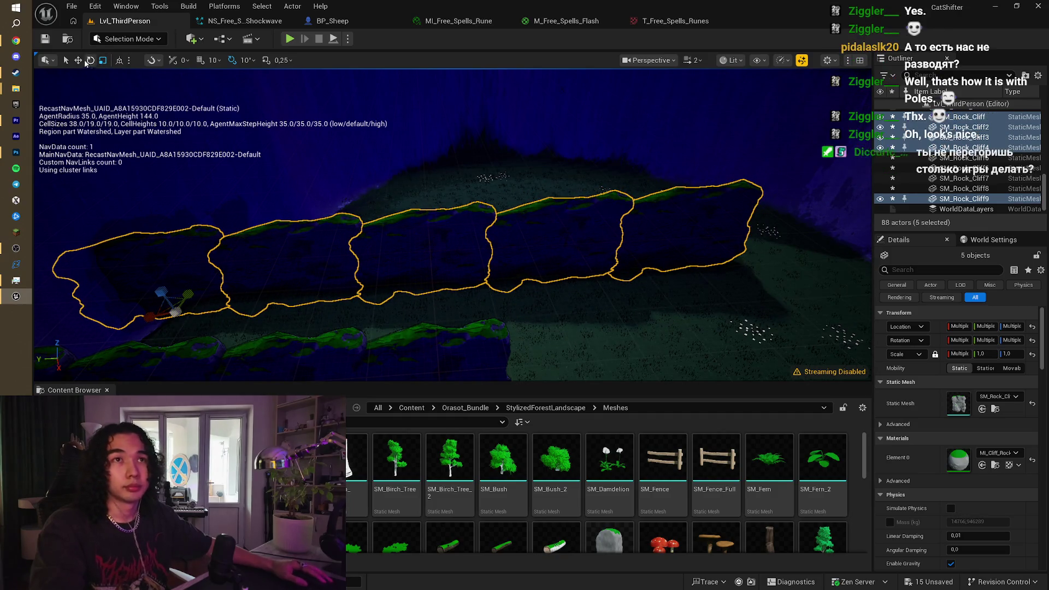
pyautogui.moveTo(273, 233)
pyautogui.mouseDown()
pyautogui.moveTo(255, 216)
pyautogui.moveTo(239, 244)
pyautogui.mouseUp()
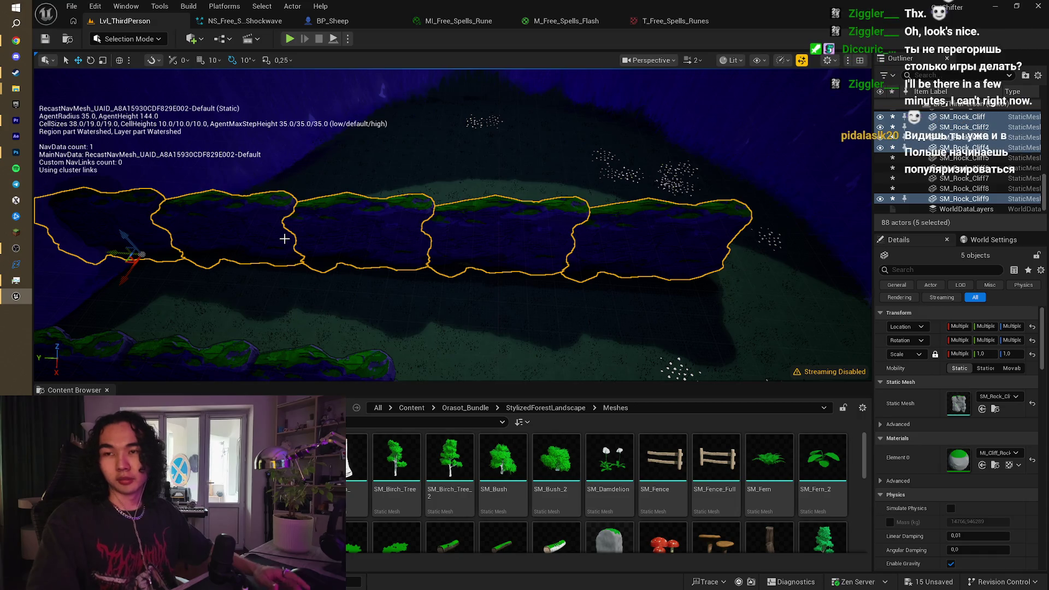
pyautogui.scroll(1, 284, 239)
pyautogui.moveTo(370, 227)
pyautogui.mouseDown()
pyautogui.moveTo(437, 216)
pyautogui.moveTo(452, 287)
pyautogui.moveTo(476, 265)
pyautogui.moveTo(541, 246)
pyautogui.mouseUp()
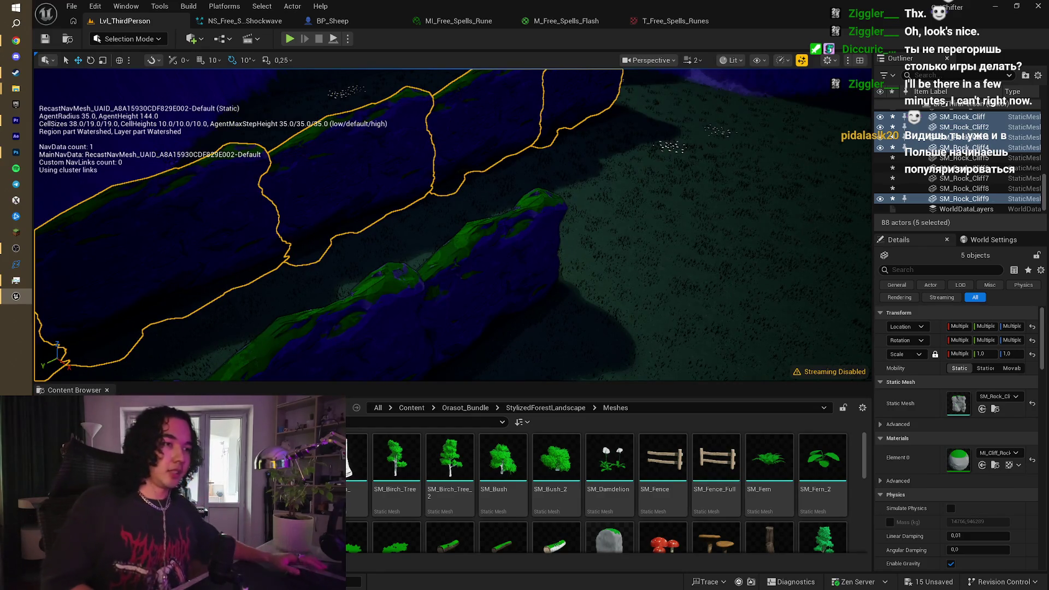
pyautogui.moveTo(459, 279); pyautogui.dragTo(474, 275)
pyautogui.moveTo(572, 240); pyautogui.dragTo(577, 239)
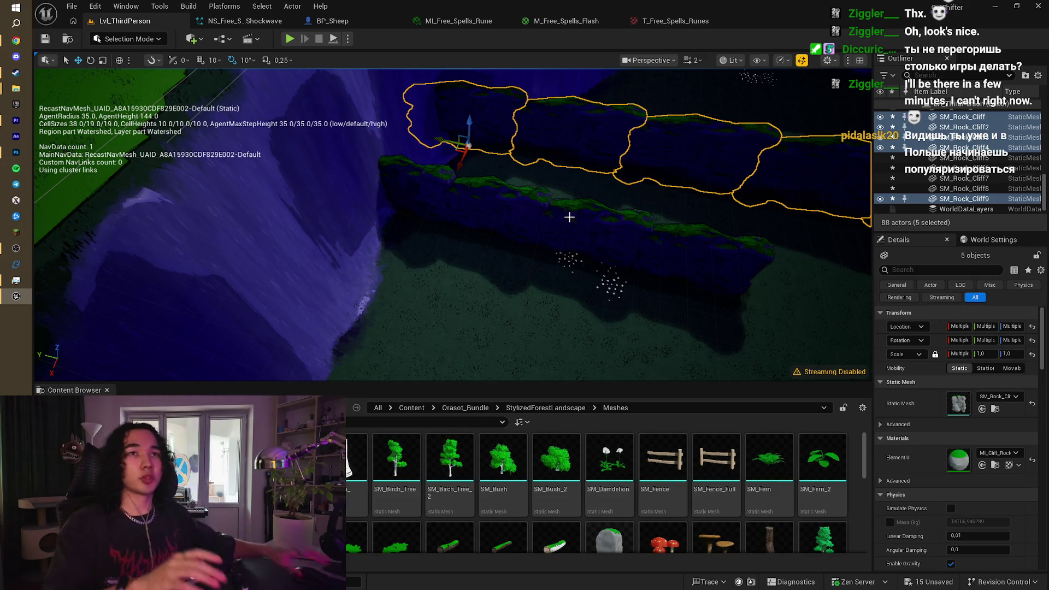
pyautogui.click(3, 41)
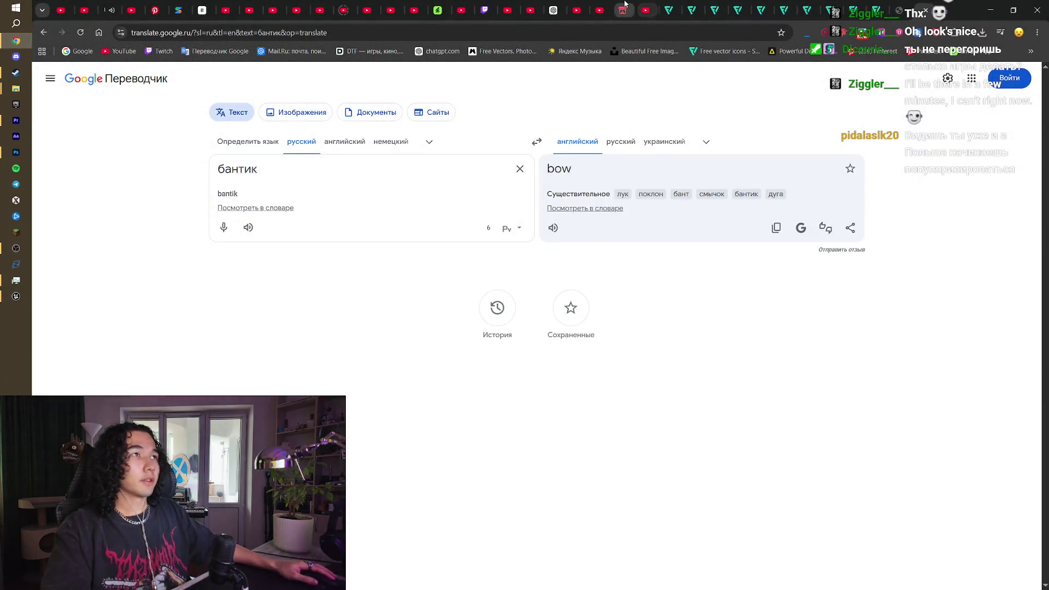
pyautogui.click(623, 8)
pyautogui.scroll(3, 949, 101)
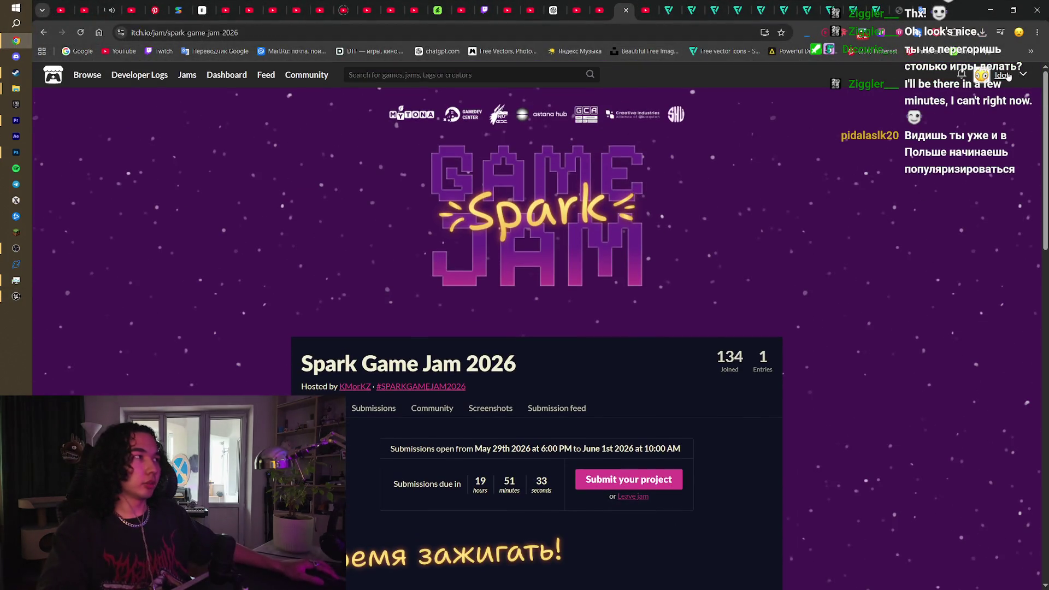
pyautogui.click(633, 7)
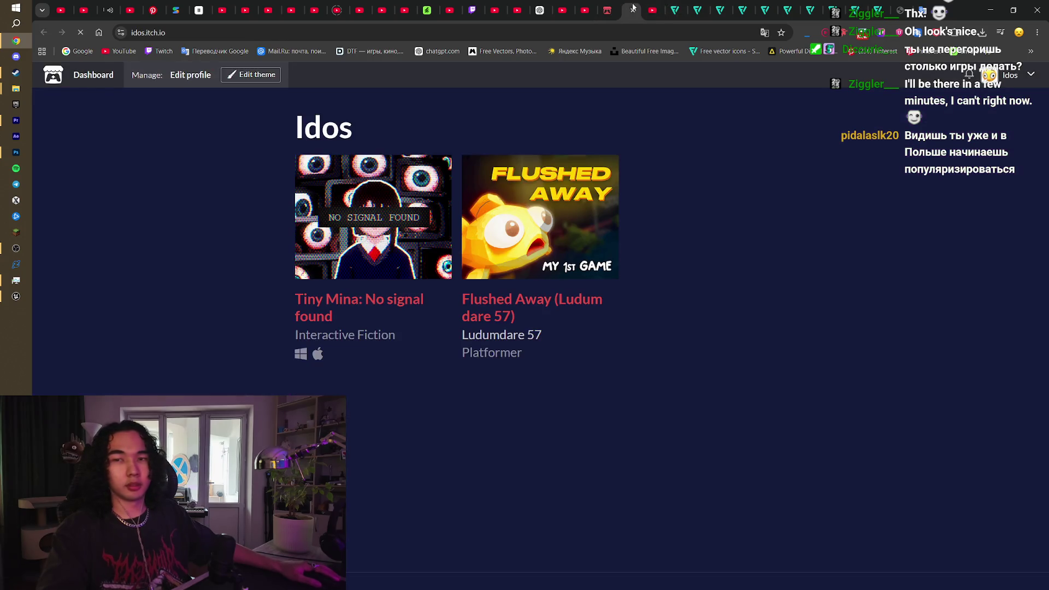
pyautogui.click(326, 314)
pyautogui.click(16, 296)
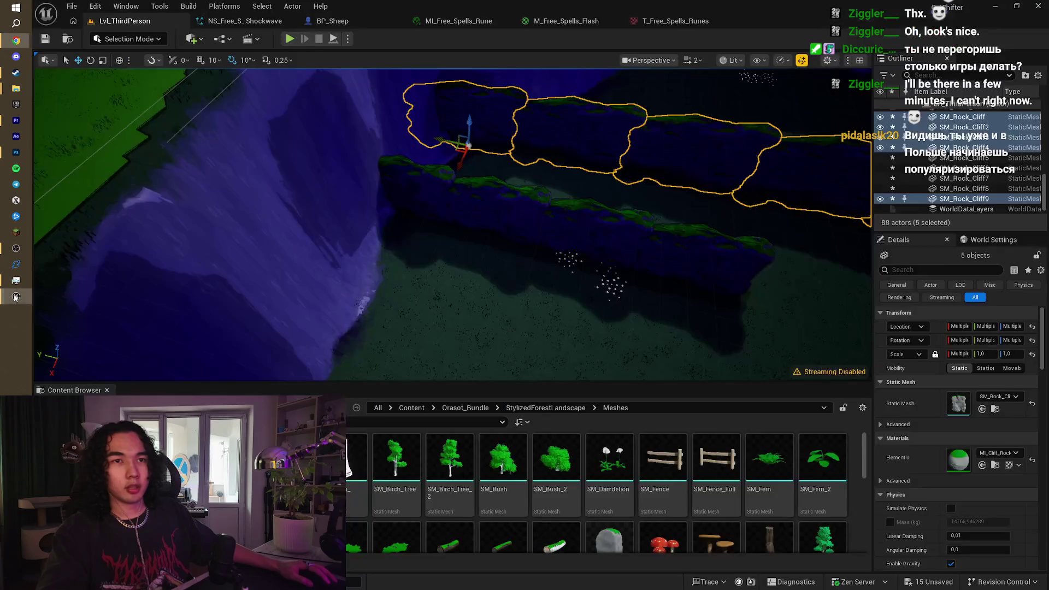
# Step: Focus on the five cliffs and scale them to pack tighter together
pyautogui.moveTo(359, 218); pyautogui.dragTo(359, 162)
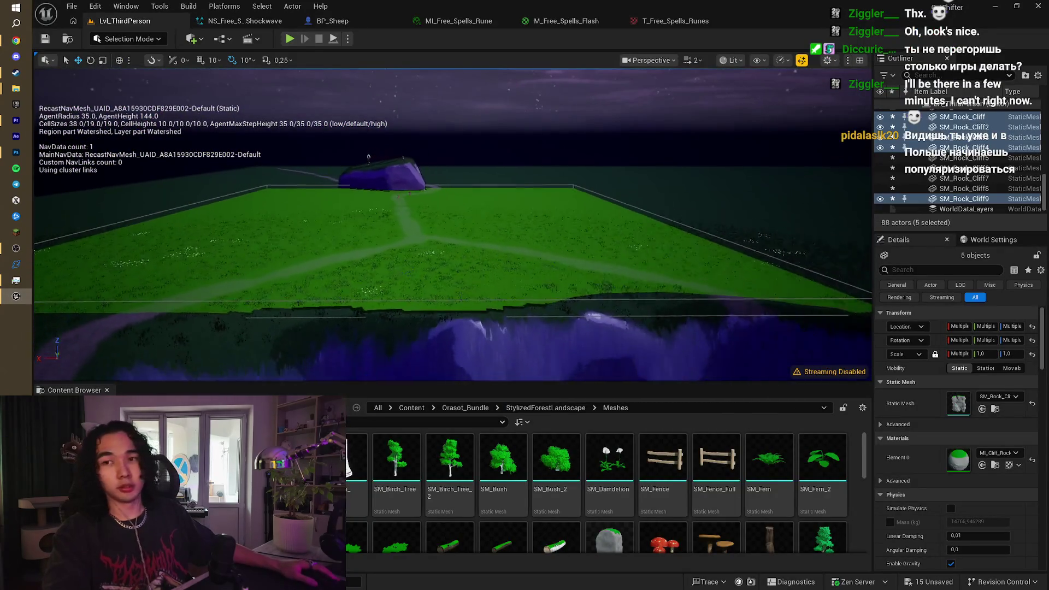
pyautogui.moveTo(586, 256); pyautogui.dragTo(577, 256)
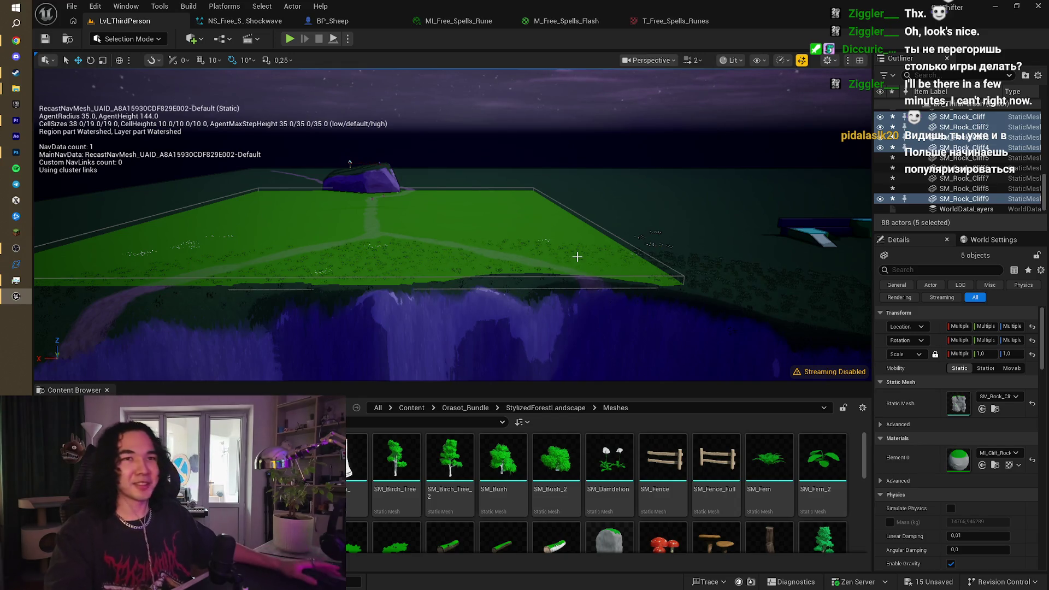
pyautogui.press('f')
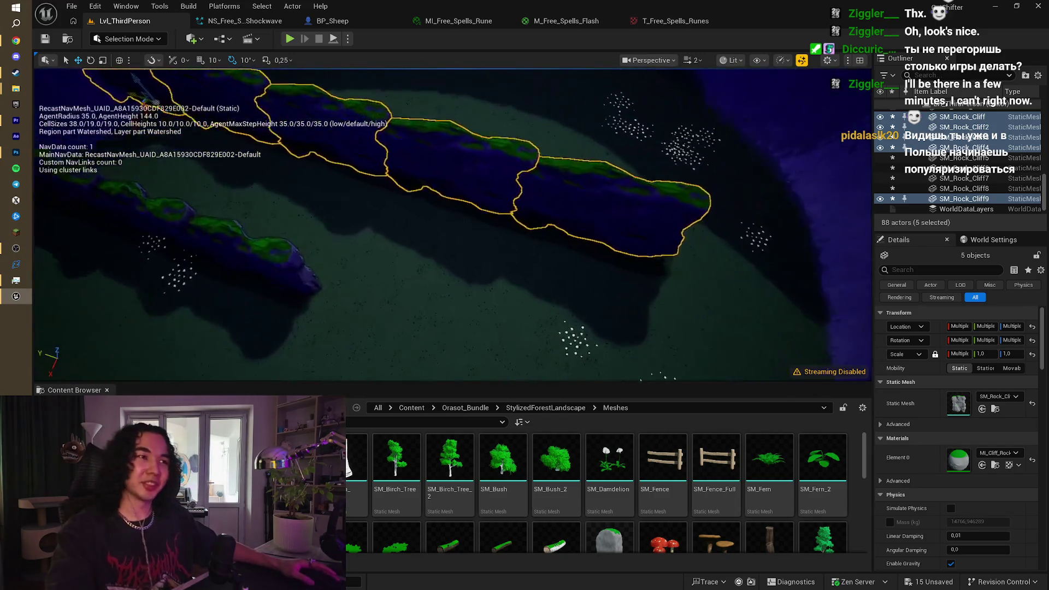
pyautogui.moveTo(454, 224)
pyautogui.mouseDown()
pyautogui.moveTo(372, 224)
pyautogui.moveTo(273, 150)
pyautogui.mouseUp()
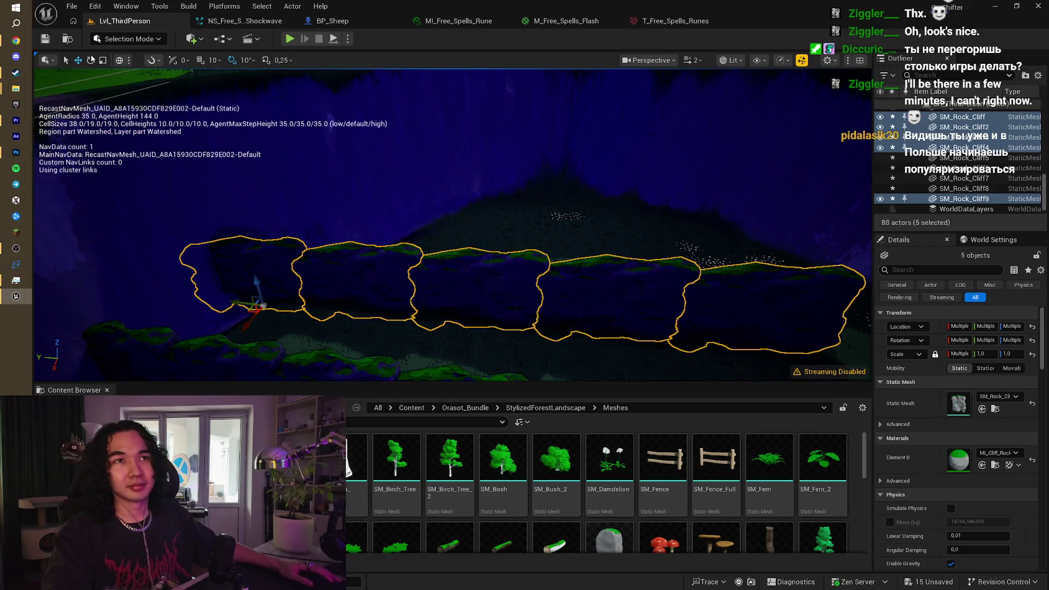
pyautogui.moveTo(240, 309); pyautogui.dragTo(221, 312)
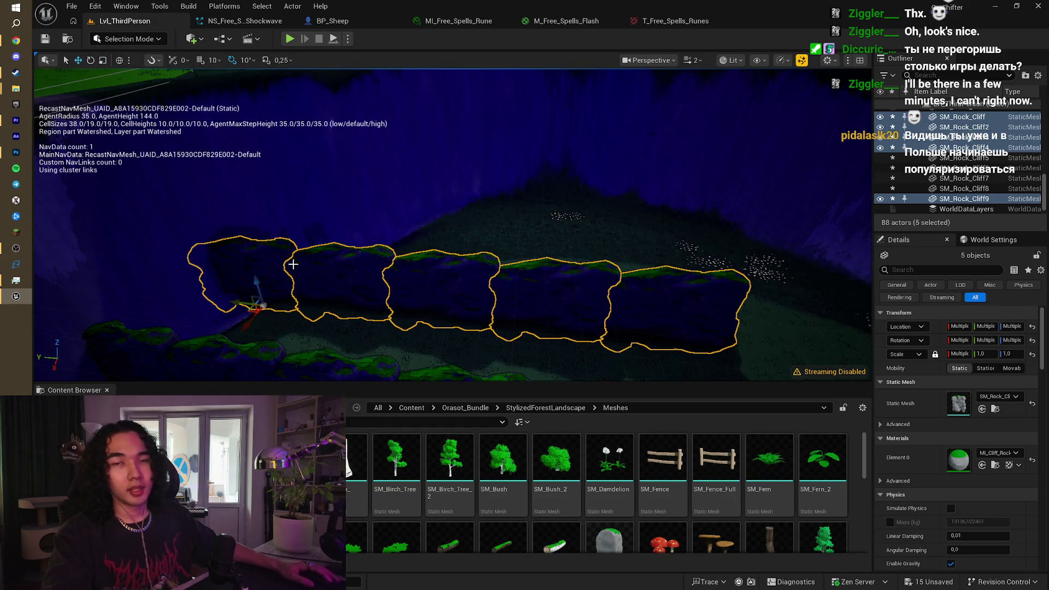
pyautogui.moveTo(347, 293)
pyautogui.mouseDown()
pyautogui.moveTo(416, 350)
pyautogui.moveTo(422, 292)
pyautogui.mouseUp()
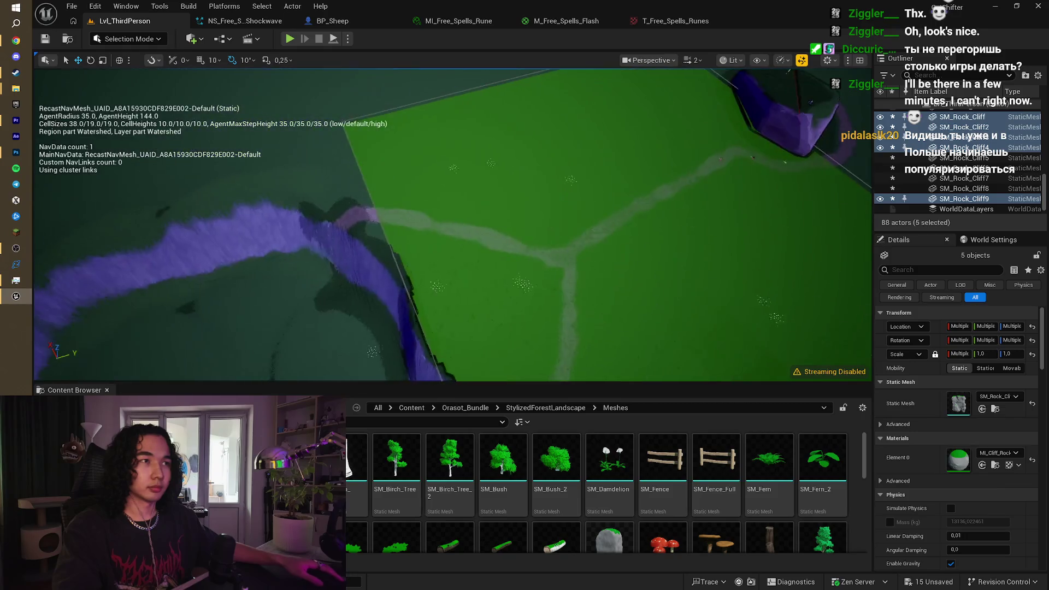
# Step: Duplicate the NavMeshBoundsVolume over the cliff area, reposition it and make it slightly taller
pyautogui.click(523, 234)
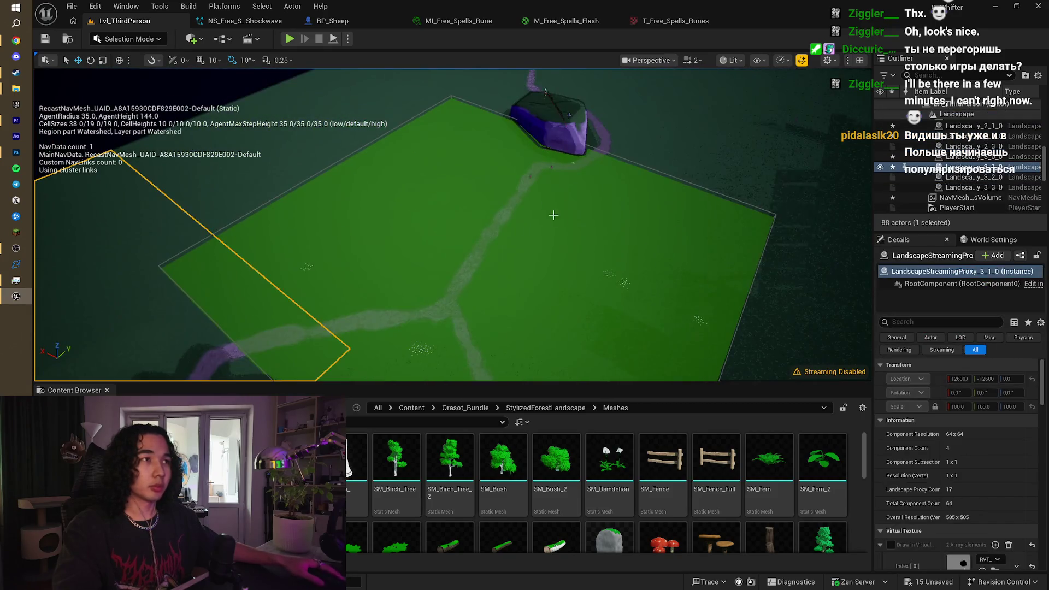
pyautogui.click(438, 241)
pyautogui.click(625, 162)
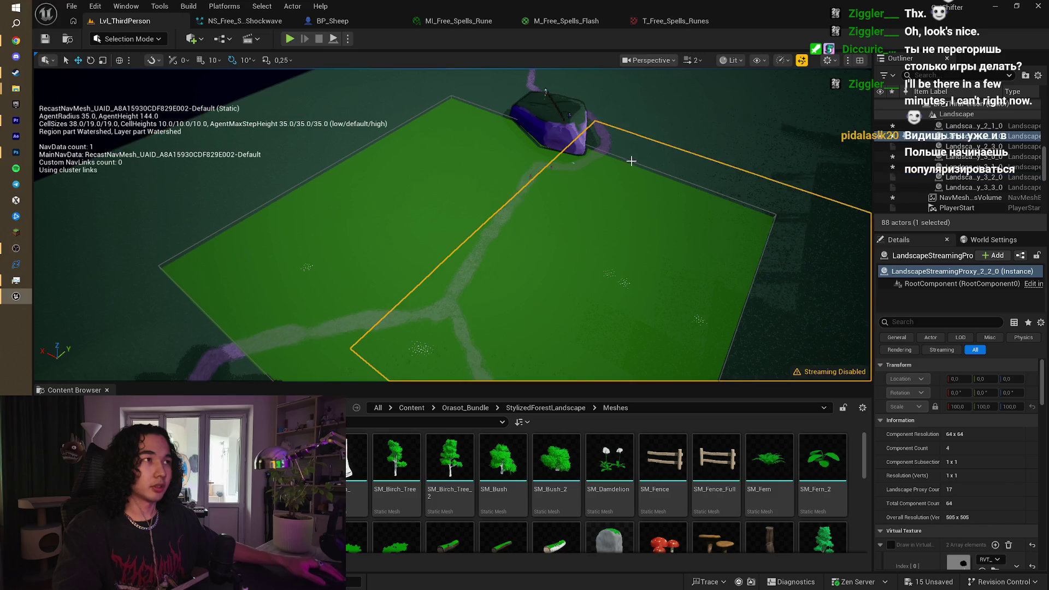
pyautogui.scroll(-5, 633, 162)
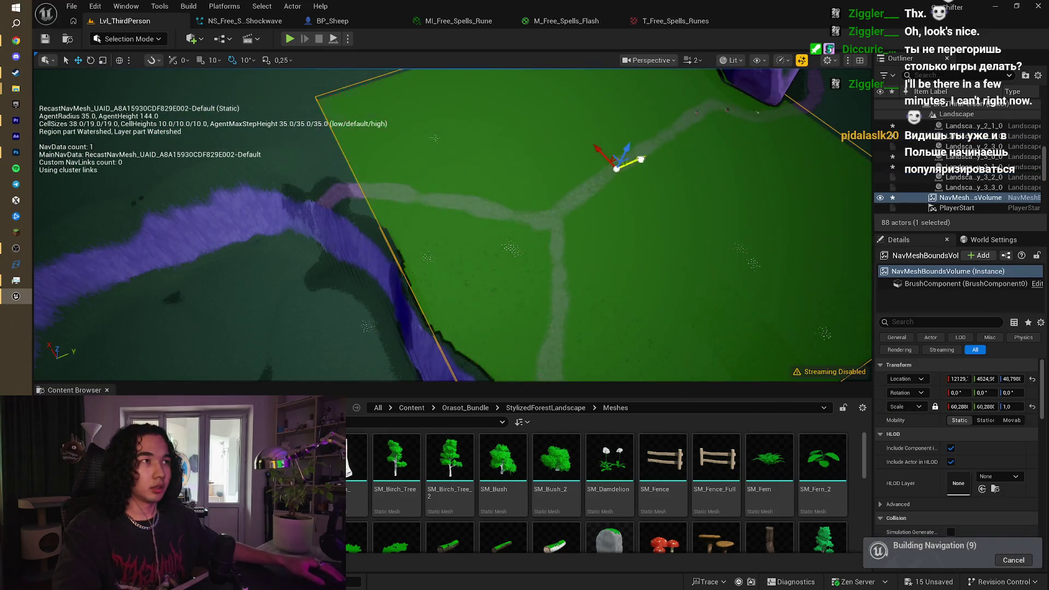
pyautogui.moveTo(657, 164)
pyautogui.mouseDown()
pyautogui.moveTo(279, 298)
pyautogui.moveTo(290, 240)
pyautogui.moveTo(462, 215)
pyautogui.moveTo(458, 257)
pyautogui.mouseUp()
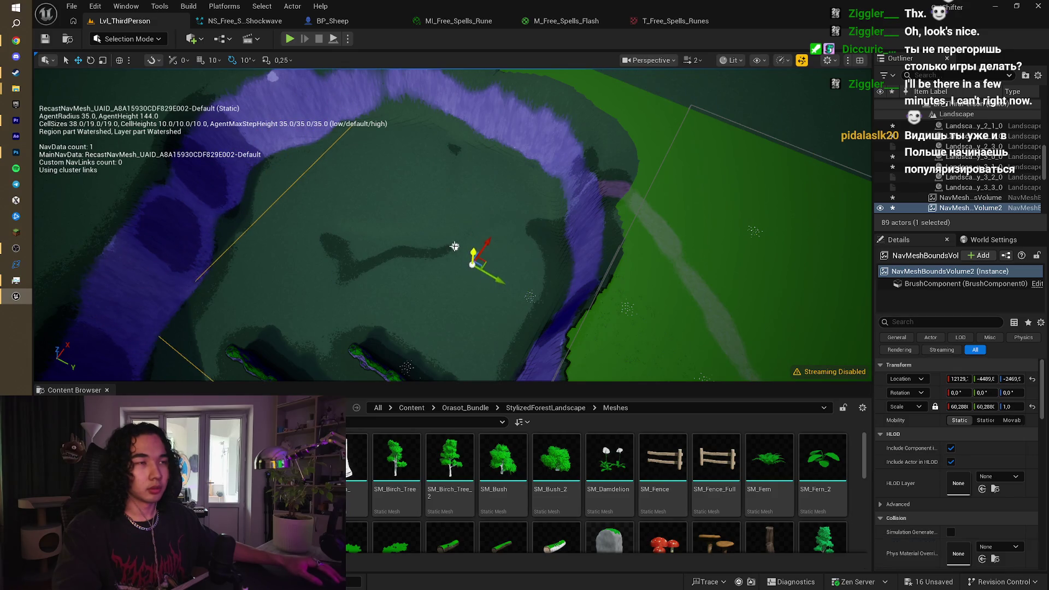
pyautogui.moveTo(470, 273); pyautogui.dragTo(375, 189)
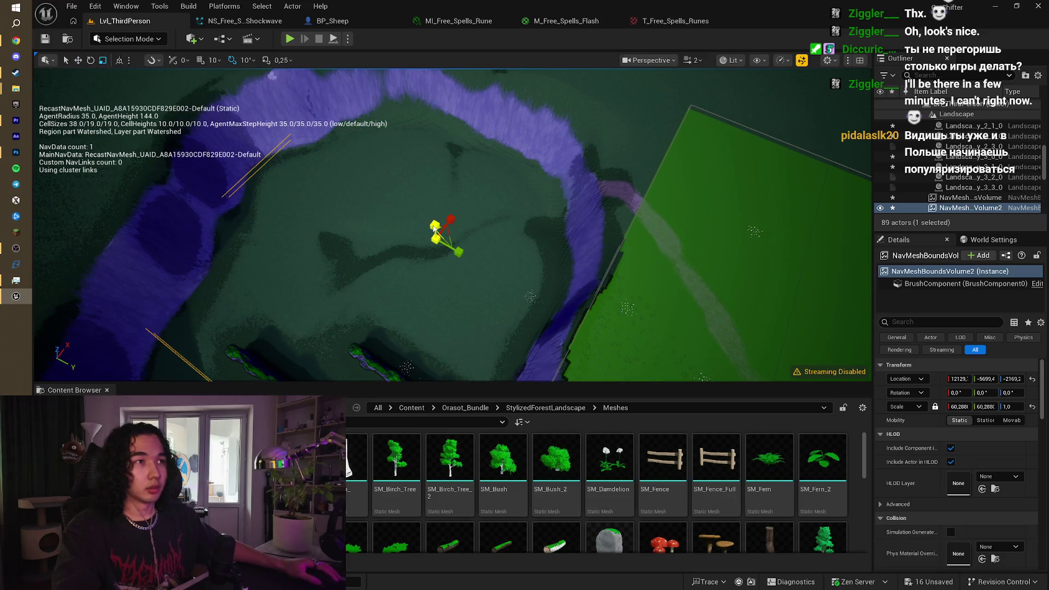
pyautogui.moveTo(435, 225)
pyautogui.mouseDown()
pyautogui.moveTo(422, 273)
pyautogui.moveTo(419, 208)
pyautogui.moveTo(422, 251)
pyautogui.moveTo(427, 230)
pyautogui.moveTo(498, 270)
pyautogui.mouseUp()
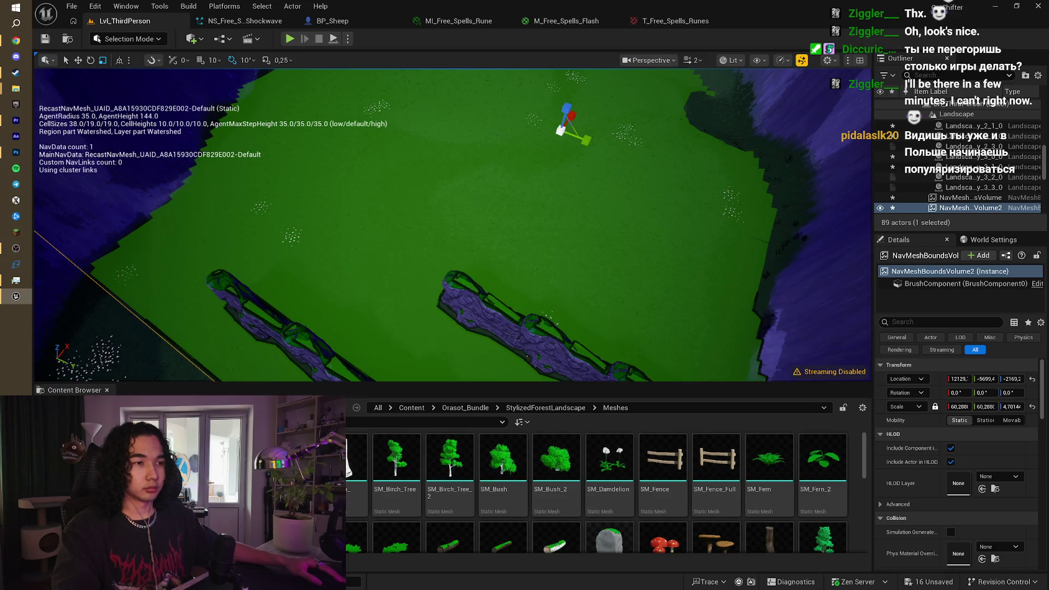
pyautogui.moveTo(498, 270); pyautogui.dragTo(531, 260)
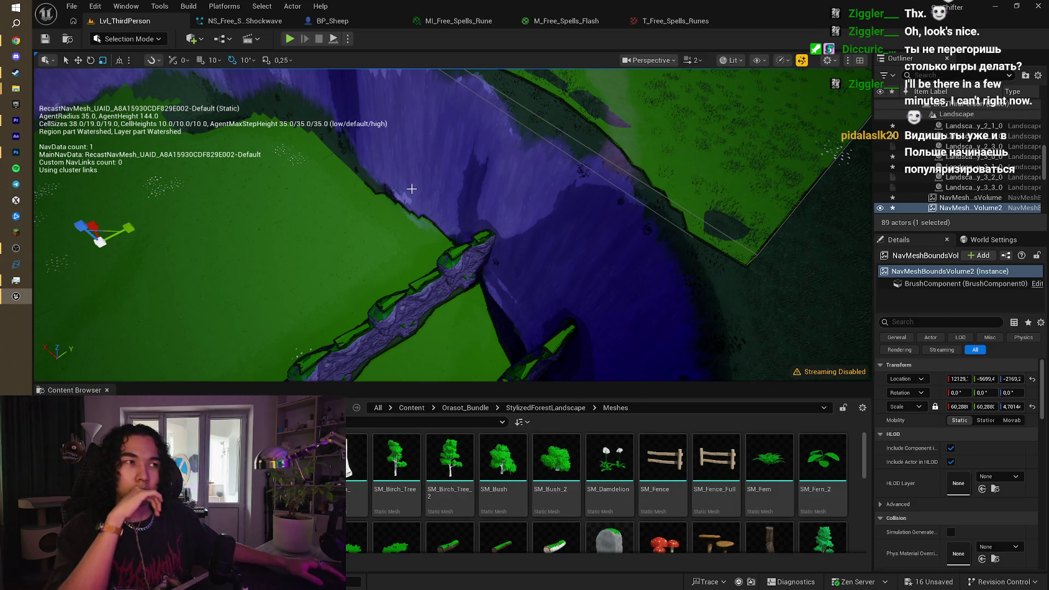
pyautogui.moveTo(571, 180)
pyautogui.mouseDown()
pyautogui.moveTo(555, 224)
pyautogui.moveTo(546, 207)
pyautogui.moveTo(543, 238)
pyautogui.mouseUp()
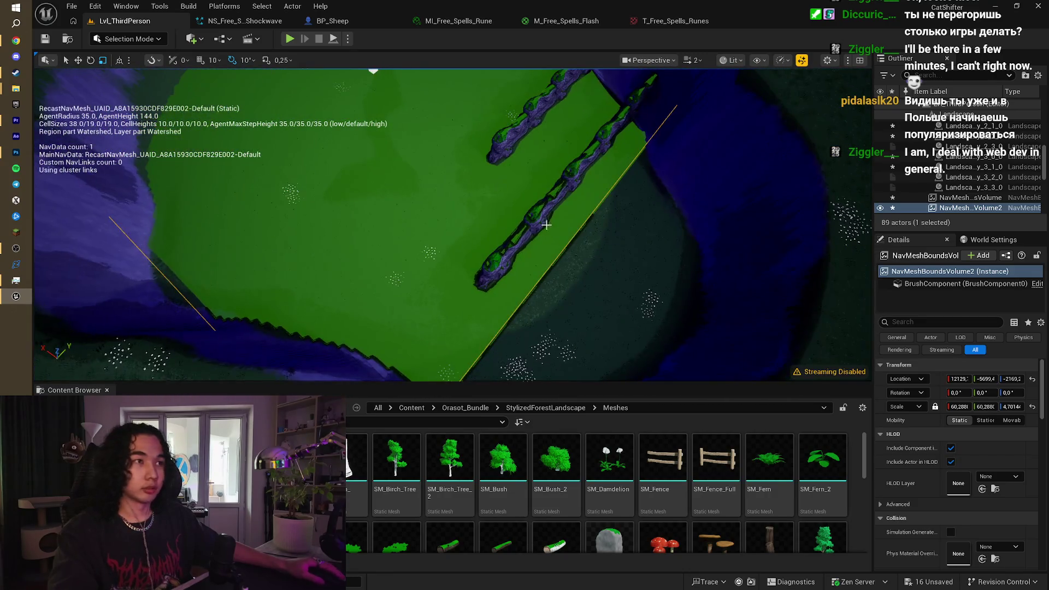
# Step: Copy SM_Rock_Cliff9, rotate it 90° and stretch X to 2.53 to close the corridor end
pyautogui.click(543, 238)
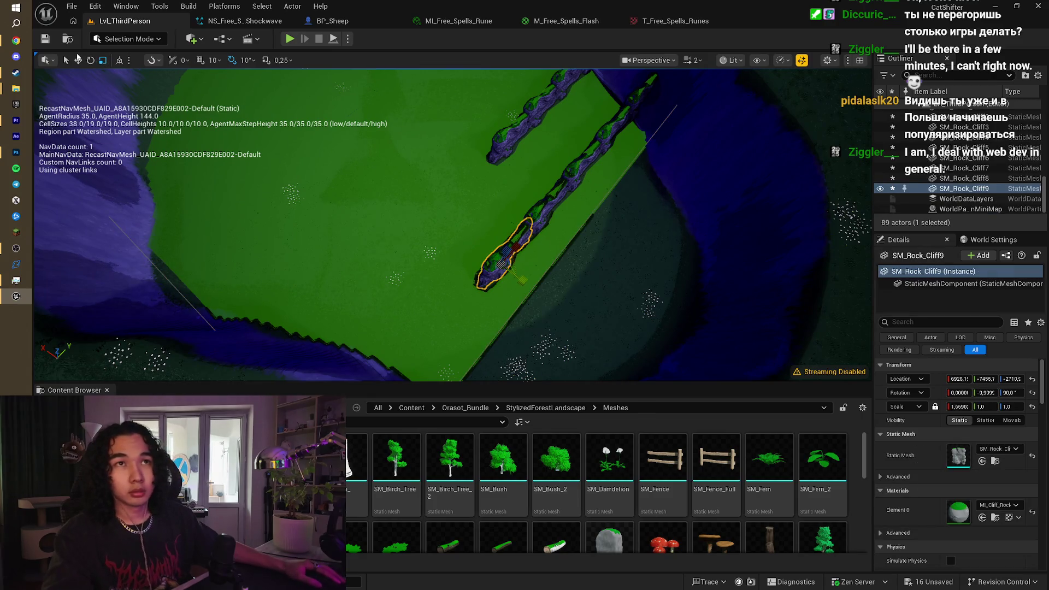
pyautogui.rightClick(508, 256)
pyautogui.press('Escape')
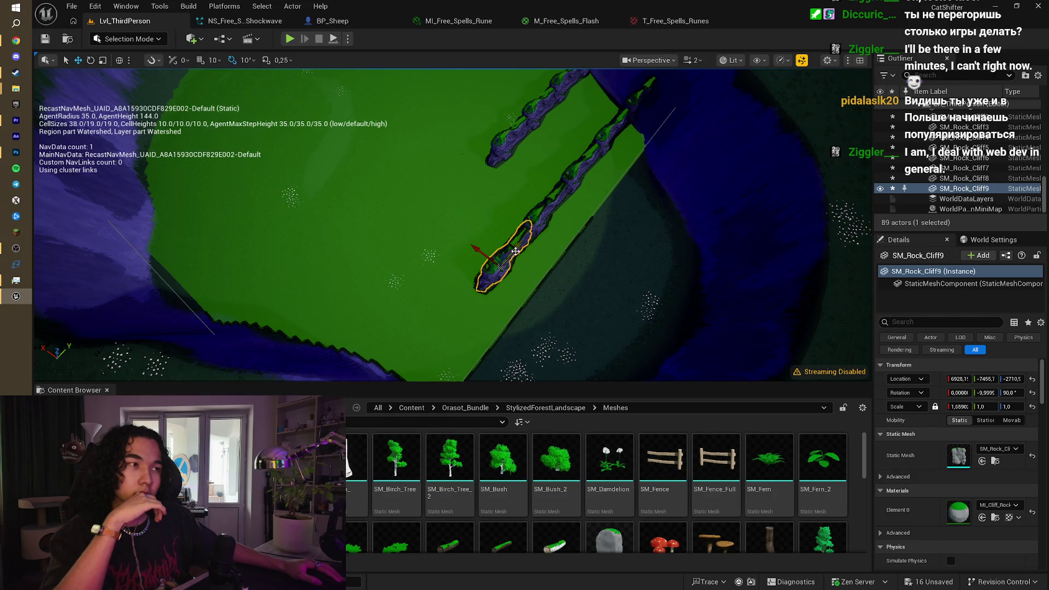
pyautogui.moveTo(516, 251); pyautogui.dragTo(515, 219)
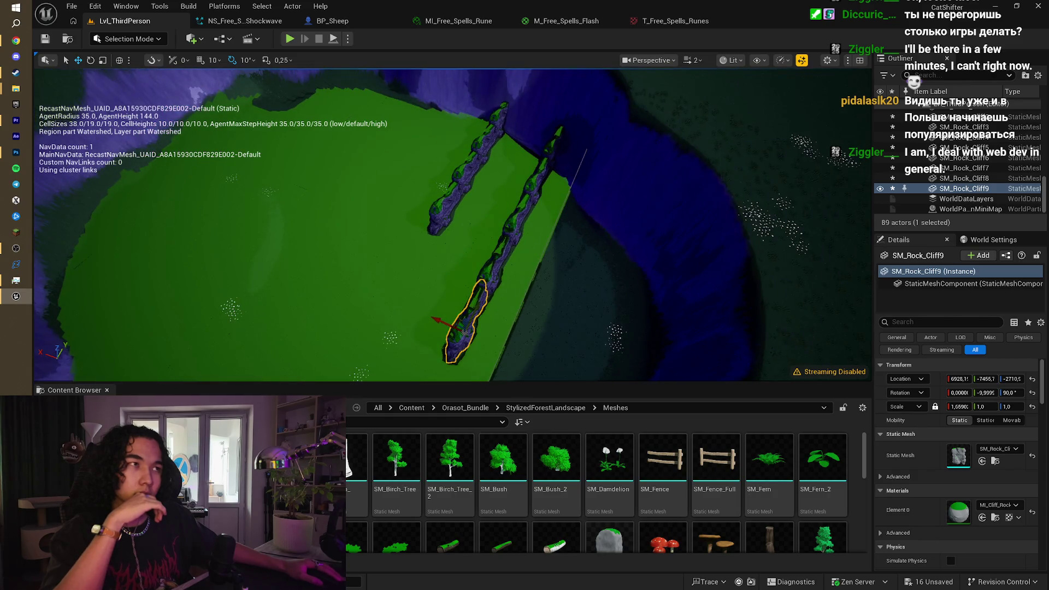
pyautogui.moveTo(476, 299)
pyautogui.mouseDown()
pyautogui.moveTo(449, 253)
pyautogui.moveTo(344, 268)
pyautogui.moveTo(311, 284)
pyautogui.mouseUp()
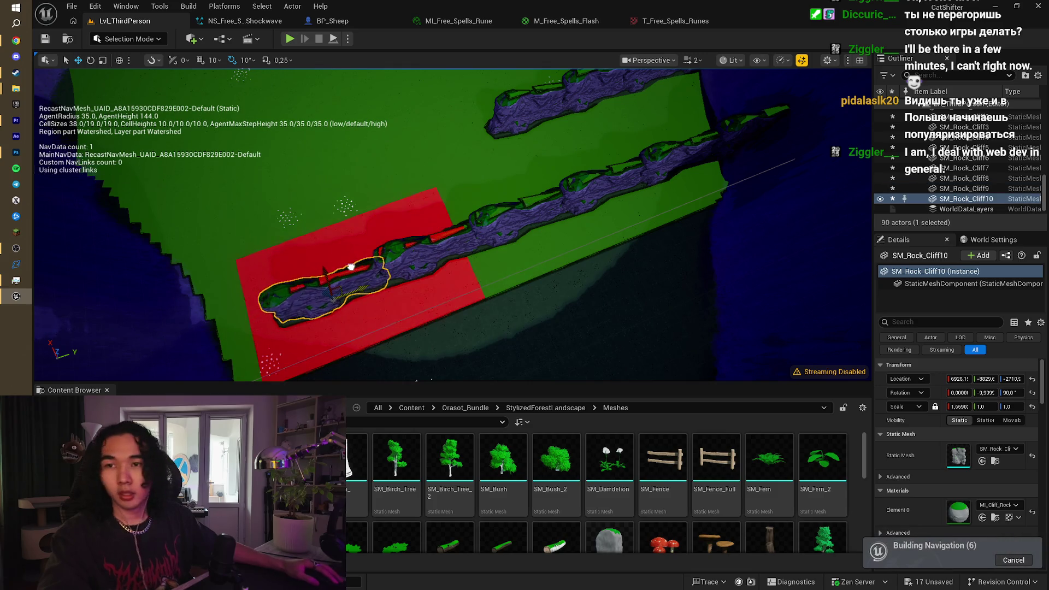
pyautogui.press('e')
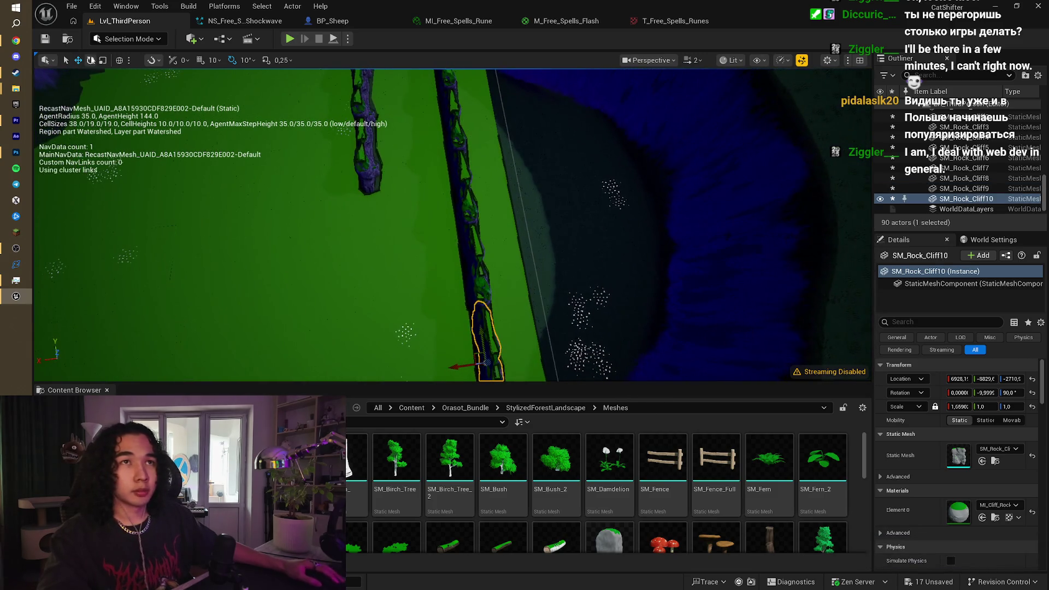
pyautogui.moveTo(463, 340)
pyautogui.mouseDown()
pyautogui.moveTo(440, 292)
pyautogui.moveTo(462, 289)
pyautogui.moveTo(435, 257)
pyautogui.mouseUp()
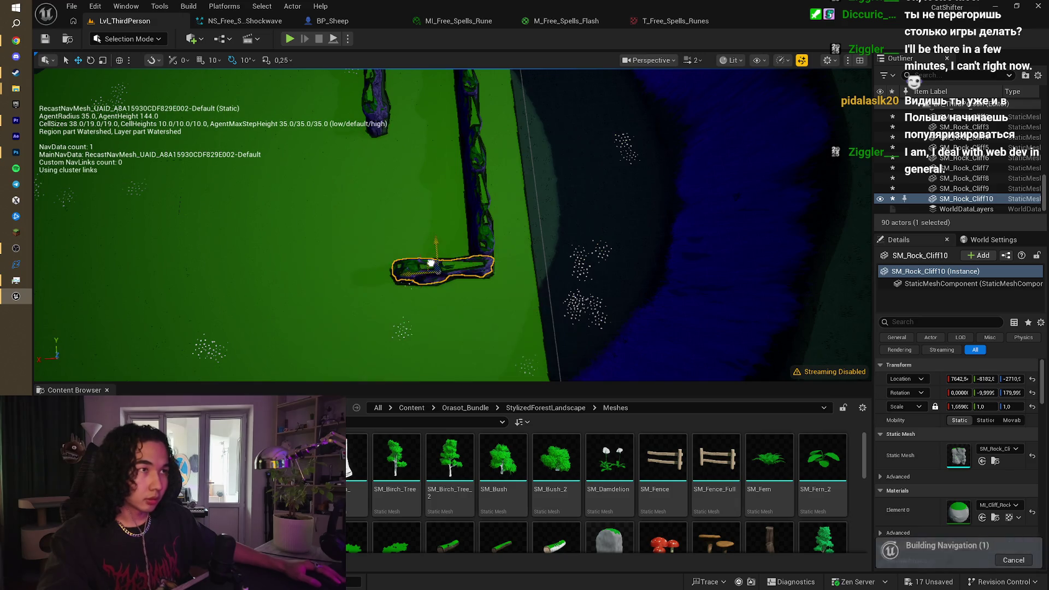
pyautogui.click(103, 60)
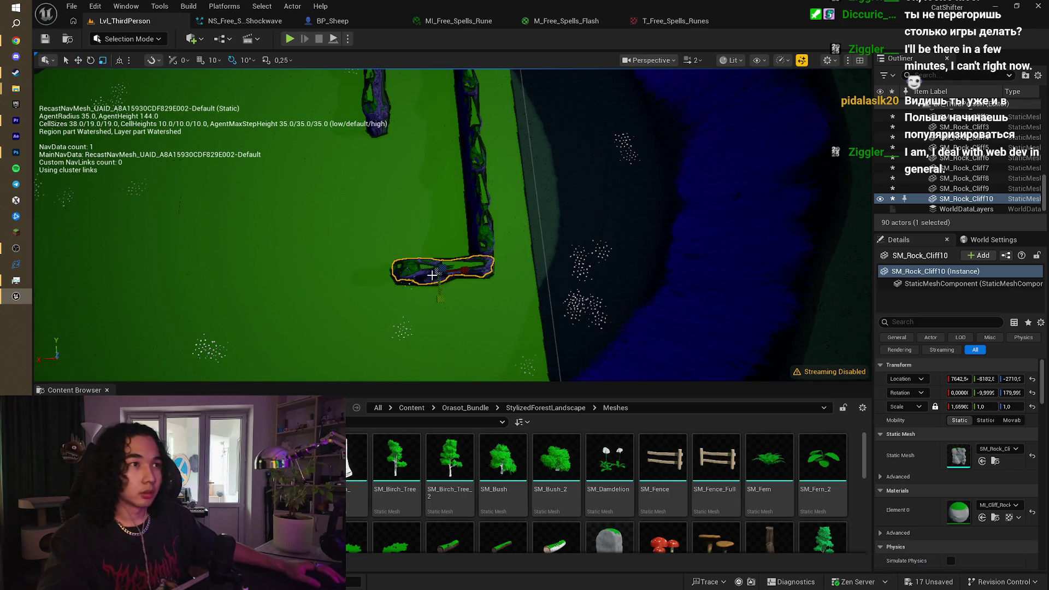
pyautogui.moveTo(461, 273); pyautogui.dragTo(457, 267)
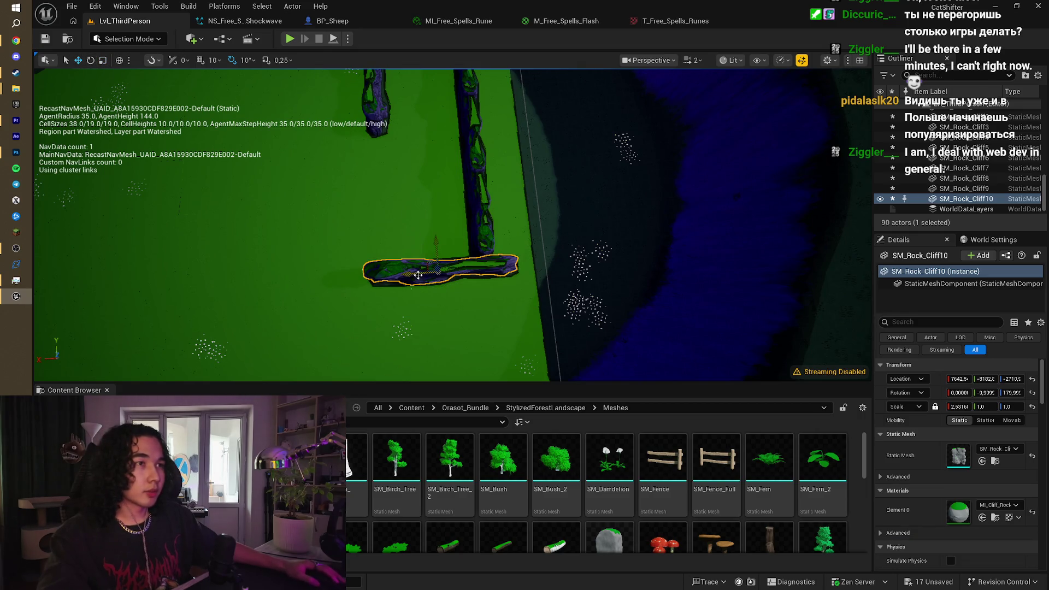
pyautogui.moveTo(418, 275); pyautogui.dragTo(383, 275)
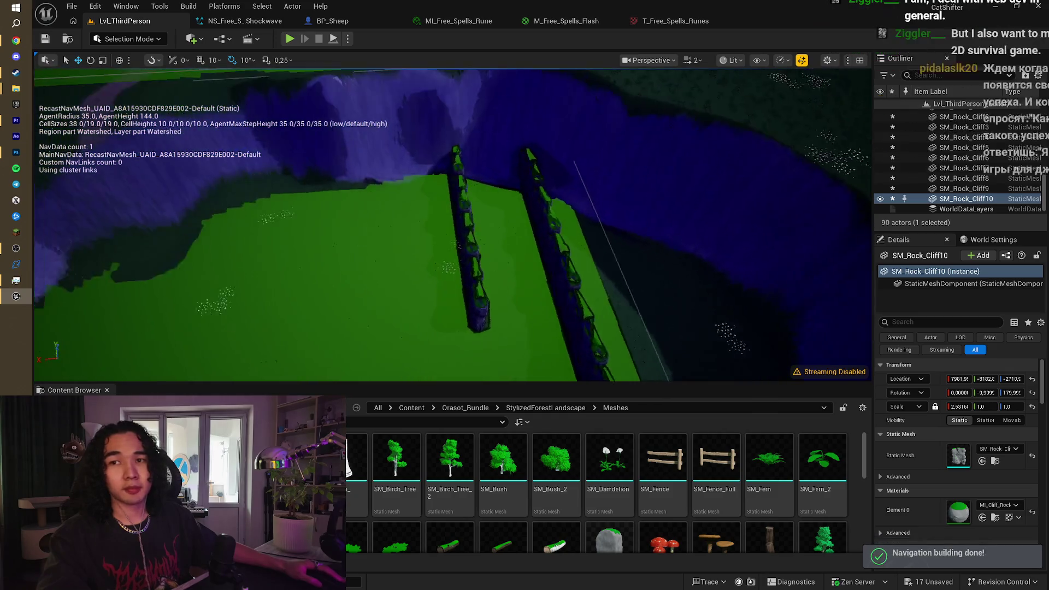
# Step: Select the five left-wall cliff segments and Alt-drag them into a new wall row in front
pyautogui.moveTo(483, 287); pyautogui.dragTo(483, 287)
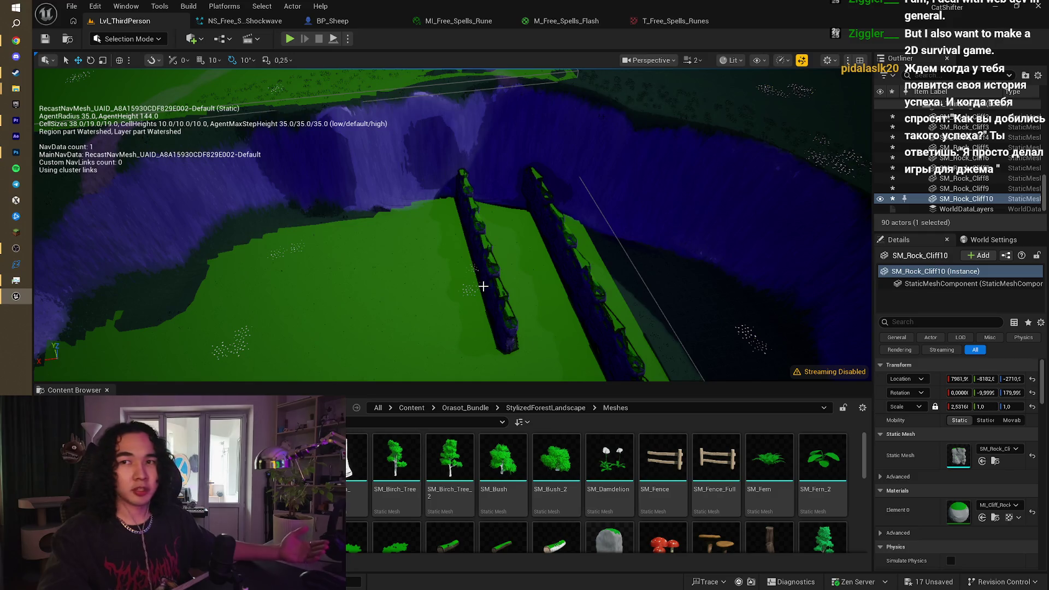
pyautogui.moveTo(546, 292); pyautogui.dragTo(546, 262)
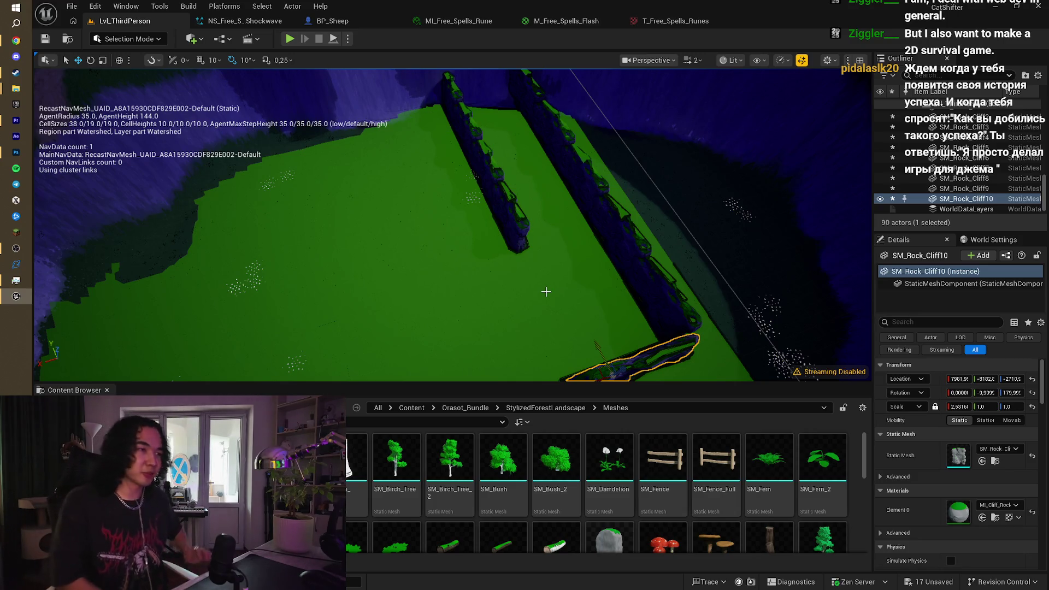
pyautogui.moveTo(545, 262)
pyautogui.mouseDown()
pyautogui.moveTo(596, 235)
pyautogui.moveTo(536, 243)
pyautogui.mouseUp()
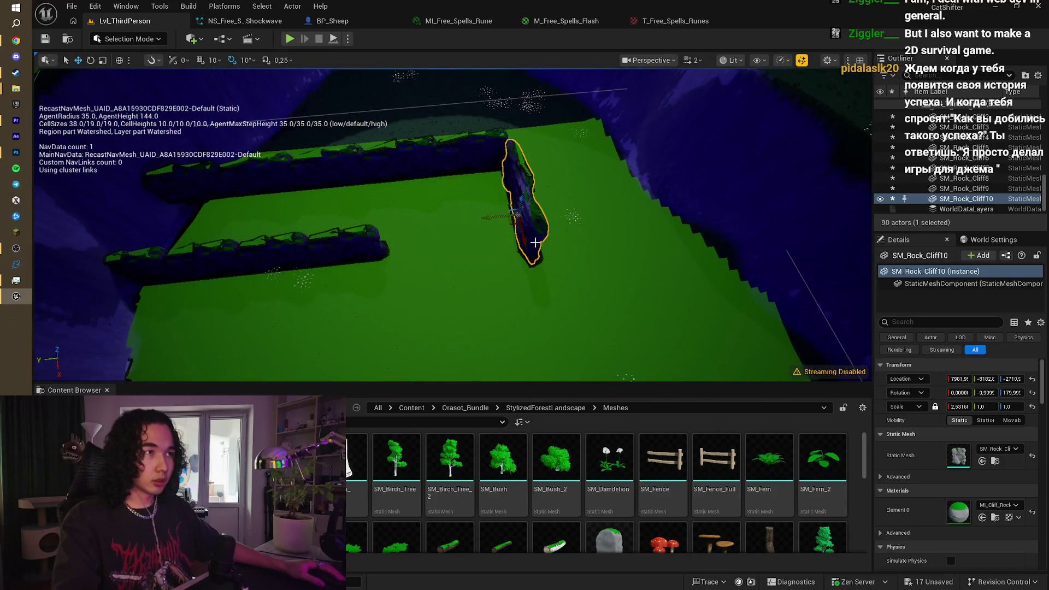
pyautogui.click(451, 150)
pyautogui.keyDown('ctrl'); pyautogui.click(402, 156); pyautogui.keyUp('ctrl')
pyautogui.keyDown('ctrl'); pyautogui.click(328, 164); pyautogui.keyUp('ctrl')
pyautogui.keyDown('ctrl'); pyautogui.click(254, 172); pyautogui.keyUp('ctrl')
pyautogui.keyDown('ctrl'); pyautogui.click(209, 191); pyautogui.keyUp('ctrl')
pyautogui.moveTo(204, 221)
pyautogui.mouseDown()
pyautogui.moveTo(233, 351)
pyautogui.moveTo(198, 338)
pyautogui.moveTo(228, 356)
pyautogui.moveTo(234, 344)
pyautogui.moveTo(212, 323)
pyautogui.moveTo(225, 322)
pyautogui.mouseUp()
pyautogui.hotkey('alt', 'Tab')
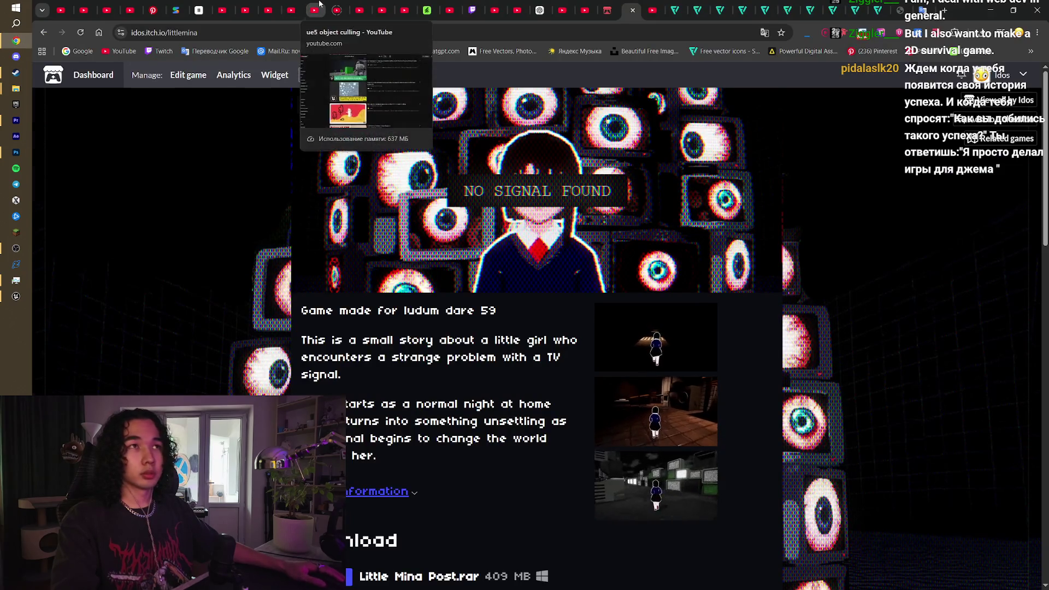
# Step: Play the Zelda: Ocarina of Time windmill video on YouTube, then return to Unreal
pyautogui.click(310, 4)
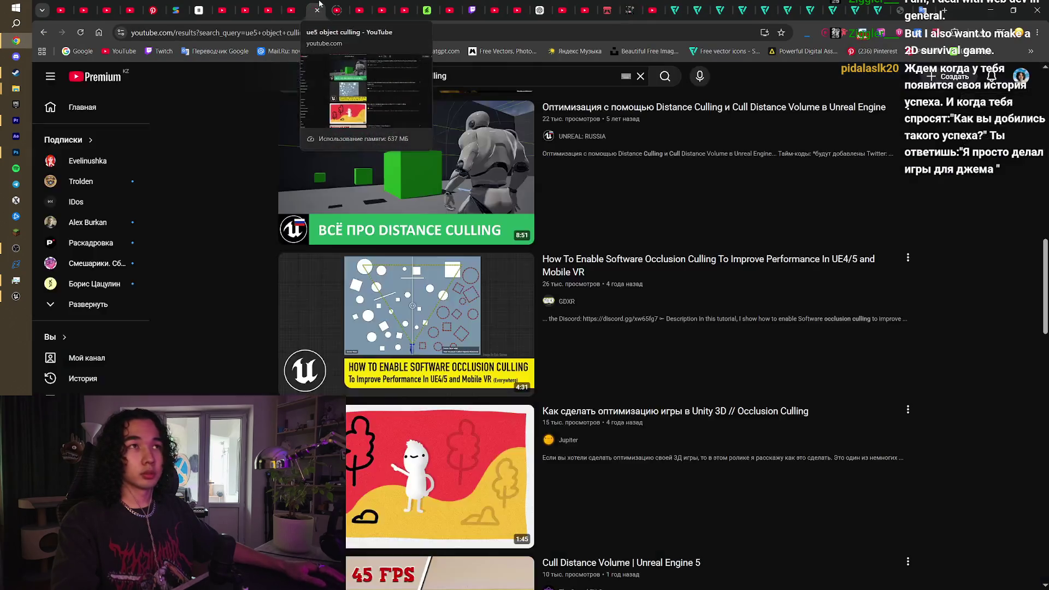
pyautogui.click(301, 4)
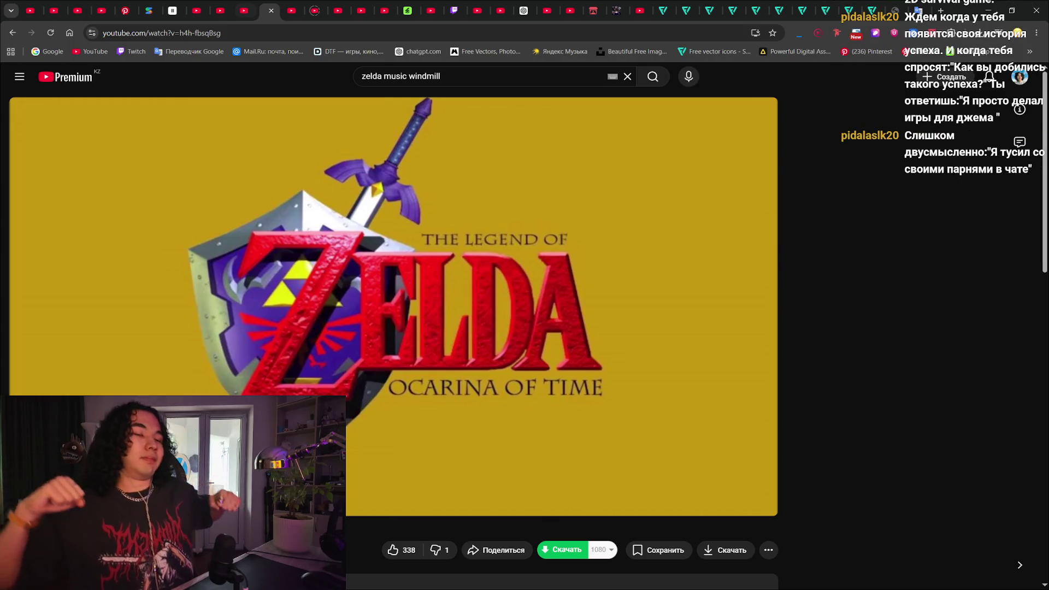
pyautogui.click(71, 260)
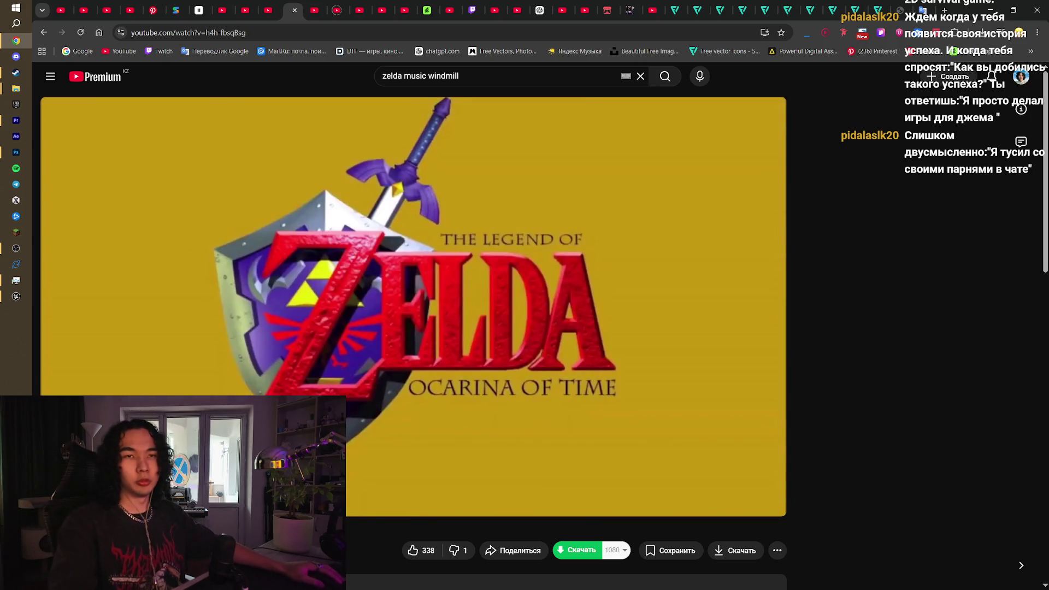
pyautogui.click(16, 296)
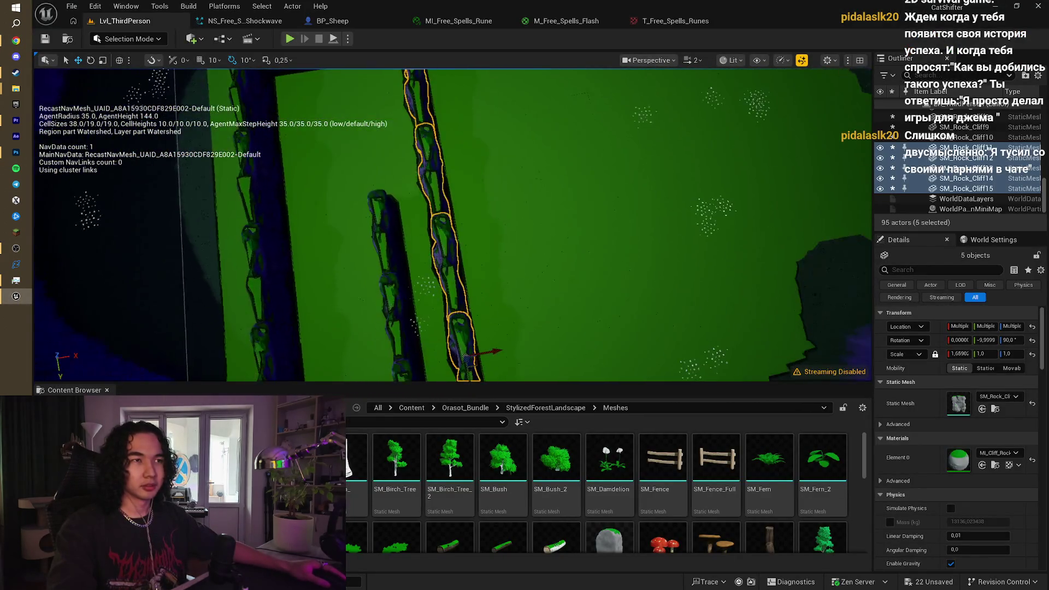
# Step: Select SM_Rock_Cliff5 plus the next three cliff logs and move them toward the far wall
pyautogui.click(413, 236)
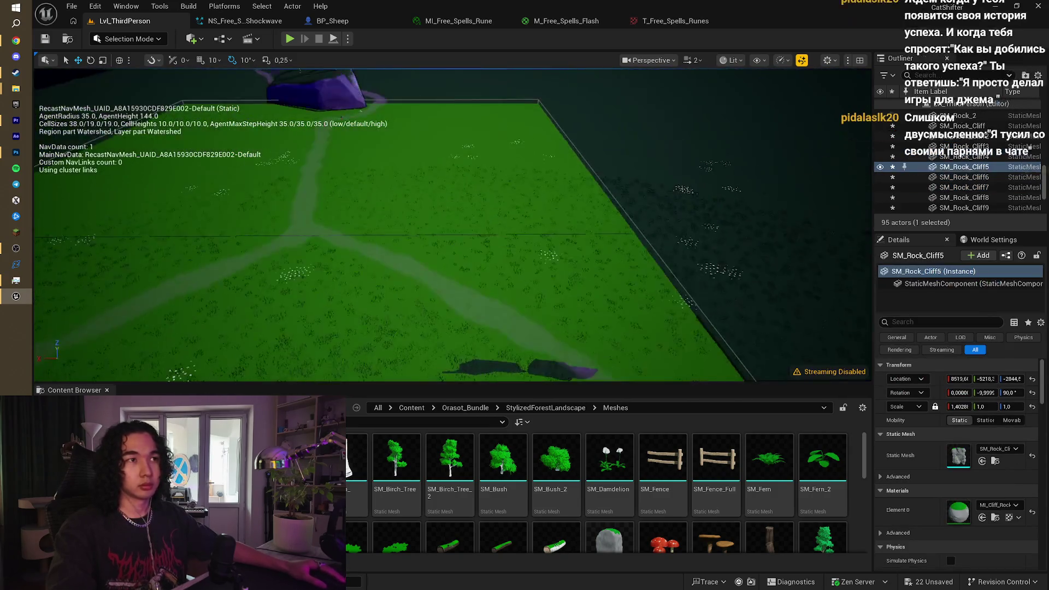
pyautogui.keyDown('ctrl'); pyautogui.click(455, 304); pyautogui.keyUp('ctrl')
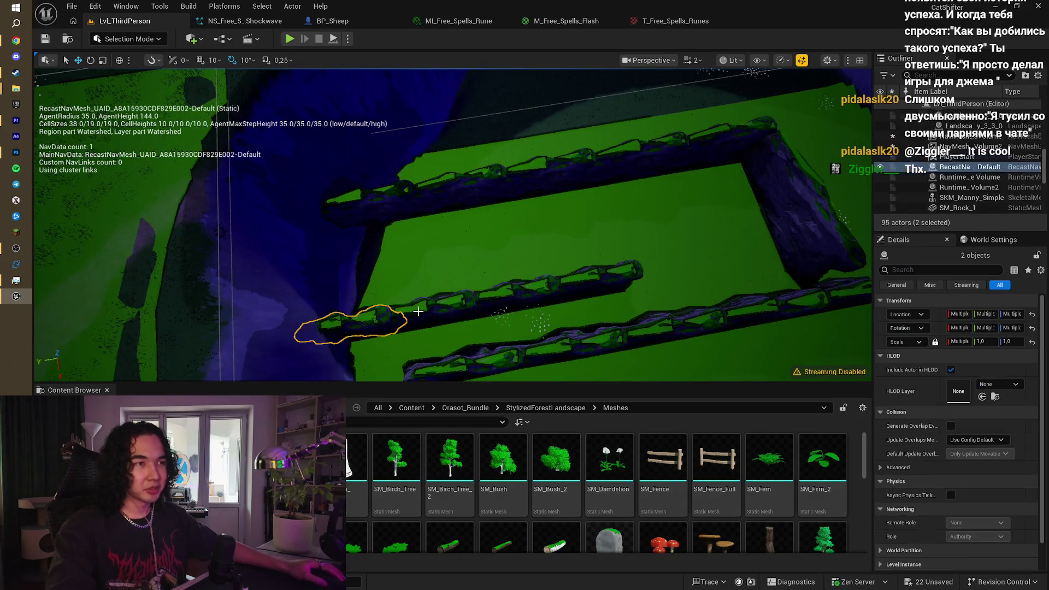
pyautogui.click(582, 279)
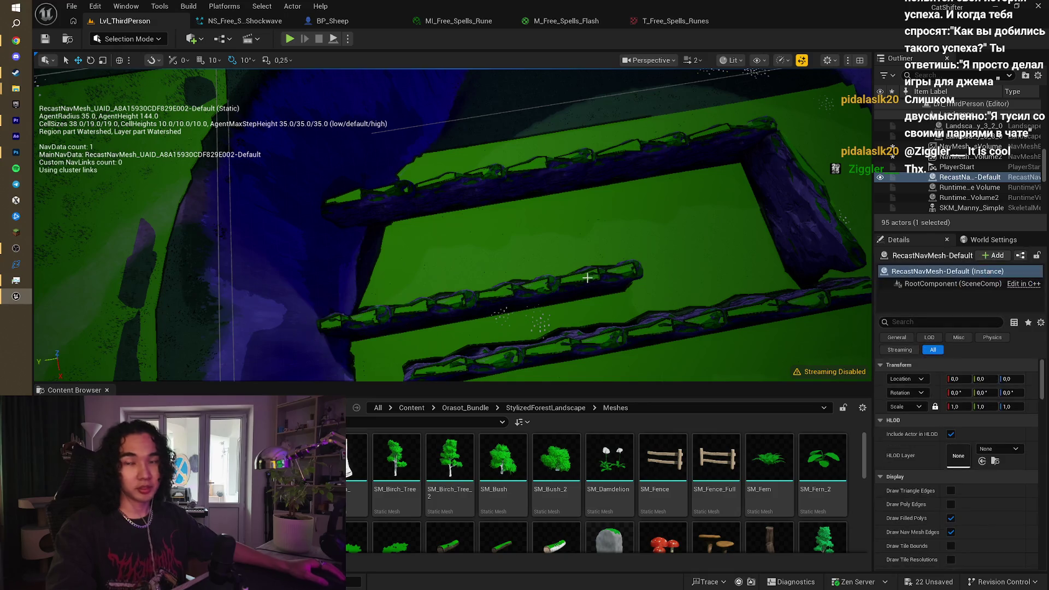
pyautogui.click(599, 270)
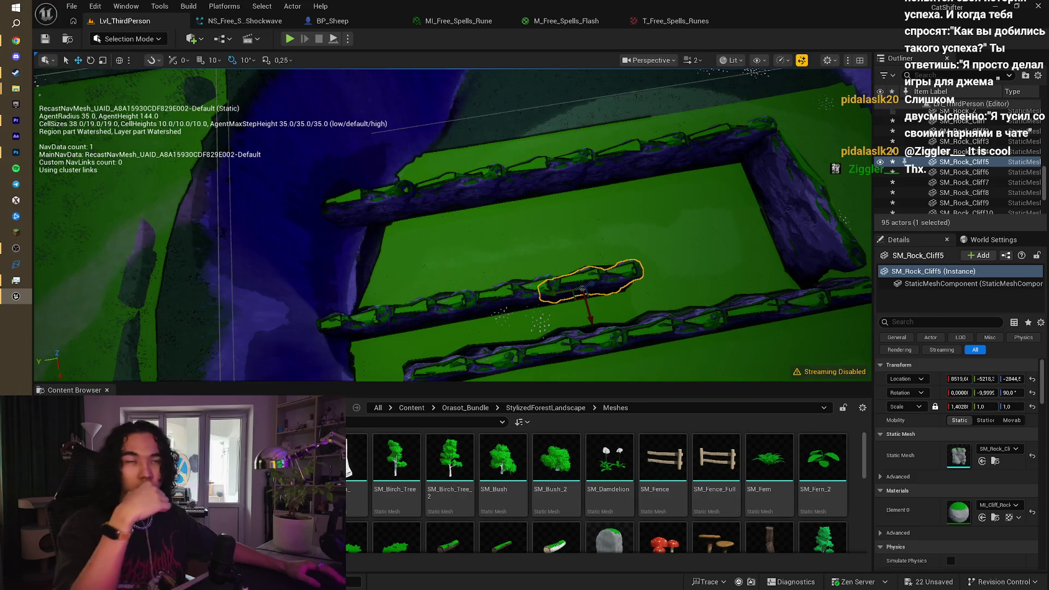
pyautogui.keyDown('ctrl'); pyautogui.click(527, 298); pyautogui.keyUp('ctrl')
pyautogui.keyDown('ctrl'); pyautogui.click(448, 305); pyautogui.keyUp('ctrl')
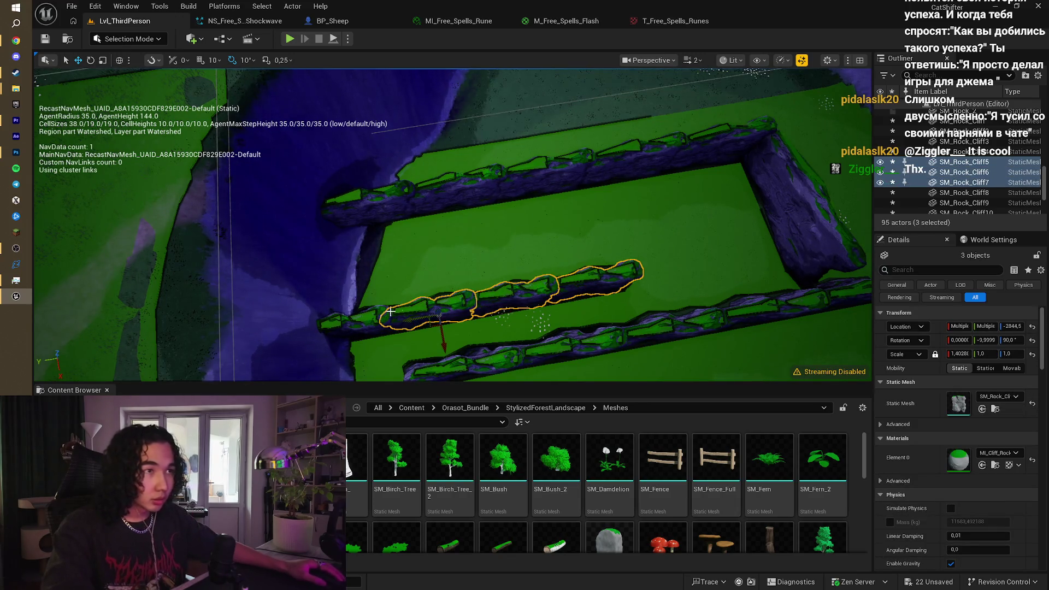
pyautogui.keyDown('ctrl'); pyautogui.click(398, 324); pyautogui.keyUp('ctrl')
pyautogui.moveTo(369, 348)
pyautogui.mouseDown()
pyautogui.moveTo(363, 327)
pyautogui.moveTo(557, 252)
pyautogui.mouseUp()
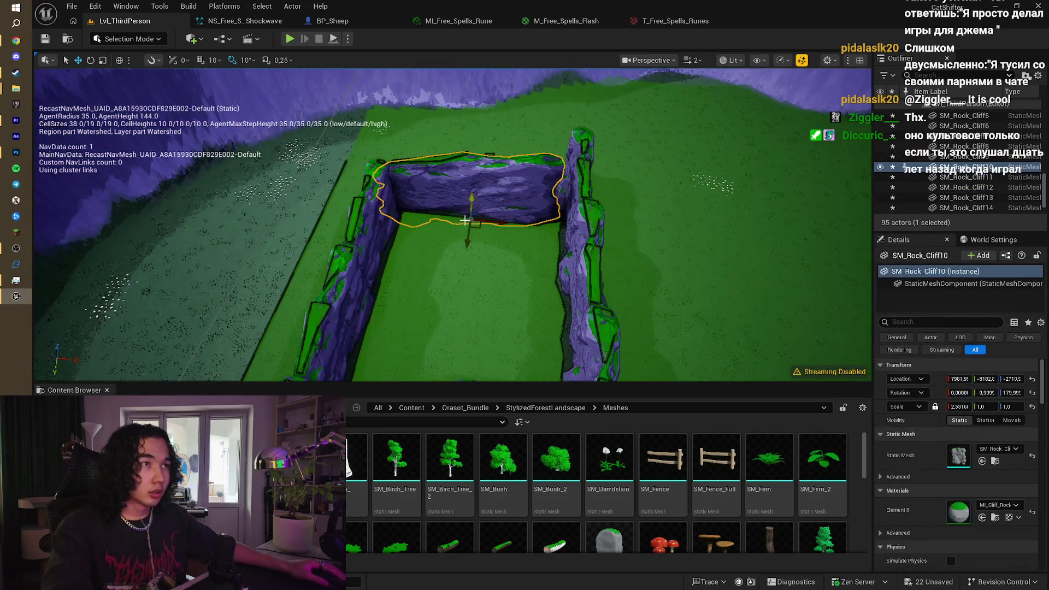
# Step: Shift SM_Rock_Cliff10 right and line up SM_Rock_Cliff6 and the rocks below it
pyautogui.moveTo(492, 223); pyautogui.dragTo(503, 225)
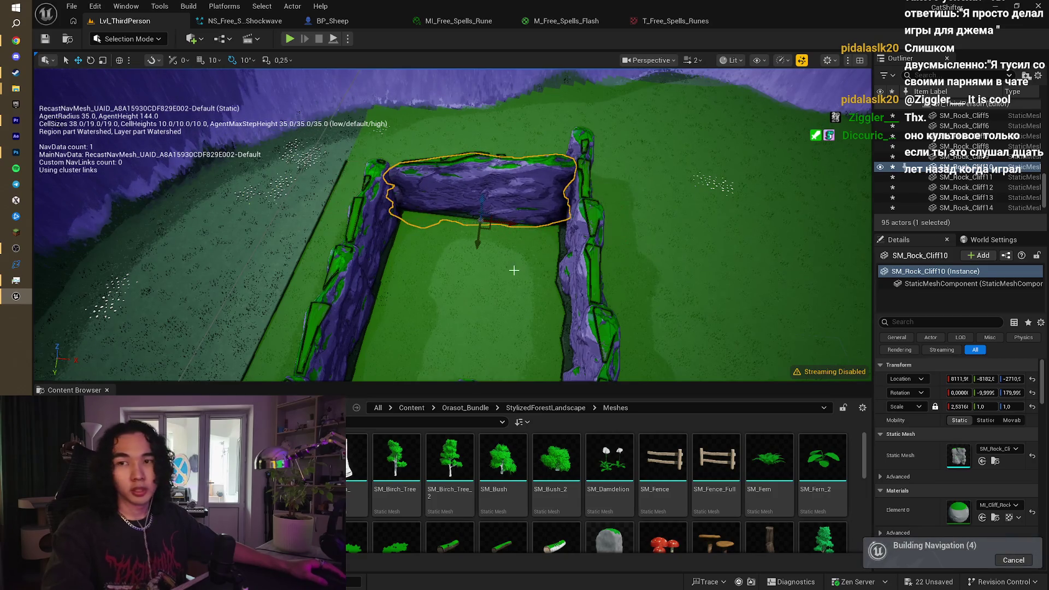
pyautogui.scroll(-5, 514, 270)
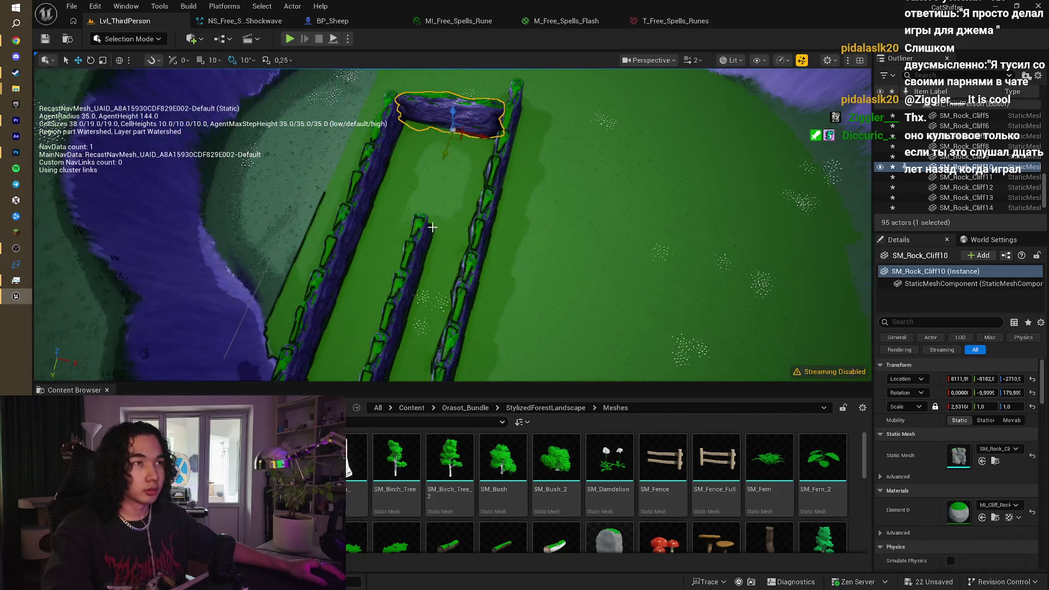
pyautogui.click(422, 251)
pyautogui.click(403, 305)
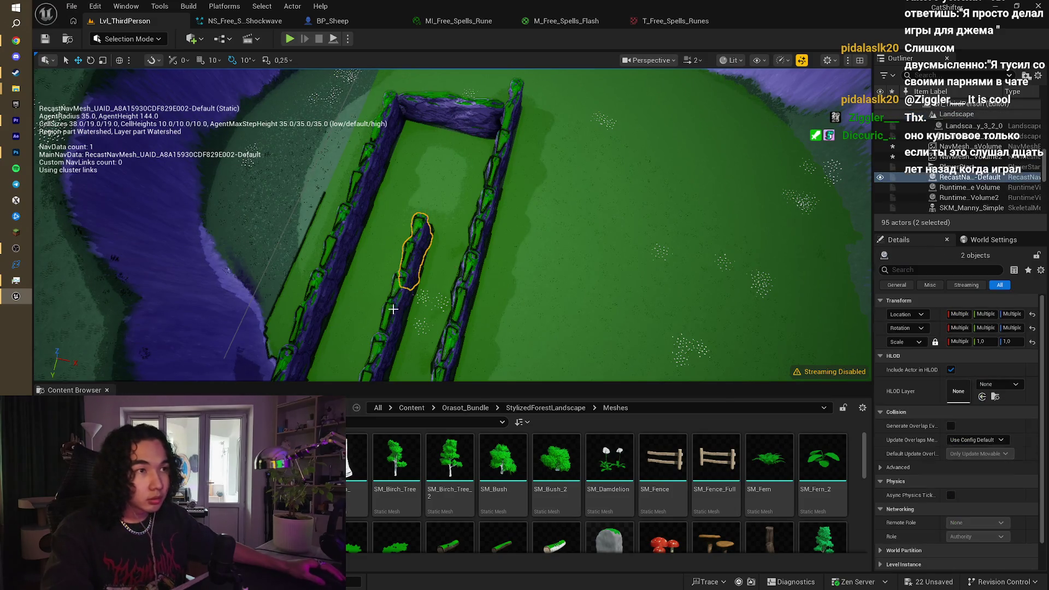
pyautogui.moveTo(402, 305); pyautogui.dragTo(418, 178)
pyautogui.keyDown('ctrl'); pyautogui.click(404, 210); pyautogui.keyUp('ctrl')
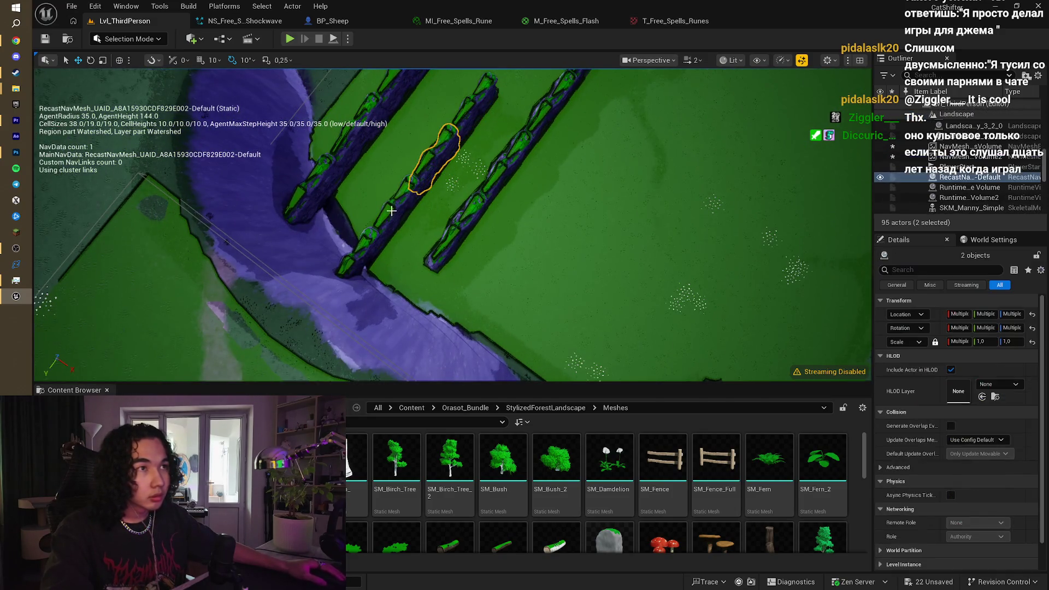
pyautogui.keyDown('ctrl'); pyautogui.click(357, 259); pyautogui.keyUp('ctrl')
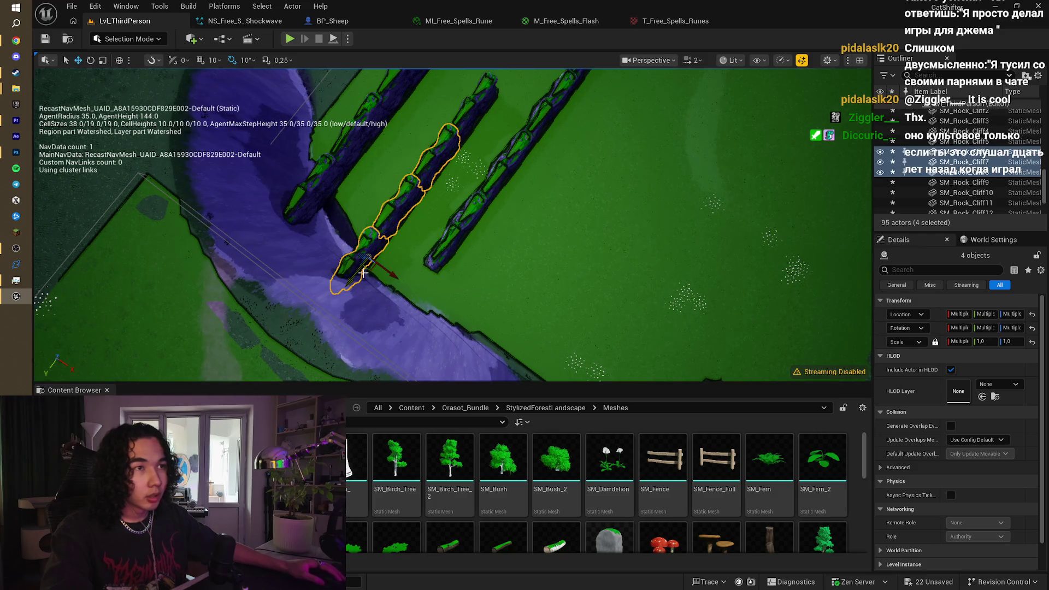
pyautogui.moveTo(361, 272); pyautogui.dragTo(382, 257)
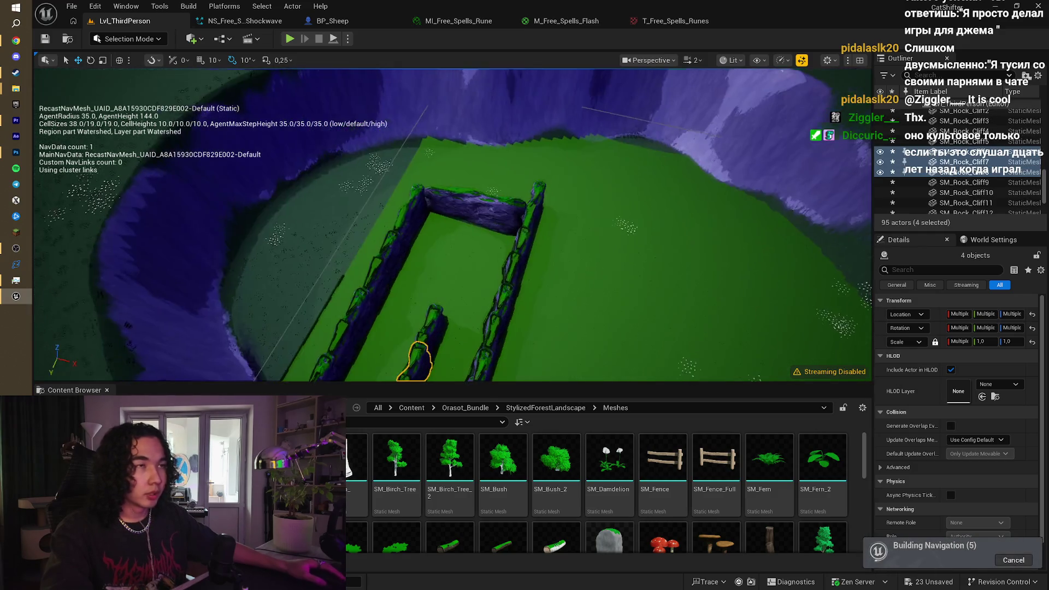
# Step: Nudge the selected rock walls into position, undo the last move, and deselect them
pyautogui.scroll(3, 456, 240)
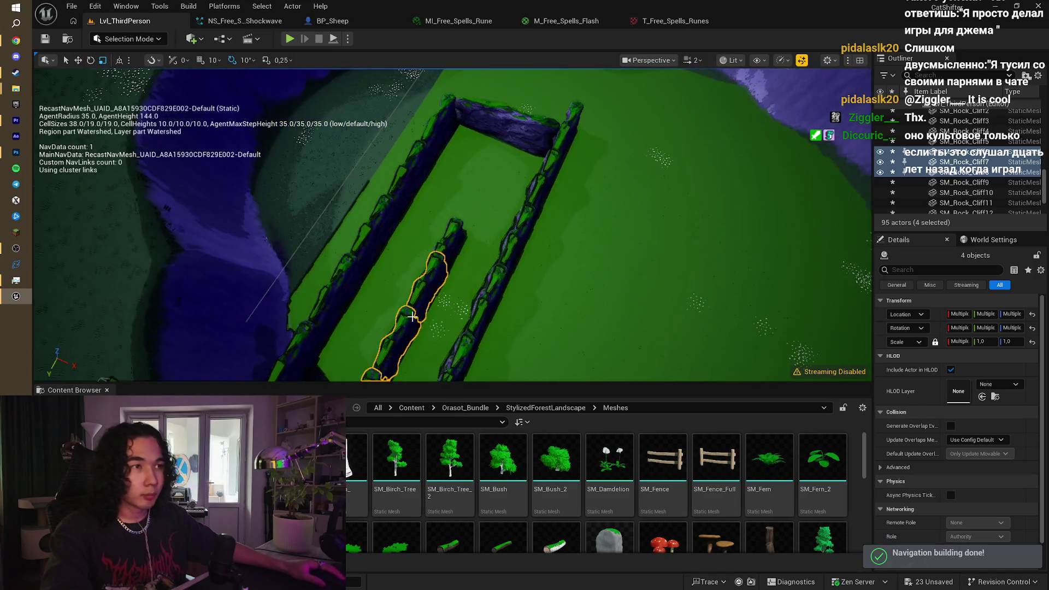
pyautogui.scroll(2, 456, 227)
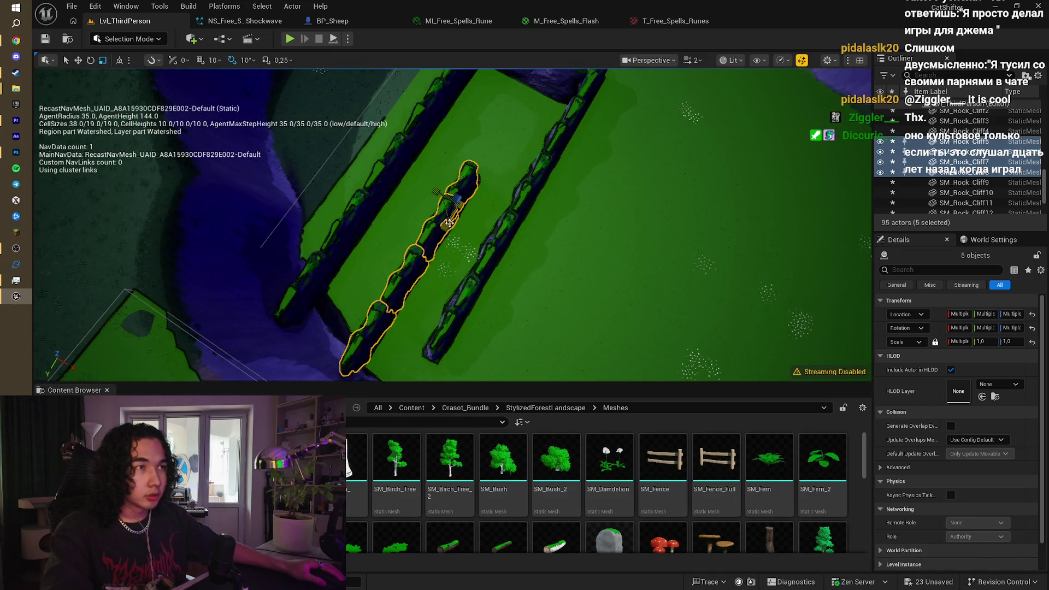
pyautogui.moveTo(449, 223); pyautogui.dragTo(443, 233)
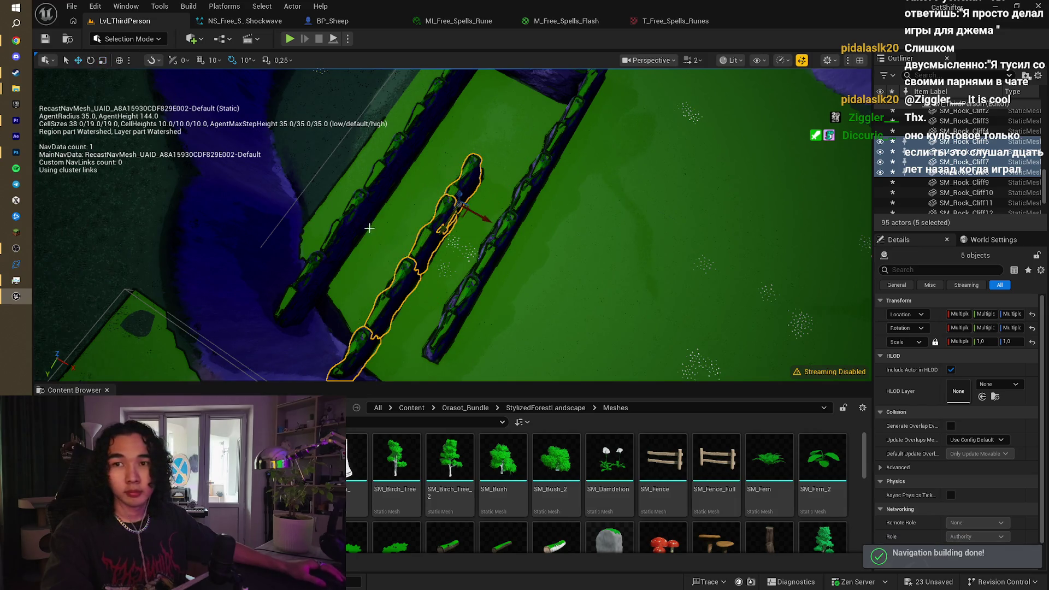
pyautogui.moveTo(486, 259); pyautogui.dragTo(416, 267)
pyautogui.moveTo(501, 222)
pyautogui.mouseDown()
pyautogui.moveTo(480, 227)
pyautogui.moveTo(502, 221)
pyautogui.mouseUp()
pyautogui.hotkey('ctrl', 'z')
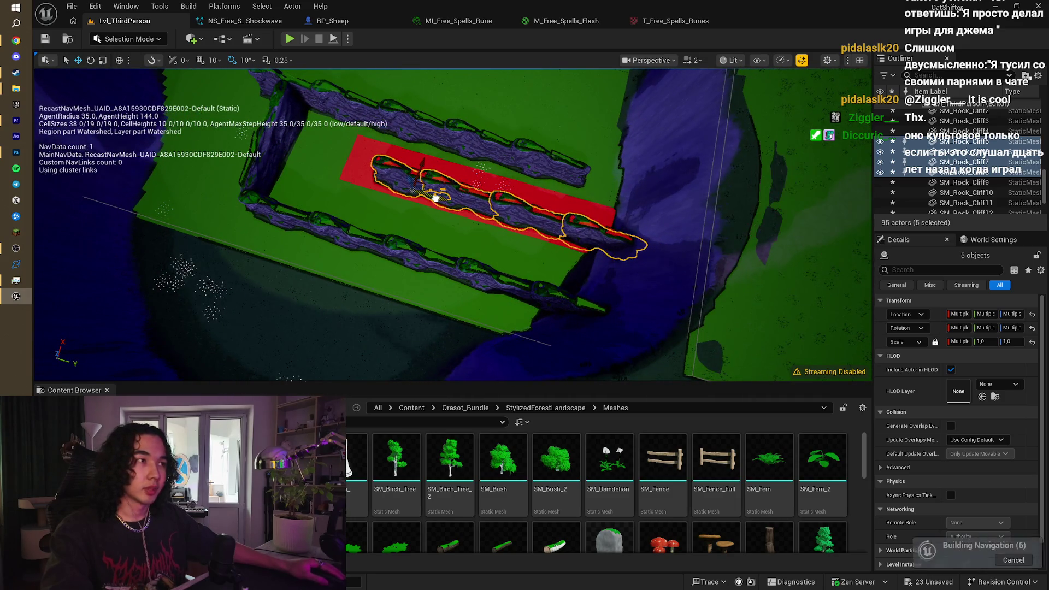
pyautogui.moveTo(494, 209)
pyautogui.mouseDown()
pyautogui.moveTo(377, 143)
pyautogui.moveTo(369, 299)
pyautogui.moveTo(352, 308)
pyautogui.mouseUp()
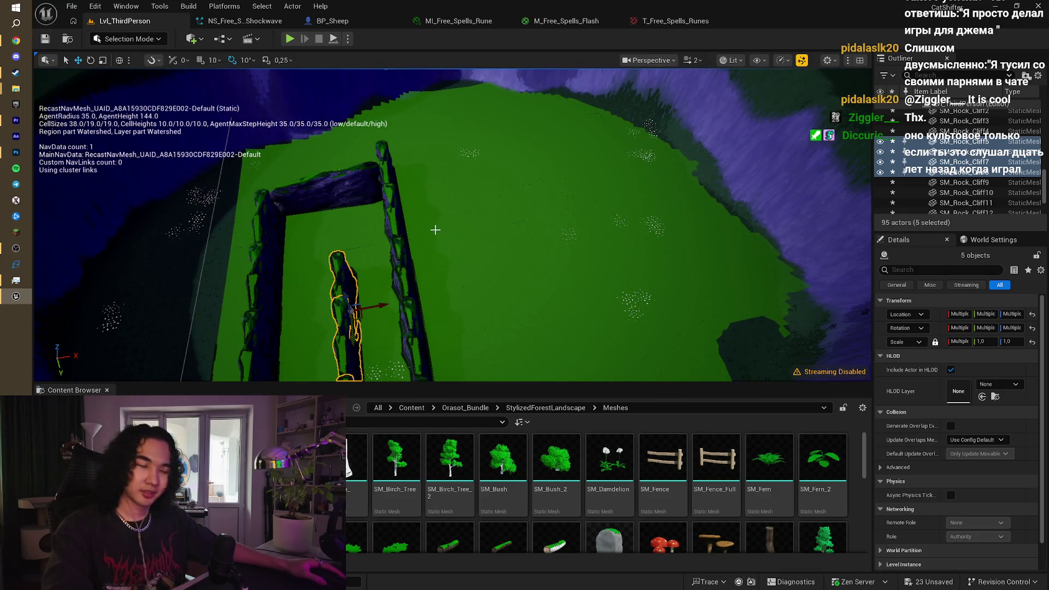
pyautogui.moveTo(352, 308); pyautogui.dragTo(352, 240)
pyautogui.click(432, 291)
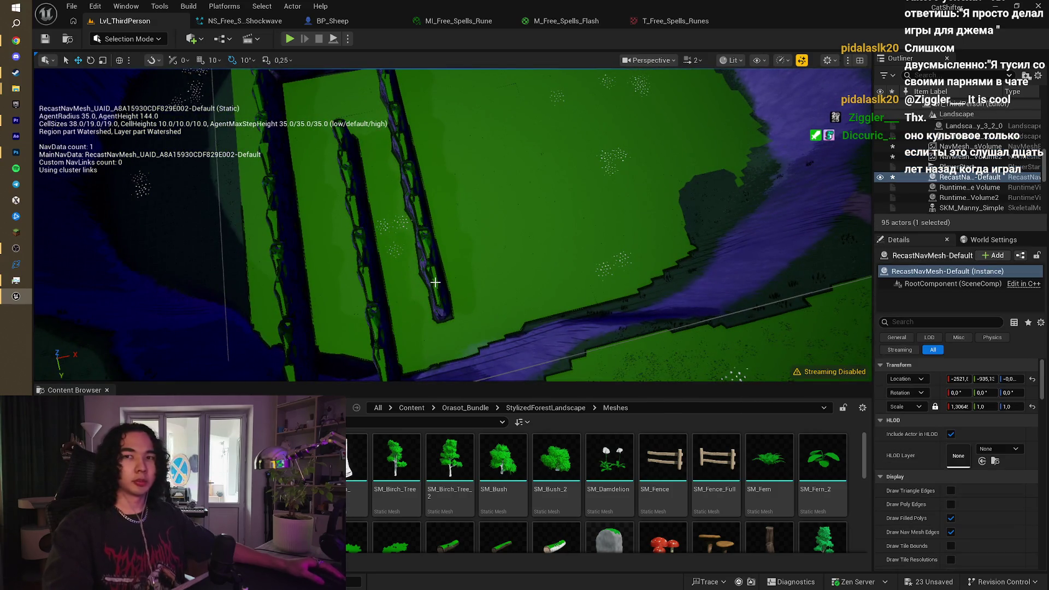
pyautogui.moveTo(436, 282)
pyautogui.mouseDown()
pyautogui.moveTo(401, 260)
pyautogui.moveTo(387, 155)
pyautogui.mouseUp()
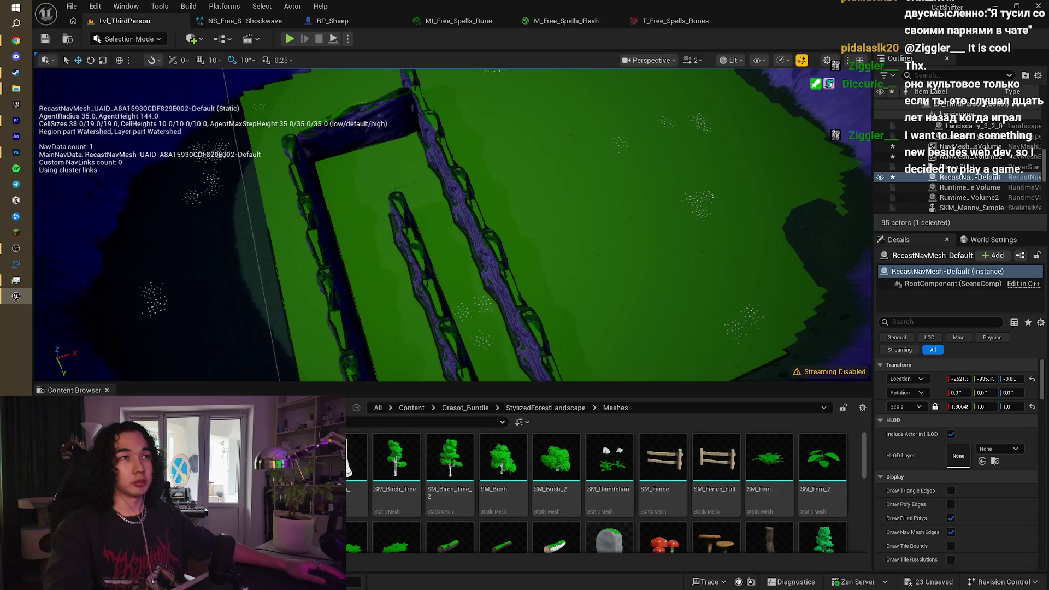
# Step: Widen the top wall rock SM_Rock_Cliff10 with the scale gizmo, then return to YouTube
pyautogui.click(355, 136)
pyautogui.press('f')
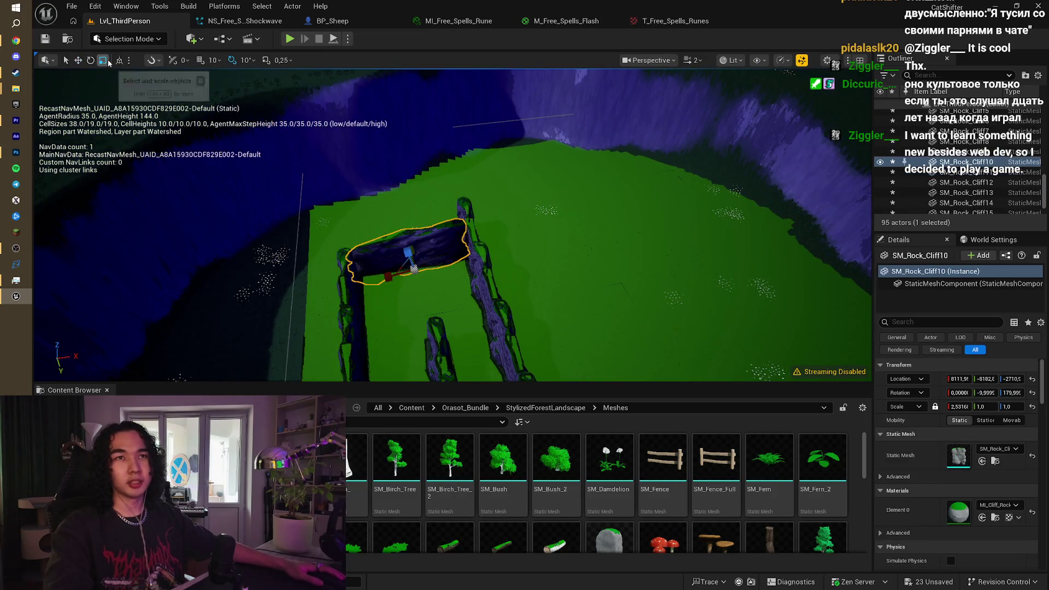
pyautogui.moveTo(388, 276); pyautogui.dragTo(363, 282)
pyautogui.moveTo(434, 302)
pyautogui.mouseDown()
pyautogui.moveTo(393, 297)
pyautogui.moveTo(393, 328)
pyautogui.moveTo(394, 306)
pyautogui.mouseUp()
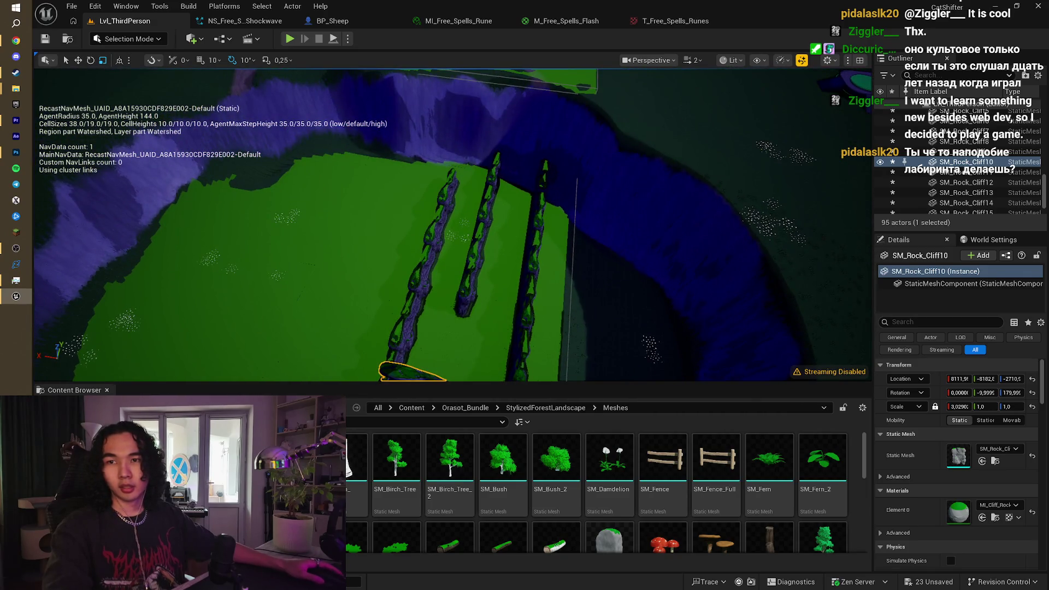
pyautogui.moveTo(393, 306); pyautogui.dragTo(384, 315)
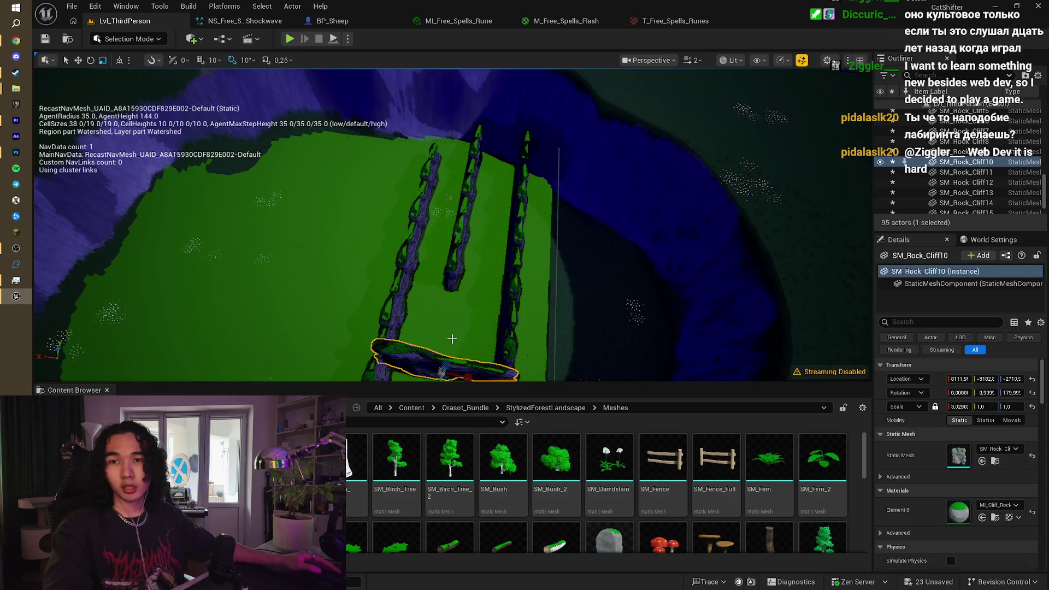
pyautogui.click(27, 40)
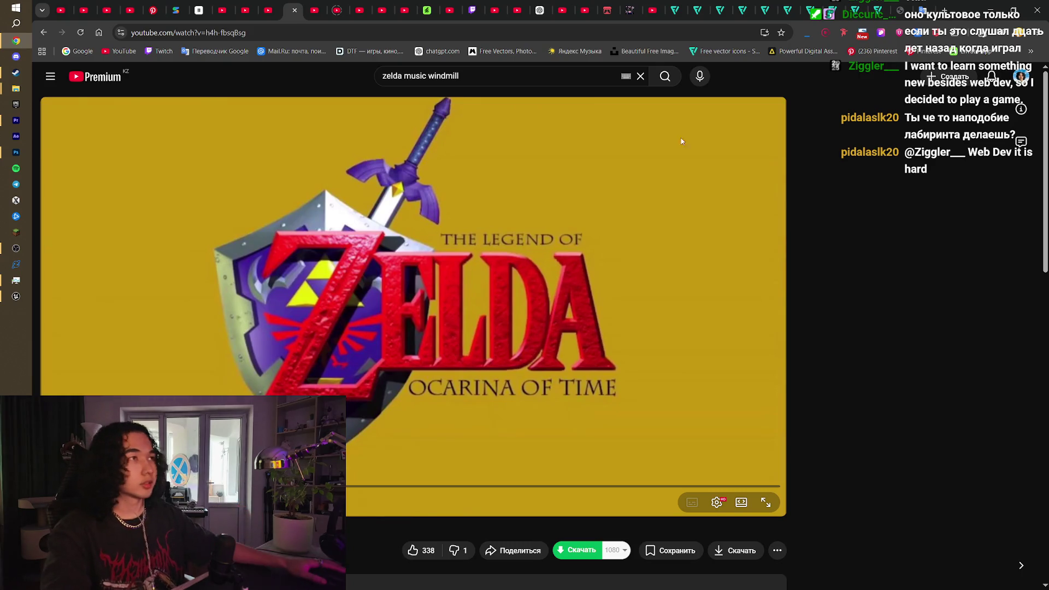
# Step: Scroll through the Little Mina itch.io page and comments, then return to Unreal
pyautogui.click(632, 10)
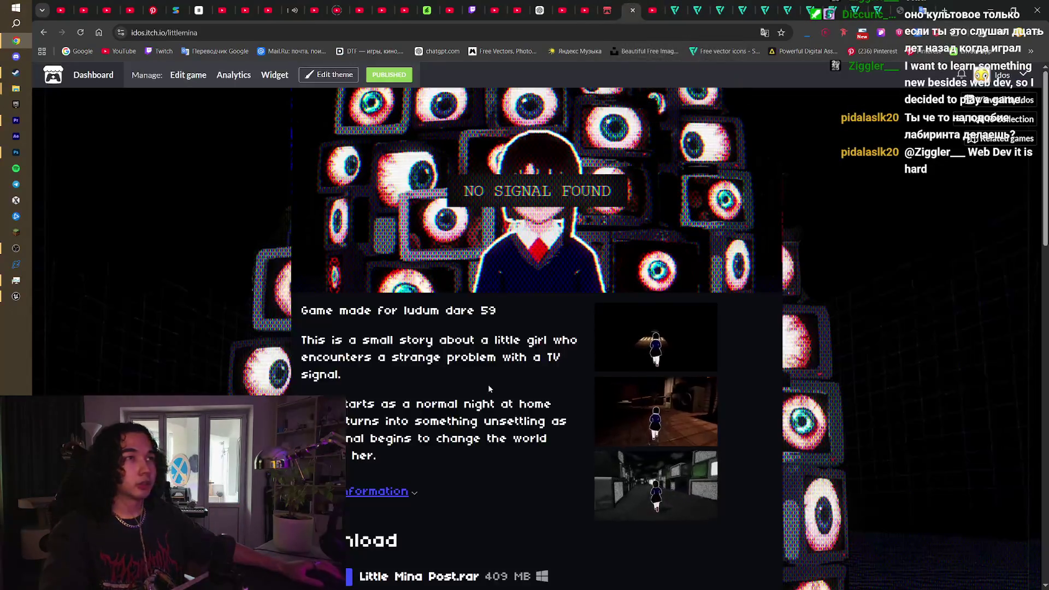
pyautogui.scroll(-15, 510, 434)
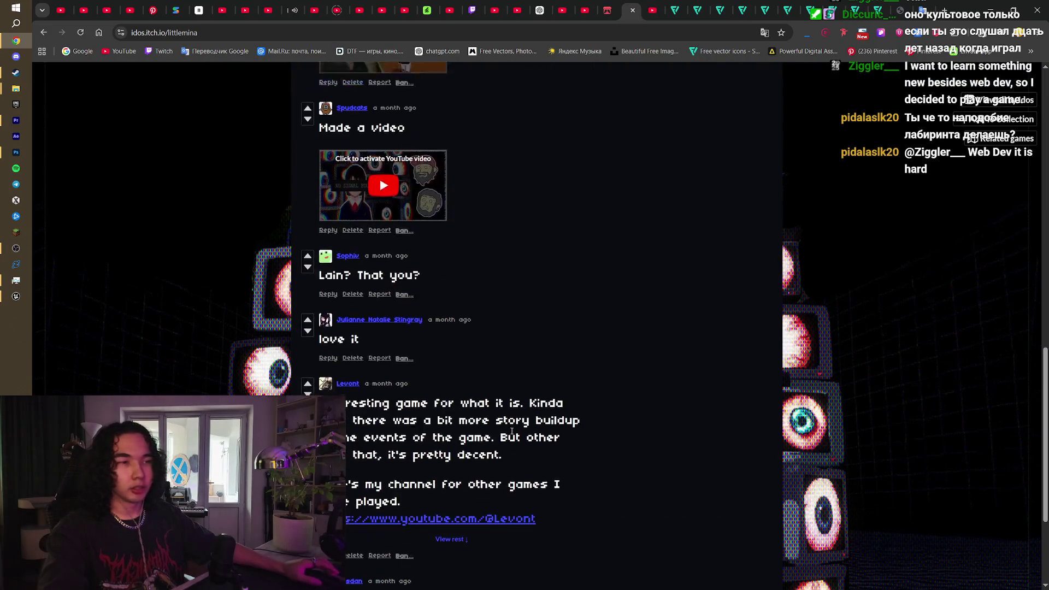
pyautogui.scroll(15, 511, 434)
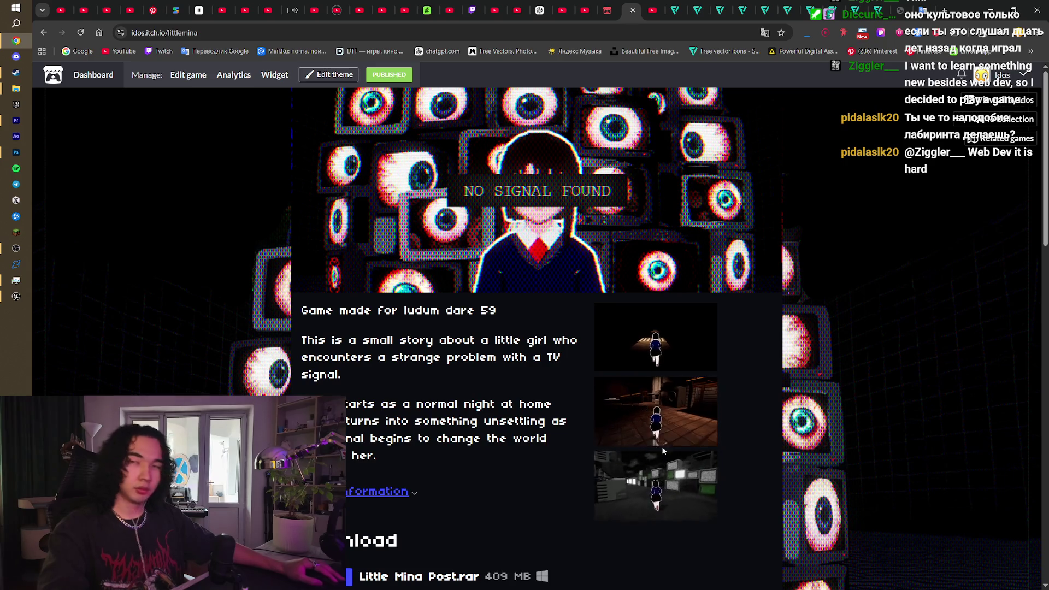
pyautogui.click(16, 296)
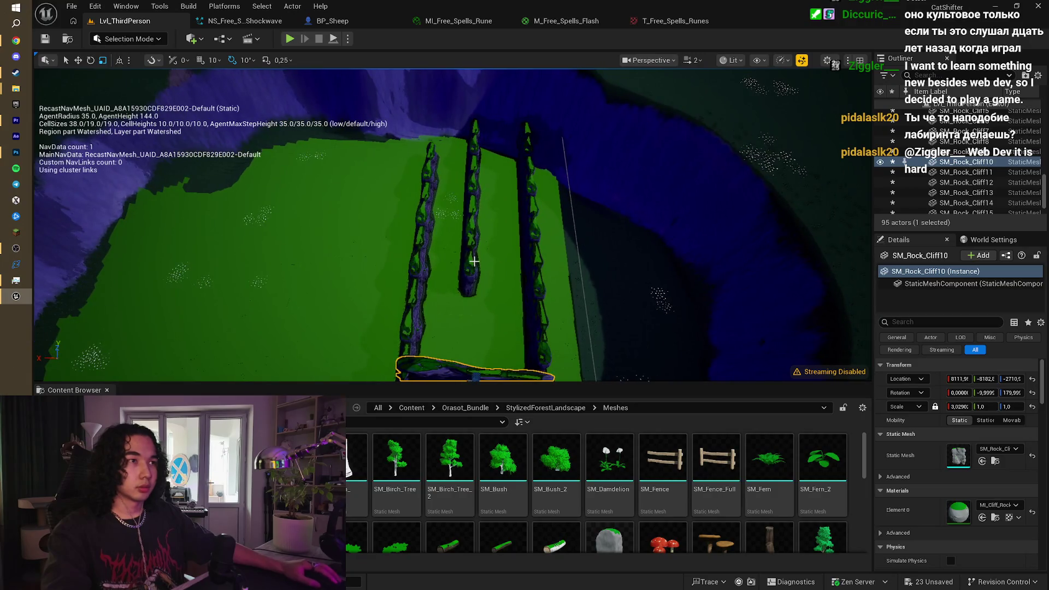
# Step: Slide the two rock pillars sideways and move the horizontal rock log along the maze
pyautogui.click(466, 231)
pyautogui.click(468, 259)
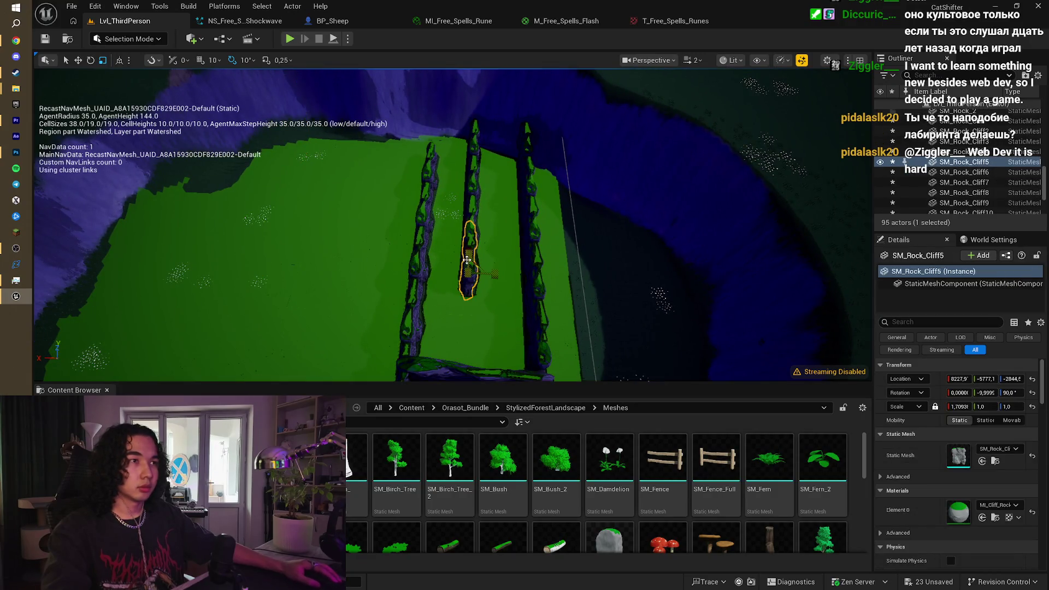
pyautogui.keyDown('ctrl'); pyautogui.click(471, 197); pyautogui.keyUp('ctrl')
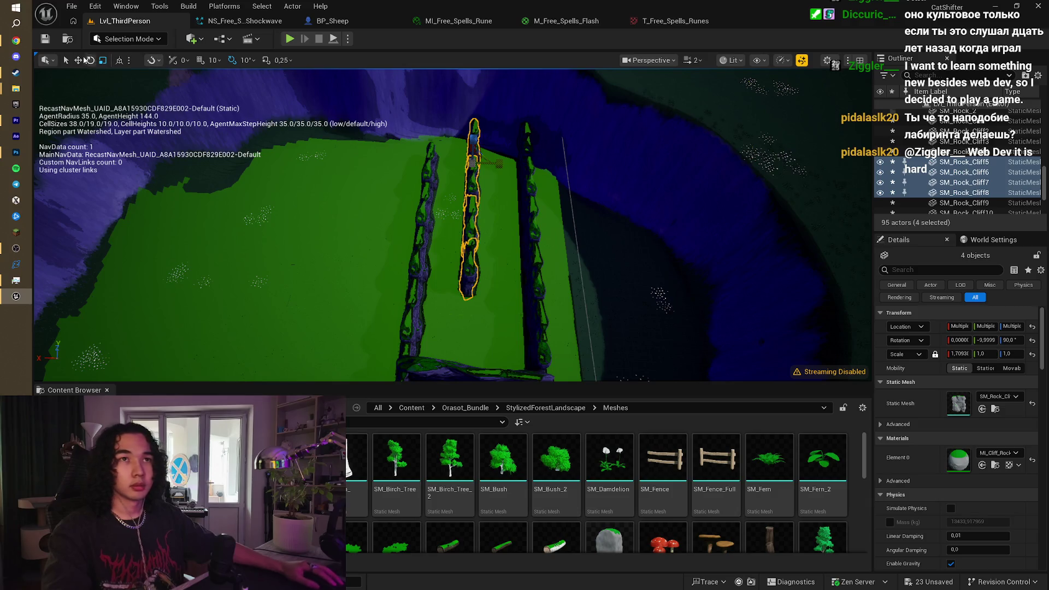
pyautogui.moveTo(443, 161); pyautogui.dragTo(450, 164)
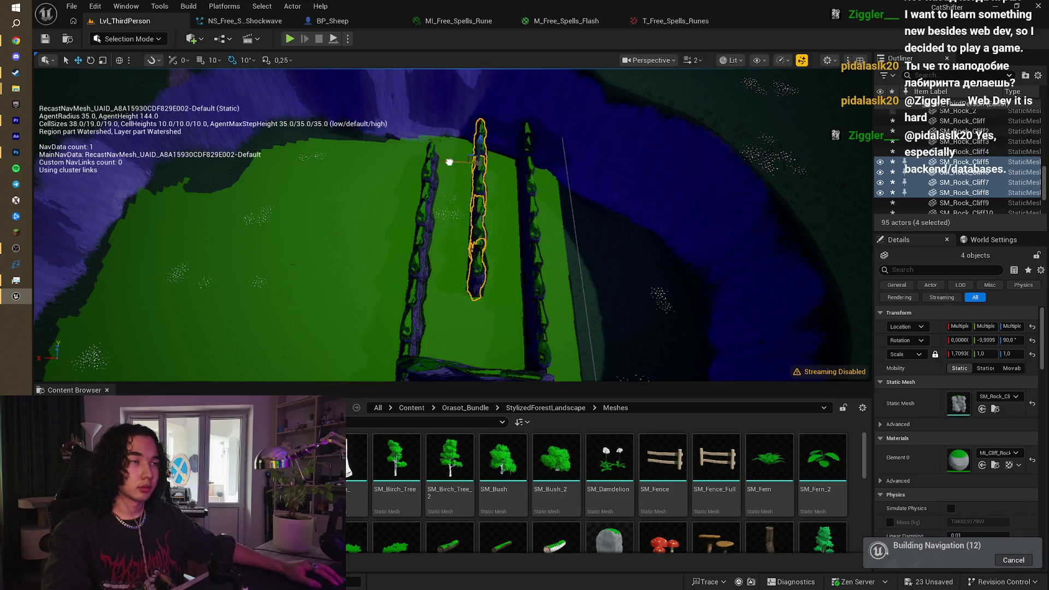
pyautogui.moveTo(525, 323); pyautogui.dragTo(492, 339)
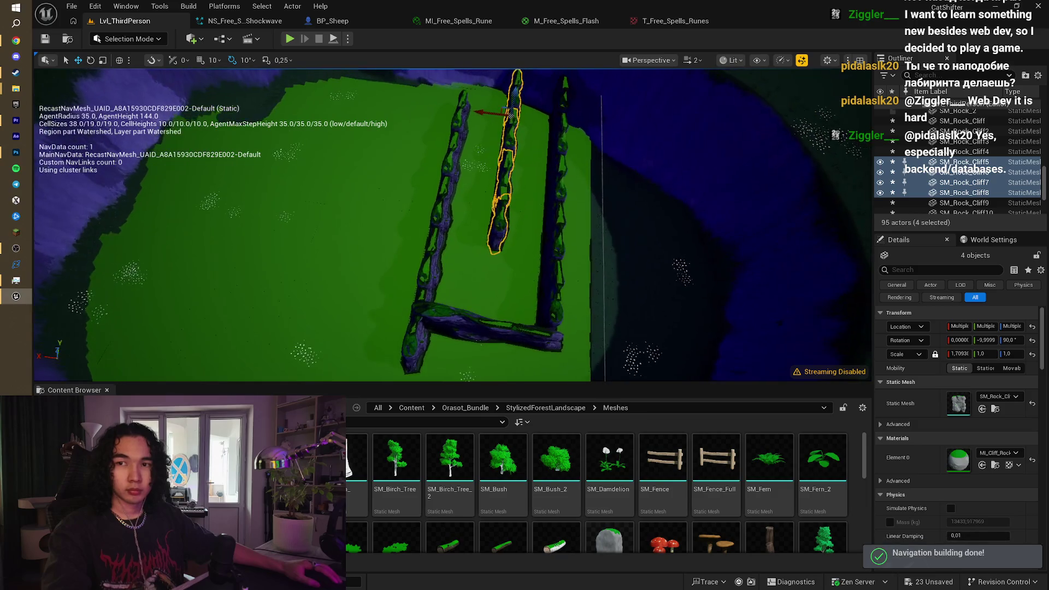
pyautogui.moveTo(548, 305); pyautogui.dragTo(544, 326)
pyautogui.click(507, 293)
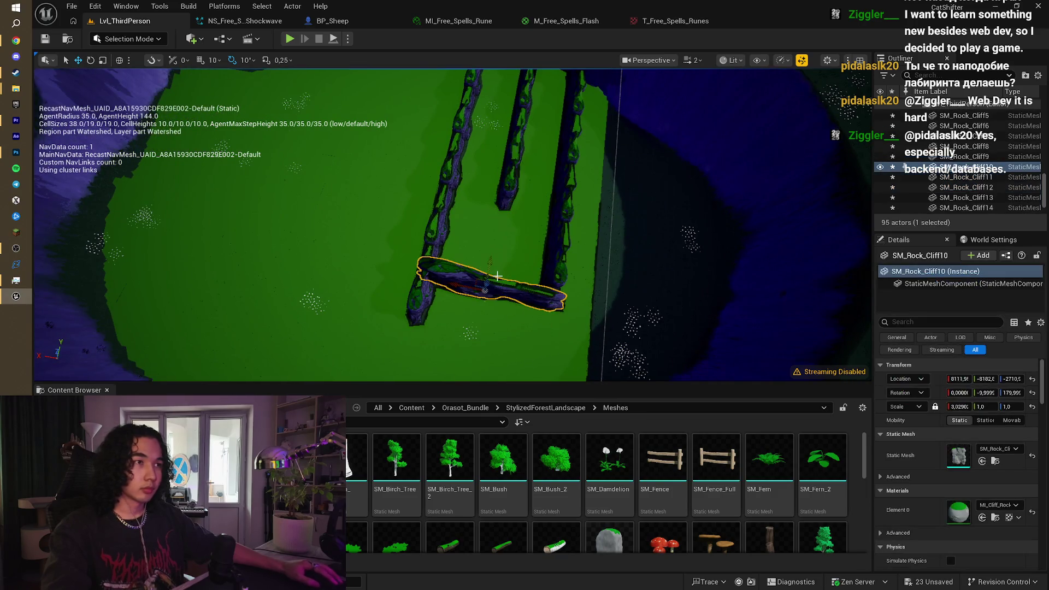
pyautogui.moveTo(489, 263)
pyautogui.mouseDown()
pyautogui.moveTo(458, 227)
pyautogui.moveTo(439, 248)
pyautogui.mouseUp()
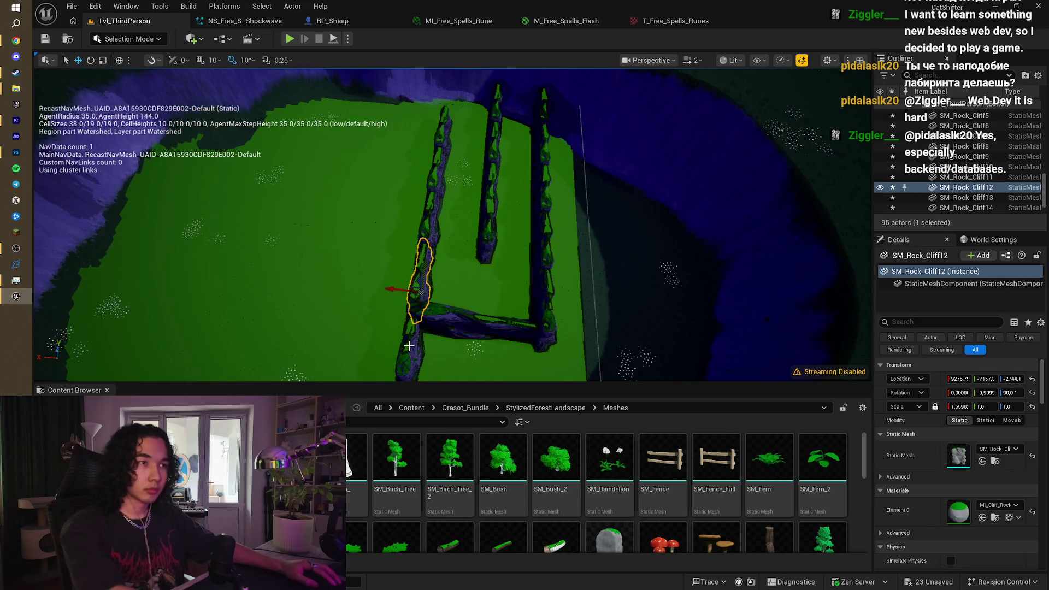
# Step: Delete a cliff rock from the maze wall
pyautogui.press('Delete')
pyautogui.moveTo(402, 362); pyautogui.dragTo(429, 327)
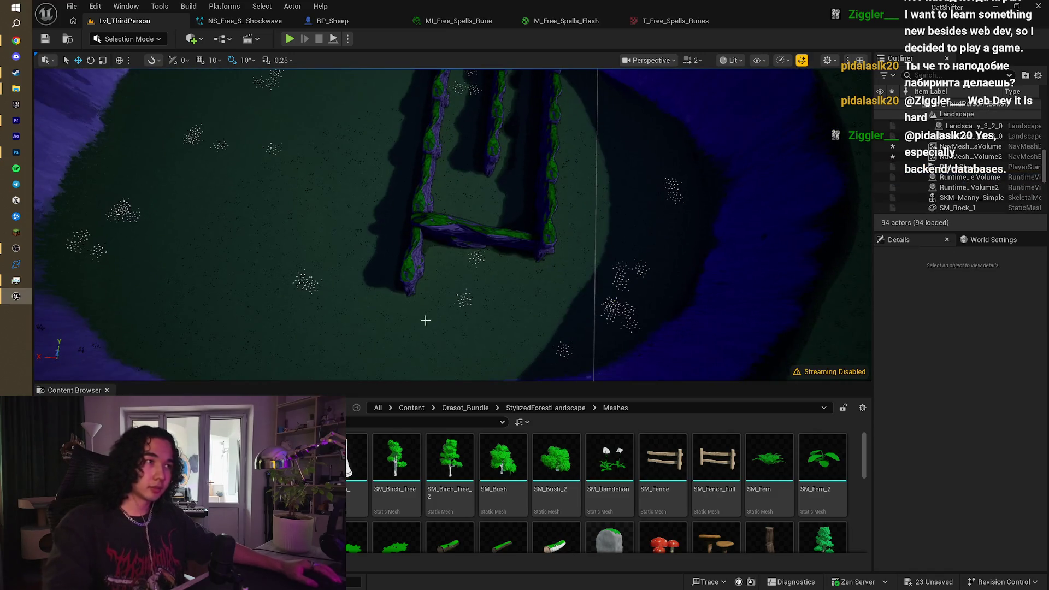
pyautogui.hotkey('ctrl', 'z')
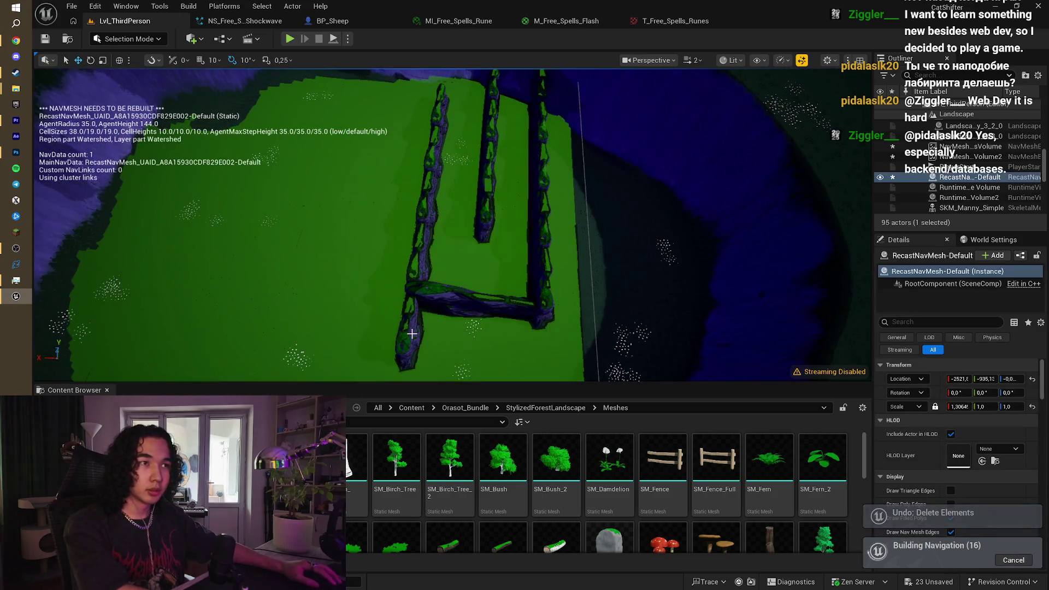
pyautogui.press('Delete')
pyautogui.moveTo(510, 275)
pyautogui.mouseDown()
pyautogui.moveTo(484, 251)
pyautogui.moveTo(511, 273)
pyautogui.moveTo(480, 261)
pyautogui.mouseUp()
pyautogui.moveTo(333, 176); pyautogui.dragTo(326, 172)
# Step: Remove the PlayerStart and launch a Play-in-Editor session
pyautogui.click(366, 159)
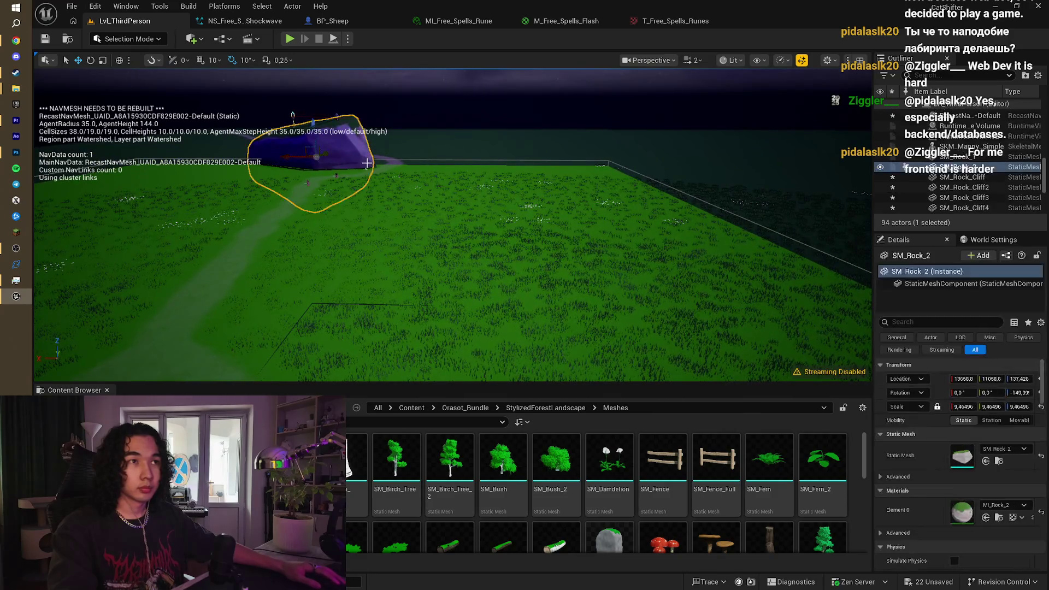
pyautogui.press('f')
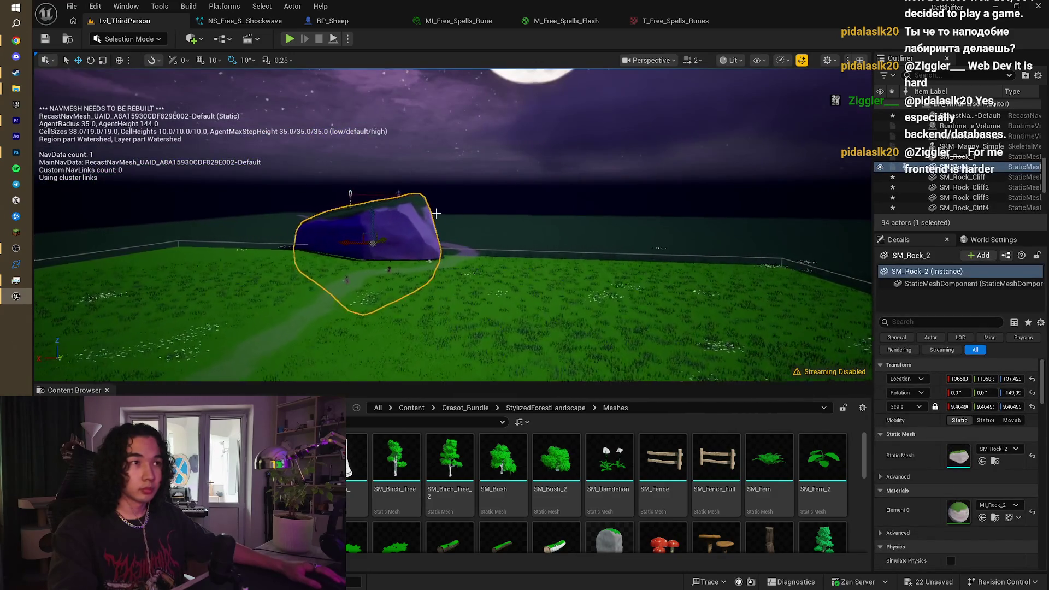
pyautogui.click(430, 263)
pyautogui.press('Delete')
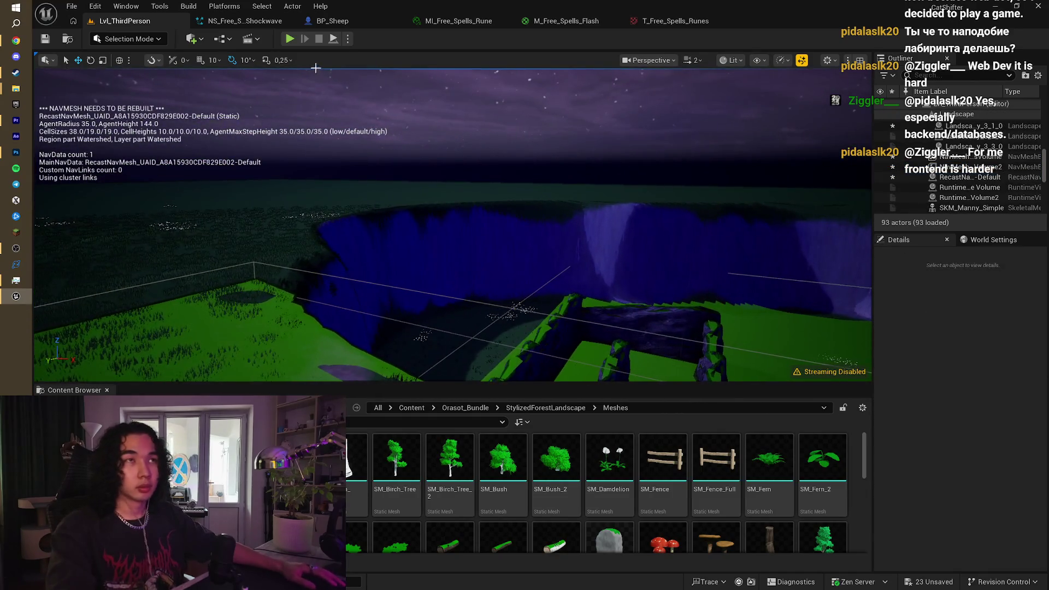
pyautogui.click(289, 38)
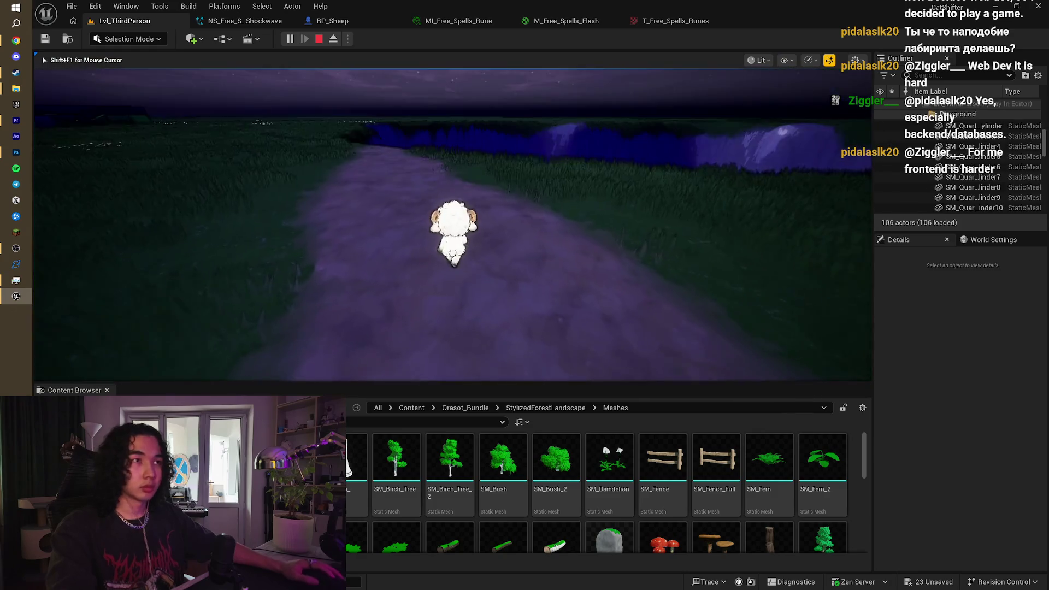
# Step: Run the sheep with WASD along the path and up the slope toward the cliffs, then exit with Esc
pyautogui.press('w')
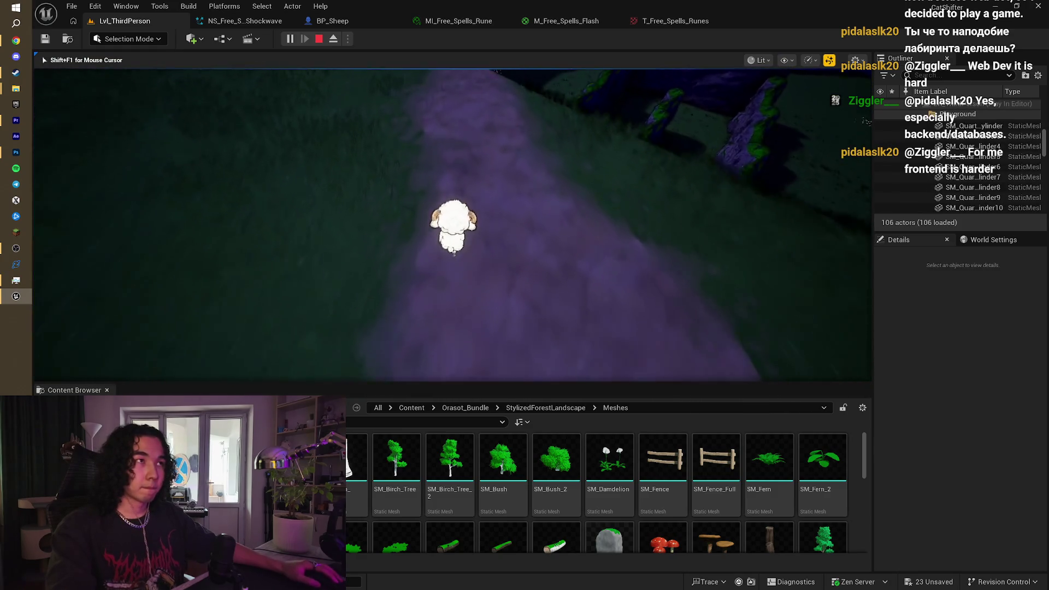
pyautogui.press('d')
pyautogui.press('w')
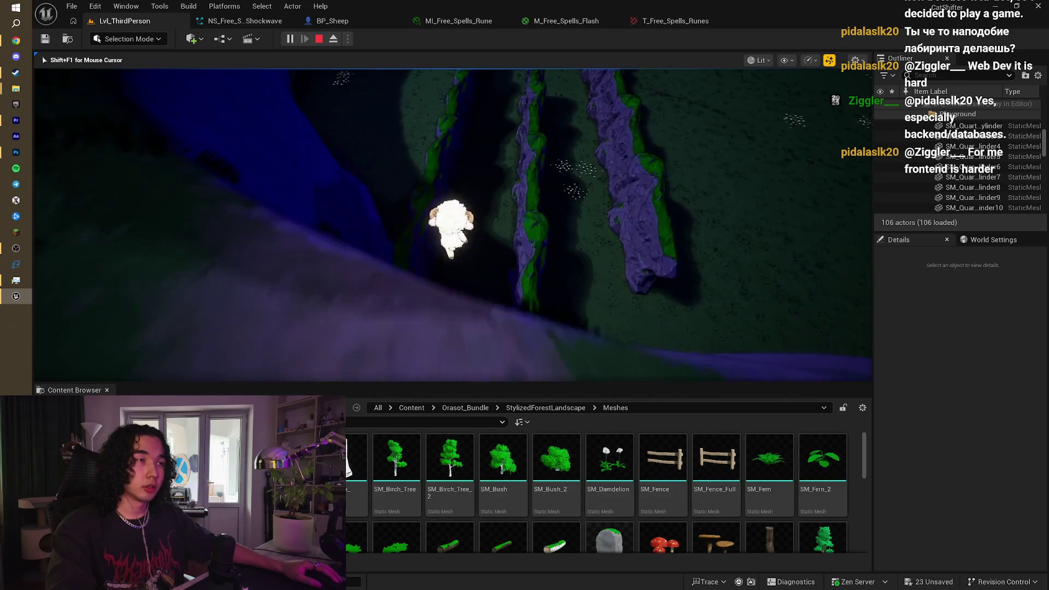
pyautogui.press('w')
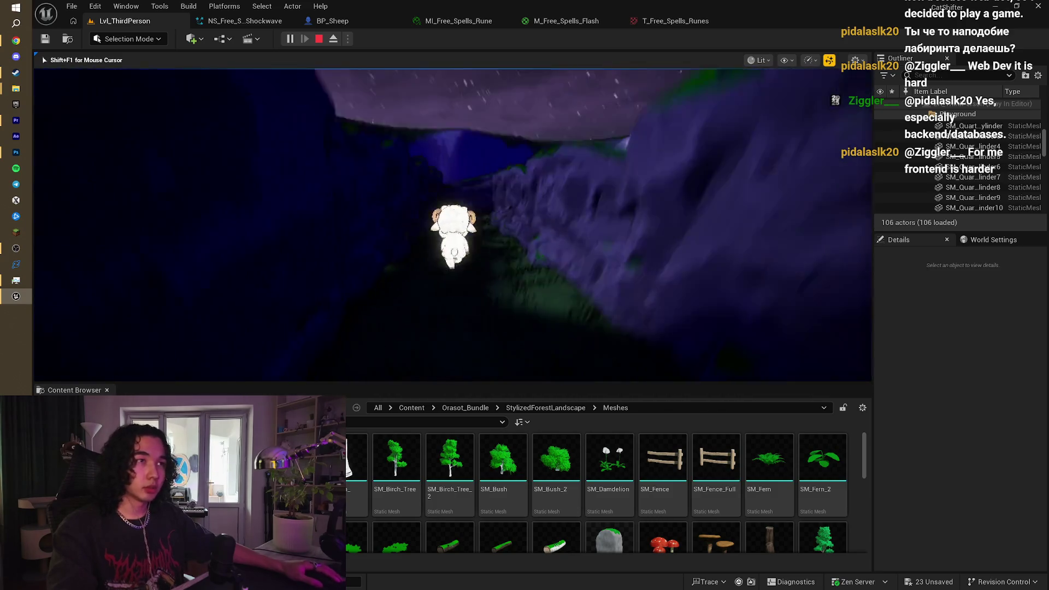
pyautogui.press('w')
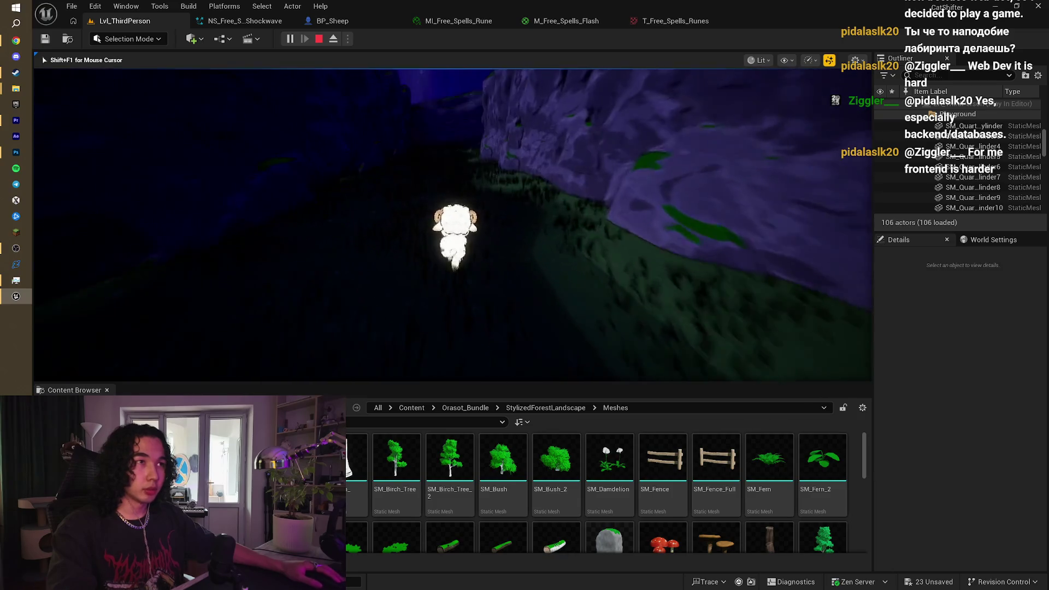
pyautogui.press('w')
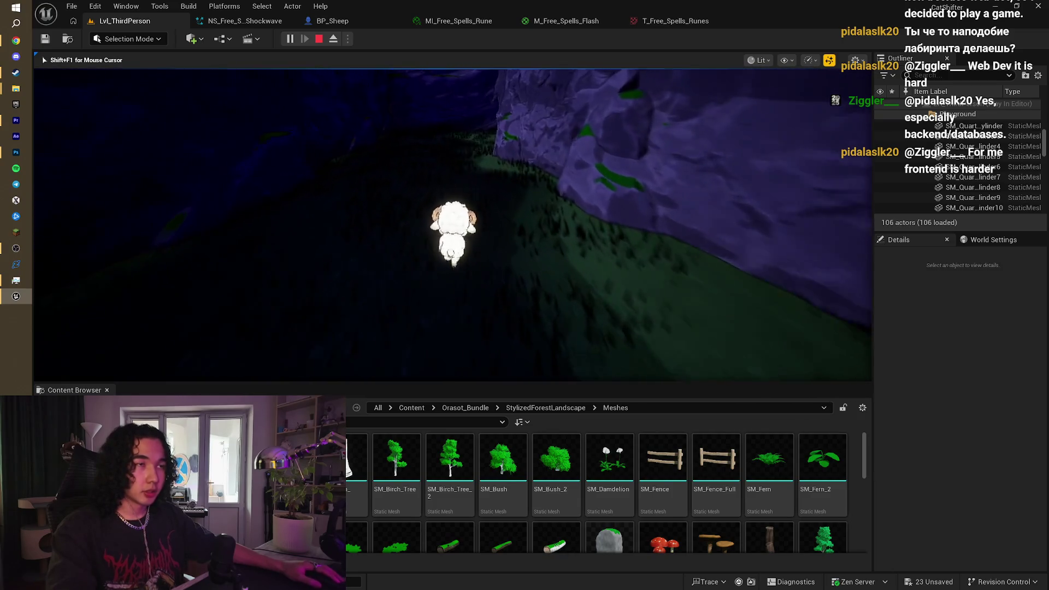
pyautogui.press('w')
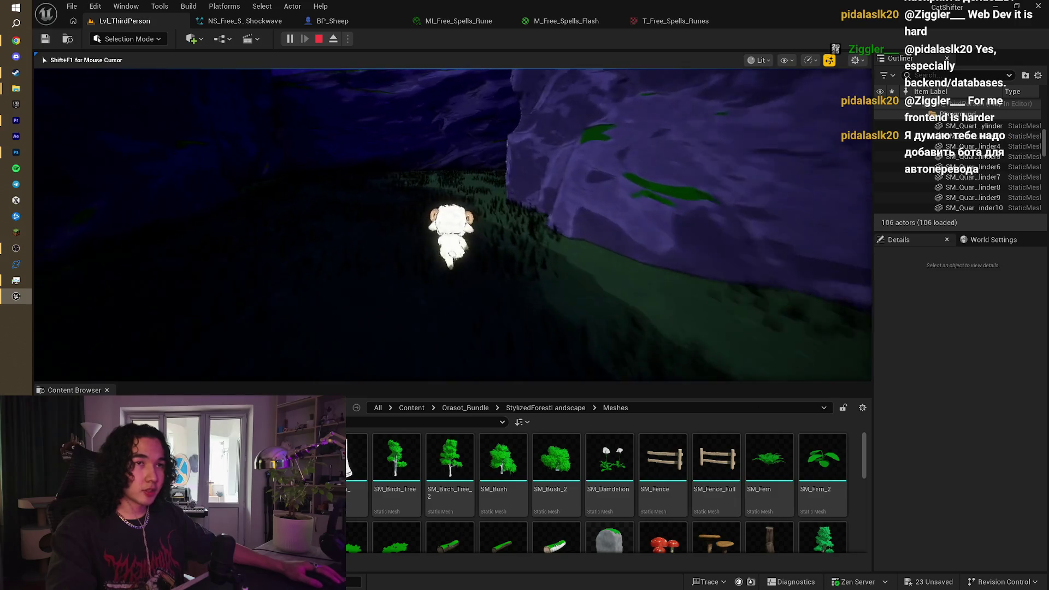
pyautogui.press('w')
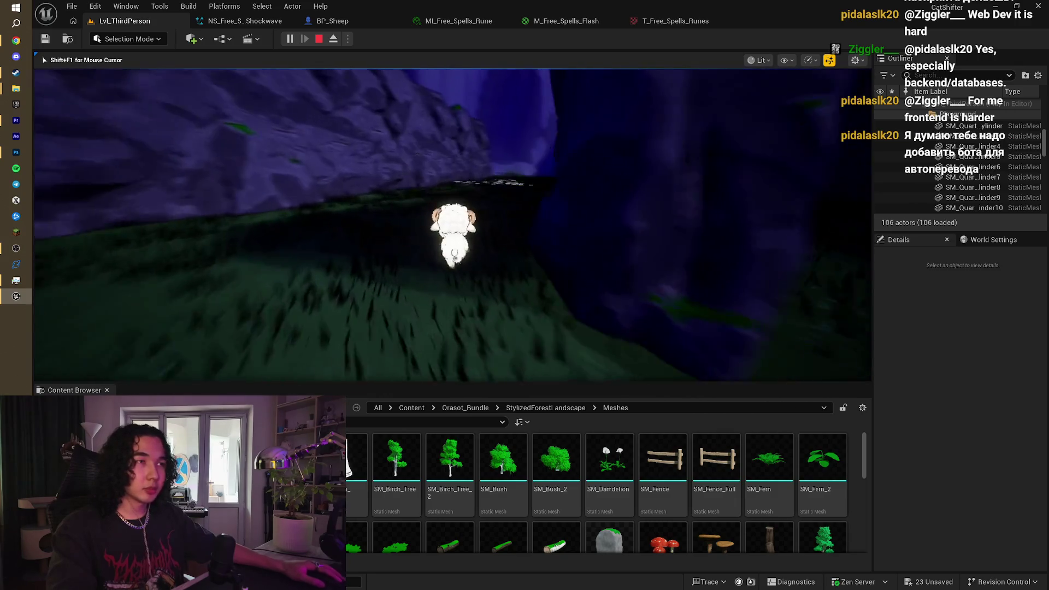
pyautogui.press('w')
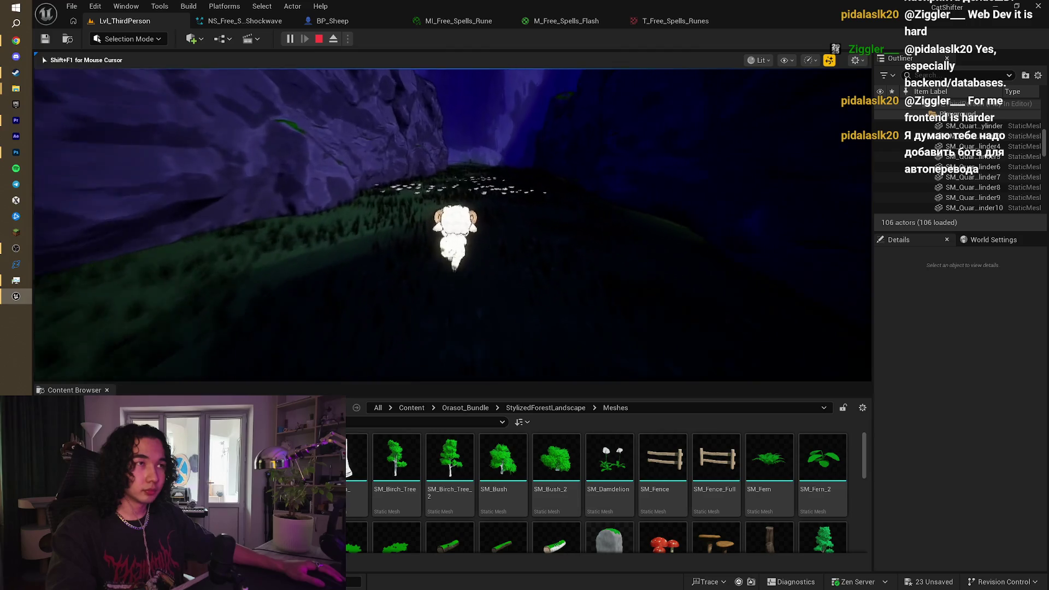
pyautogui.press('w')
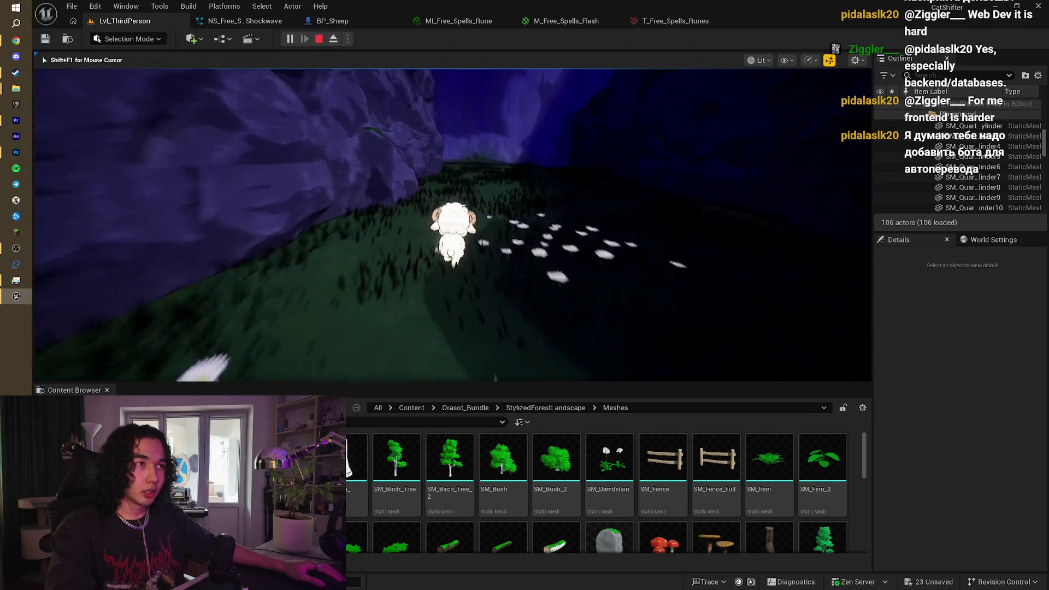
pyautogui.press('w')
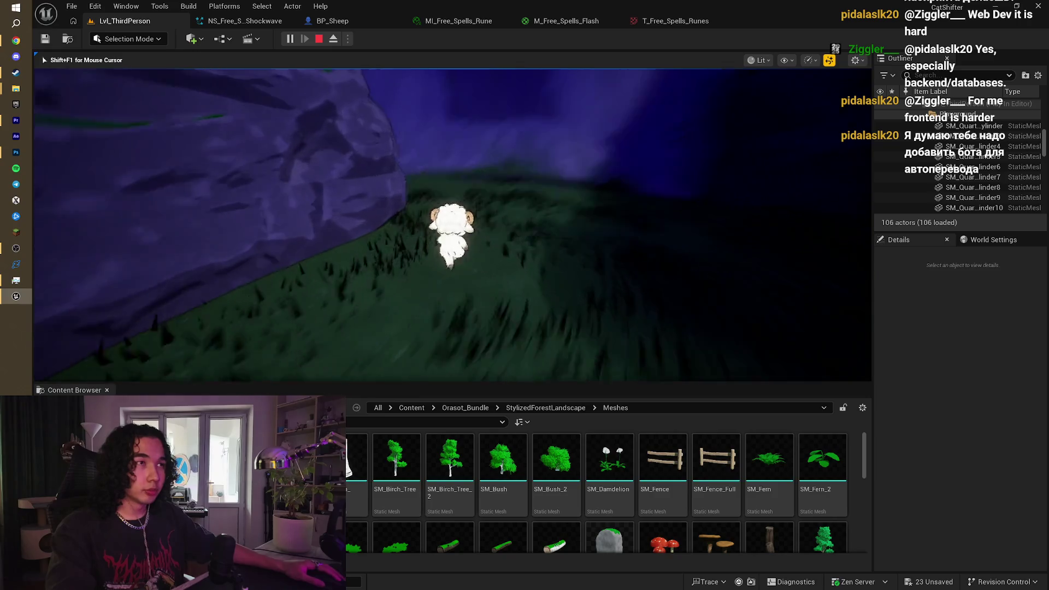
pyautogui.press('w')
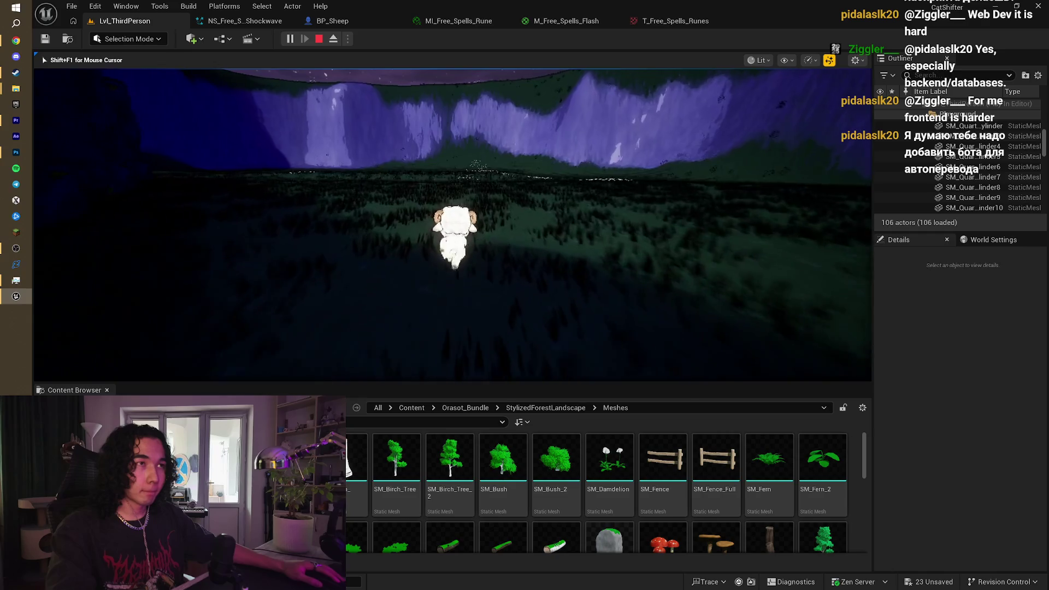
pyautogui.press('Escape')
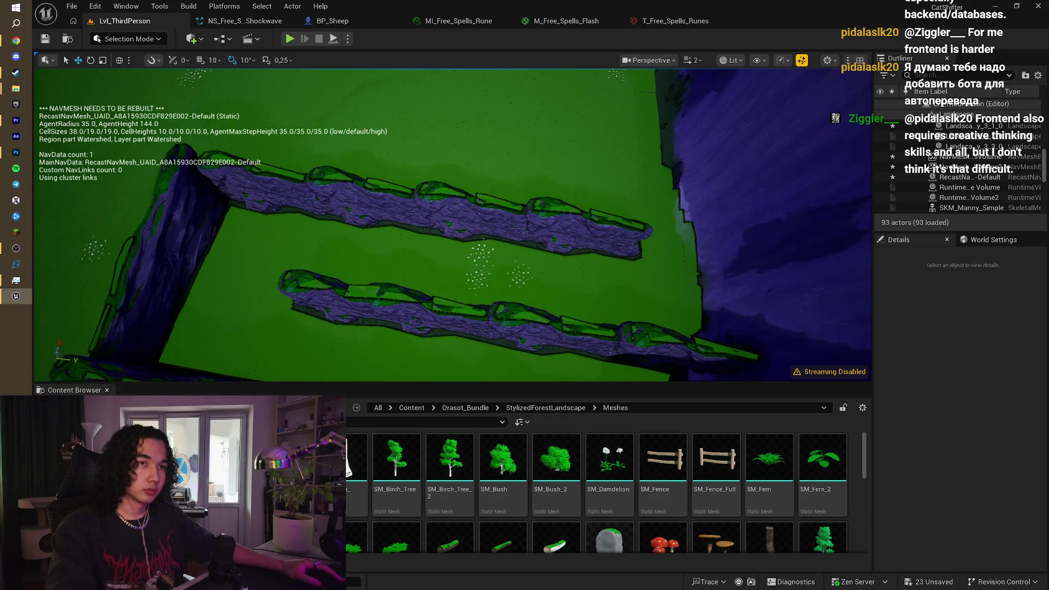
# Step: Slide the SM_Rock_Cliff10 and SM_Rock_Cliff15 rock walls to new spots along the maze
pyautogui.click(505, 232)
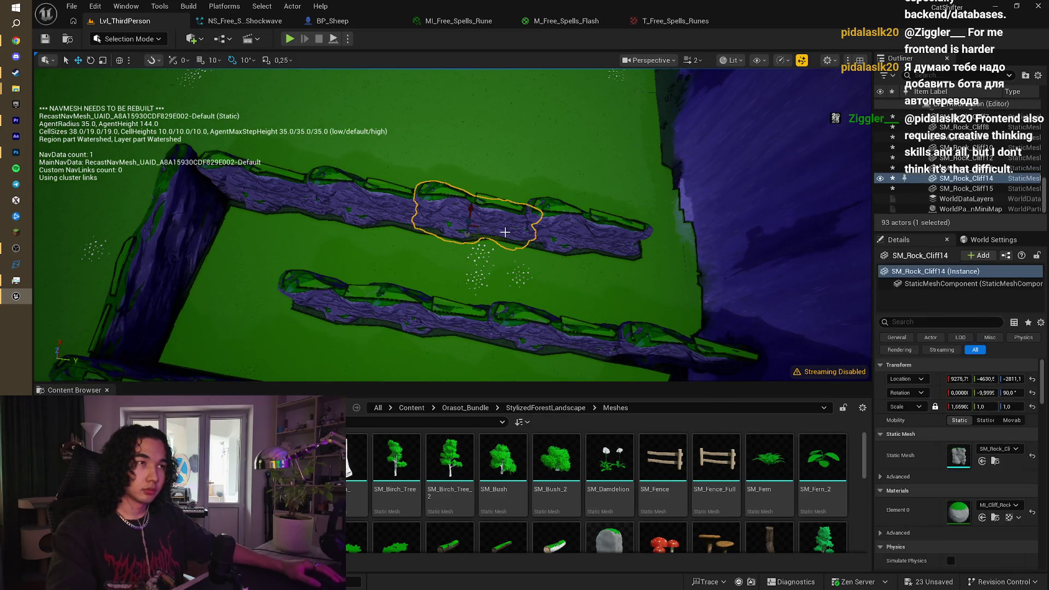
pyautogui.click(190, 193)
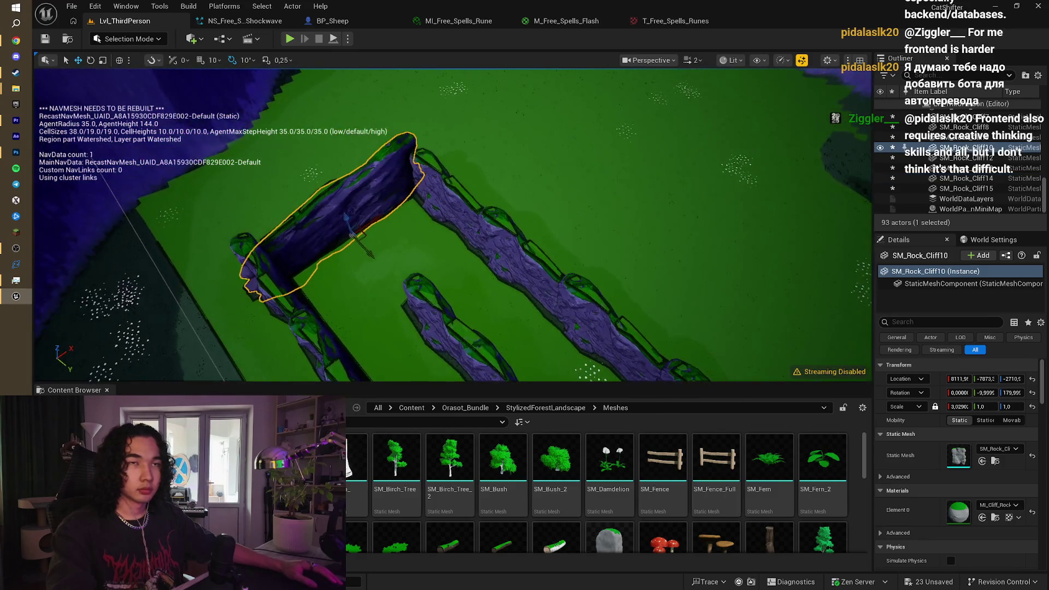
pyautogui.moveTo(365, 256)
pyautogui.mouseDown()
pyautogui.moveTo(382, 275)
pyautogui.moveTo(273, 262)
pyautogui.moveTo(460, 188)
pyautogui.mouseUp()
pyautogui.click(427, 217)
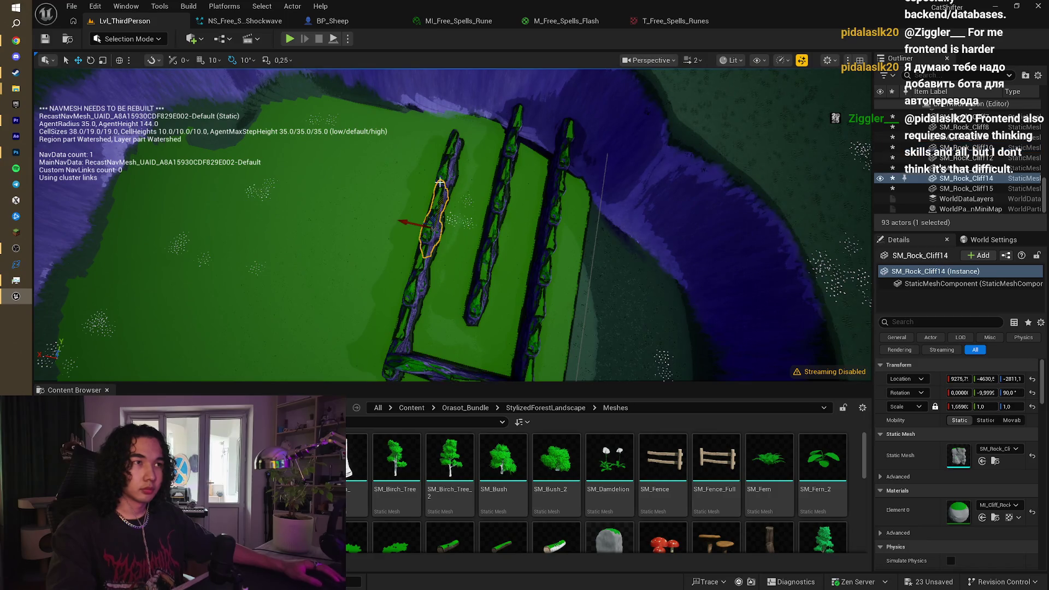
pyautogui.click(451, 164)
pyautogui.click(441, 168)
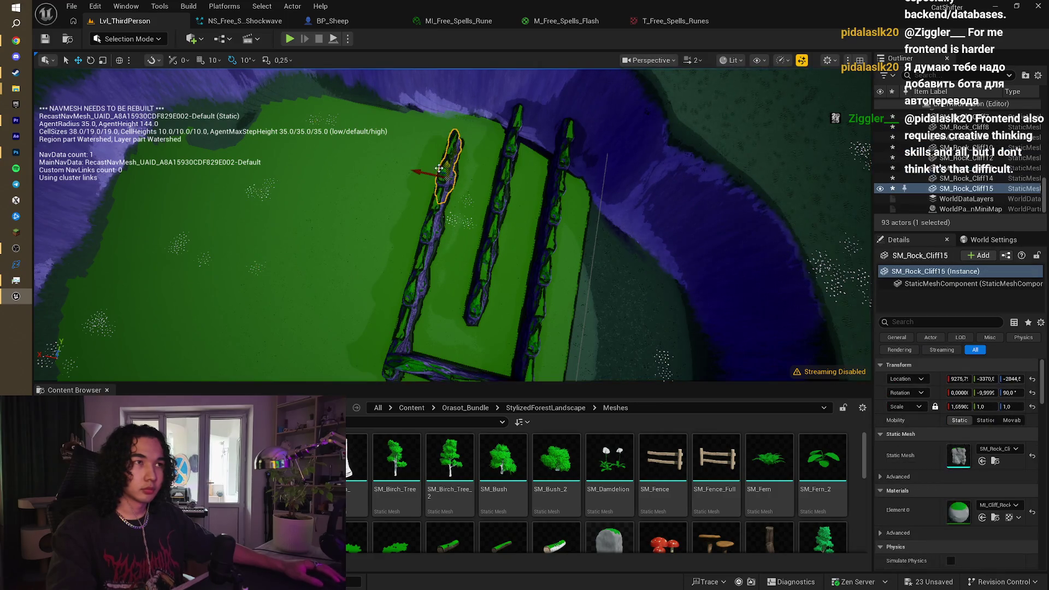
pyautogui.moveTo(449, 160)
pyautogui.mouseDown()
pyautogui.moveTo(437, 145)
pyautogui.moveTo(470, 131)
pyautogui.moveTo(486, 137)
pyautogui.moveTo(325, 152)
pyautogui.moveTo(332, 200)
pyautogui.mouseUp()
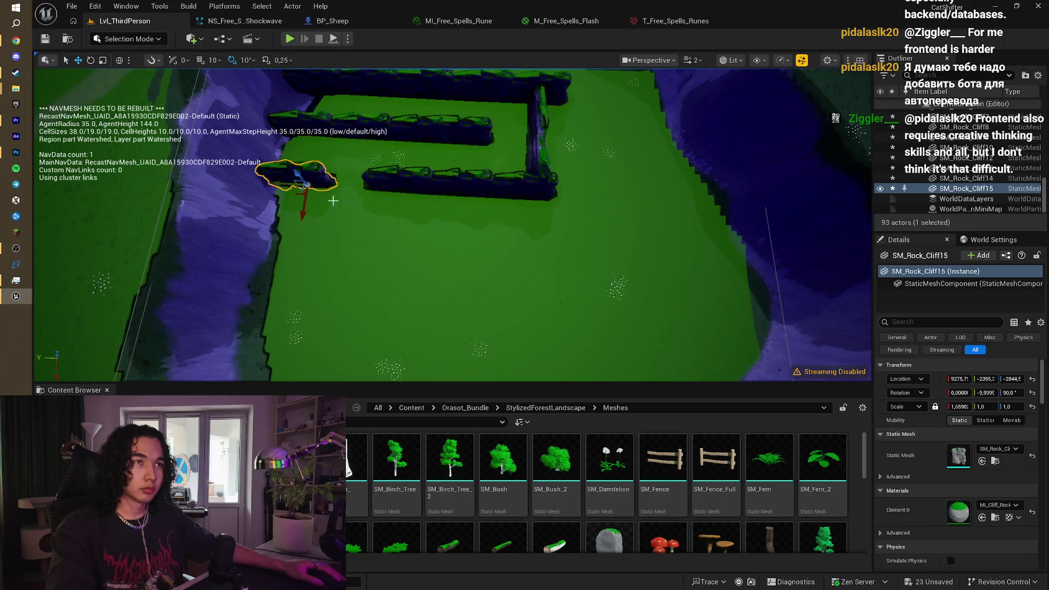
# Step: Select three fence rocks and Alt-drag copies toward the front of the plateau
pyautogui.click(393, 126)
pyautogui.click(308, 122)
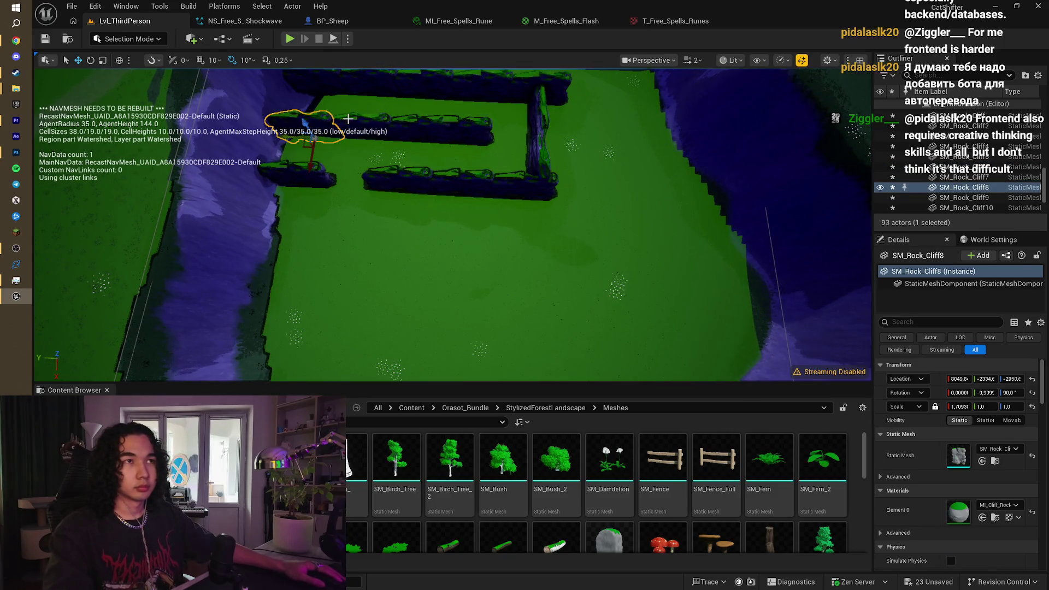
pyautogui.keyDown('ctrl'); pyautogui.click(377, 125); pyautogui.keyUp('ctrl')
pyautogui.moveTo(421, 165)
pyautogui.mouseDown()
pyautogui.moveTo(409, 292)
pyautogui.moveTo(268, 269)
pyautogui.mouseUp()
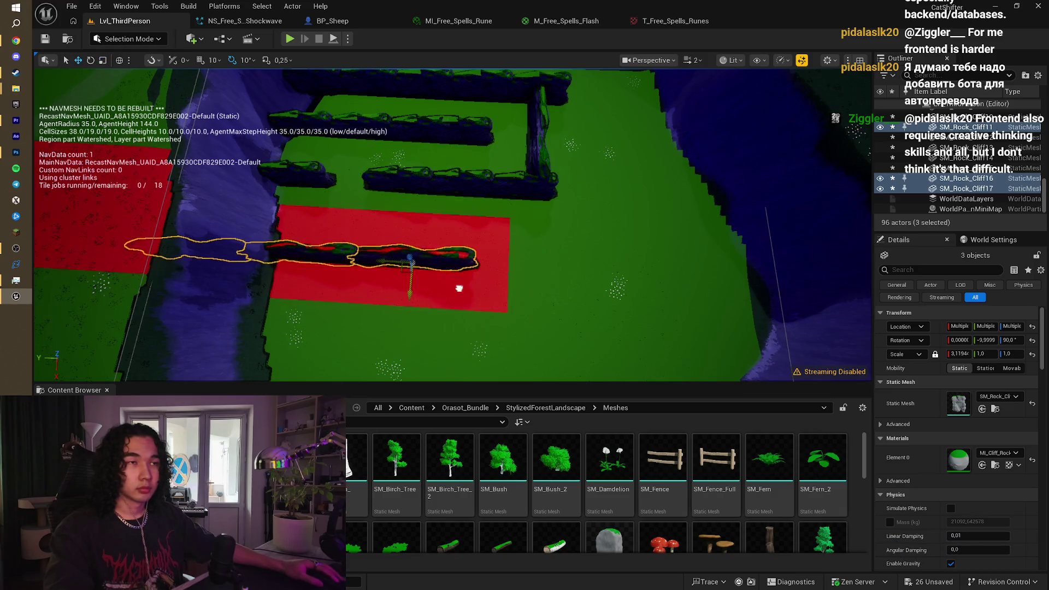
# Step: Nudge the three copied cliffs sideways and rotate them 10 degrees
pyautogui.moveTo(388, 263); pyautogui.dragTo(507, 268)
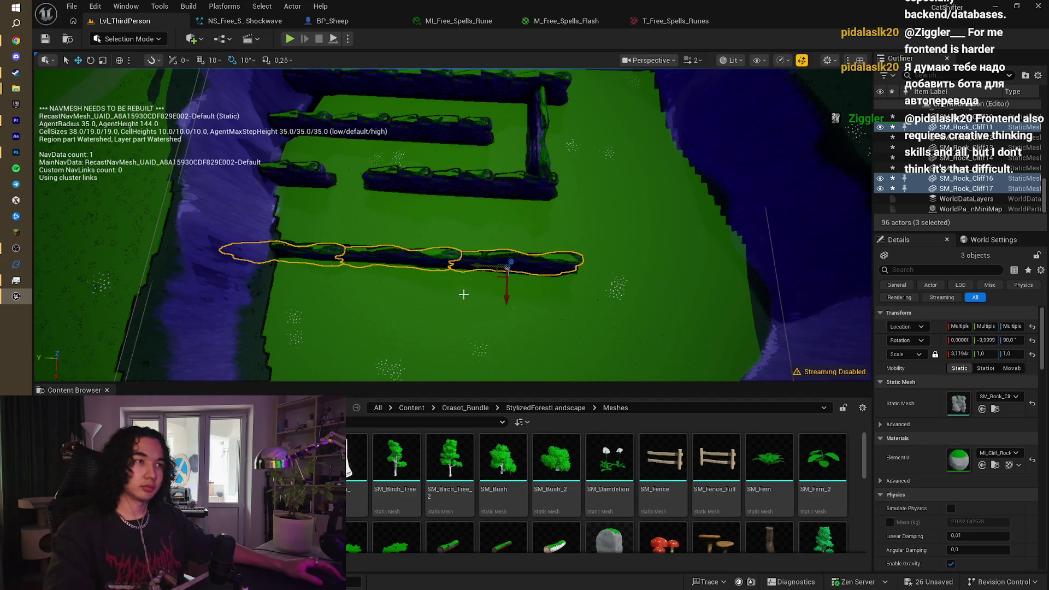
pyautogui.moveTo(504, 280); pyautogui.dragTo(504, 276)
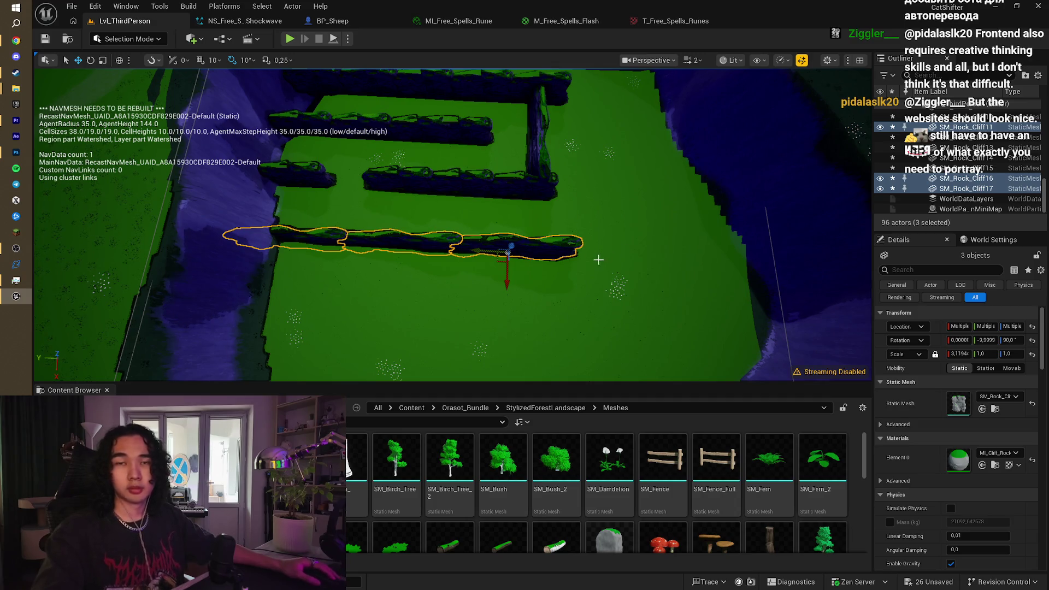
pyautogui.moveTo(480, 250)
pyautogui.mouseDown()
pyautogui.moveTo(486, 257)
pyautogui.moveTo(447, 288)
pyautogui.moveTo(387, 297)
pyautogui.moveTo(360, 320)
pyautogui.moveTo(442, 293)
pyautogui.mouseUp()
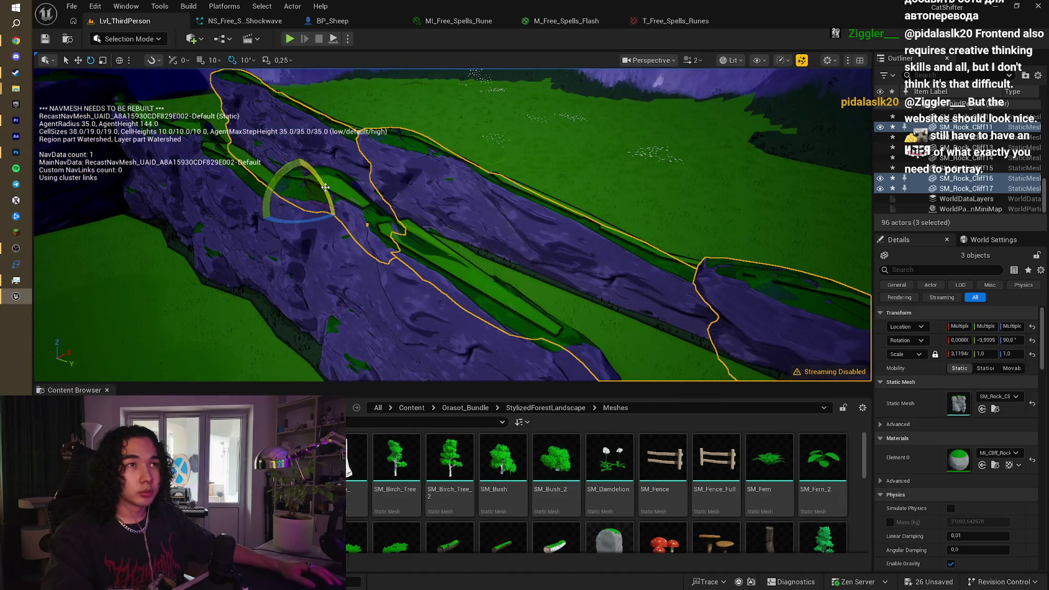
pyautogui.moveTo(368, 224); pyautogui.dragTo(362, 203)
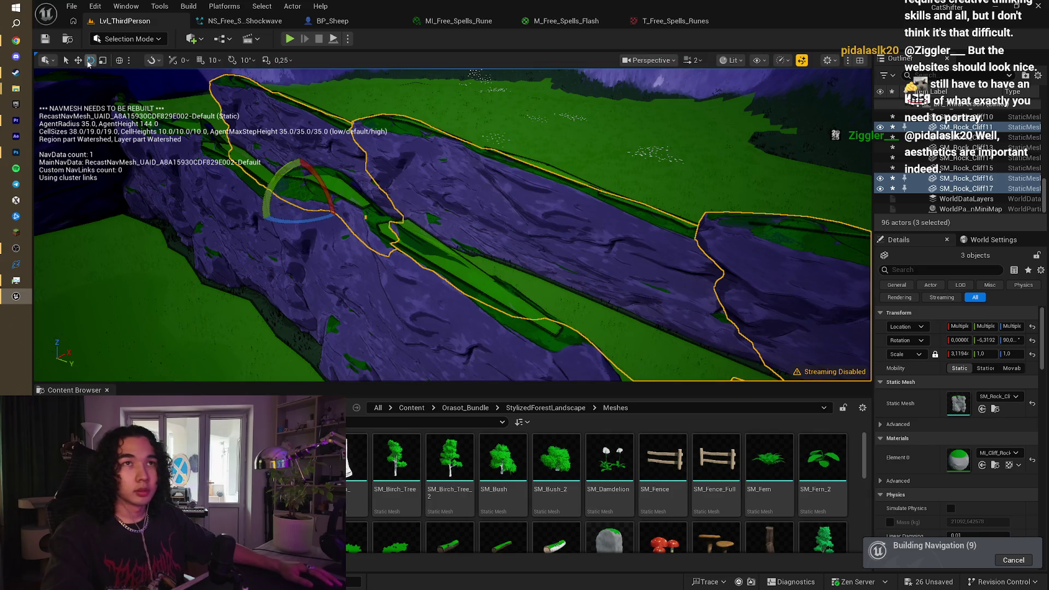
pyautogui.click(78, 60)
pyautogui.moveTo(336, 195); pyautogui.dragTo(361, 213)
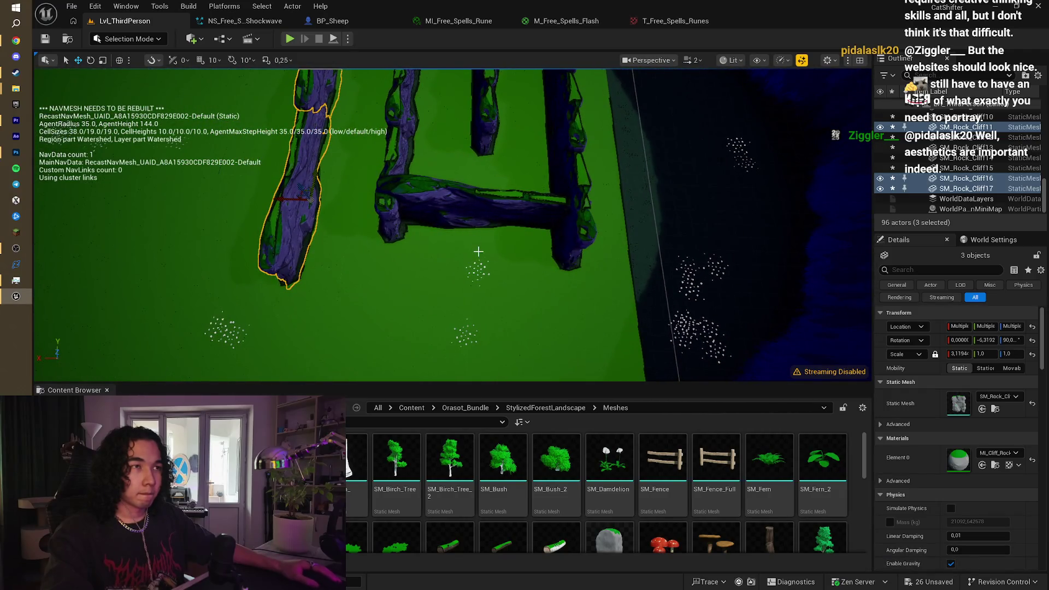
# Step: Move the horizontal cliff SM_Rock_Cliff10 down and along, rotating it about 3 degrees
pyautogui.click(481, 210)
pyautogui.moveTo(477, 192); pyautogui.dragTo(477, 208)
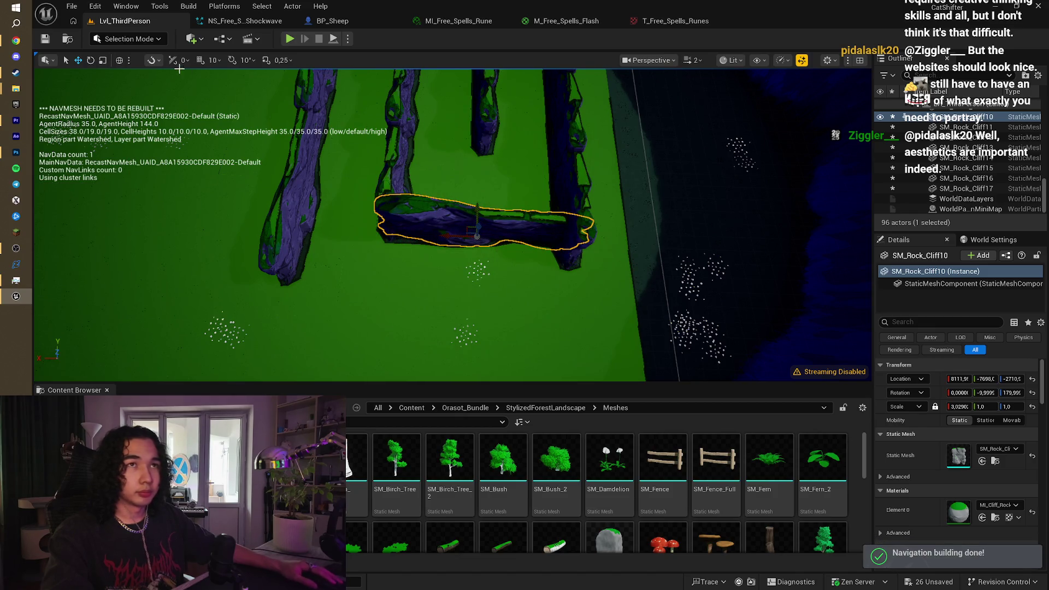
pyautogui.press('e')
pyautogui.moveTo(450, 272); pyautogui.dragTo(464, 273)
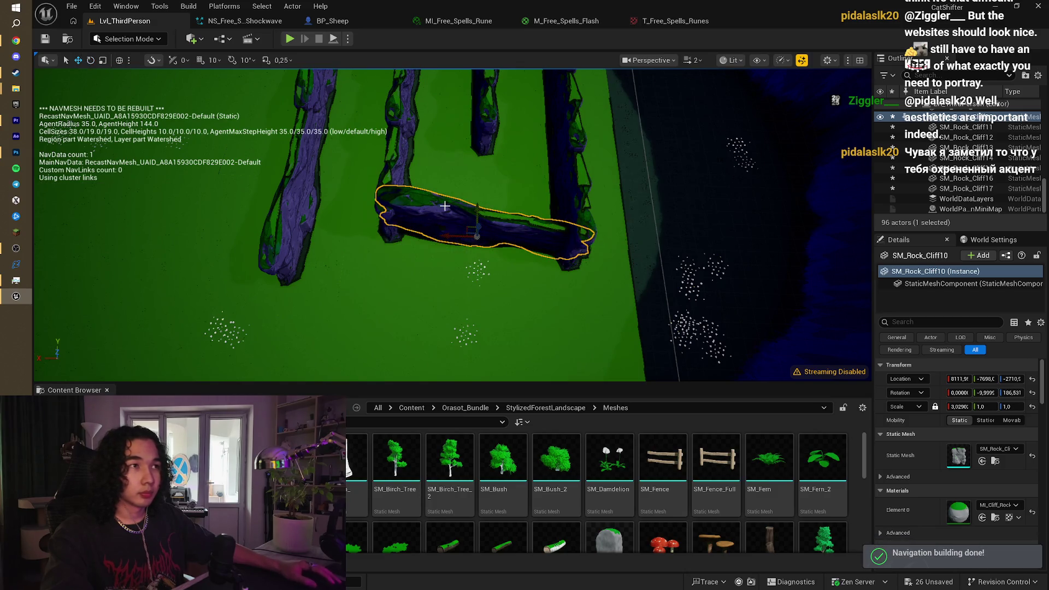
pyautogui.moveTo(475, 218); pyautogui.dragTo(403, 215)
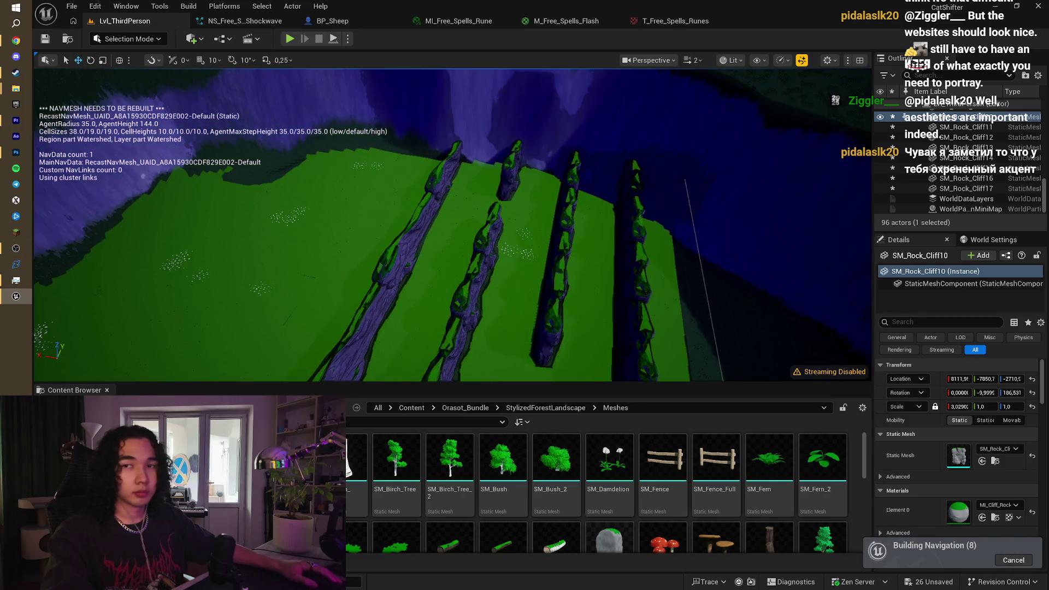
# Step: Stretch the four cliffs of one maze row slightly longer along X
pyautogui.scroll(3, 540, 302)
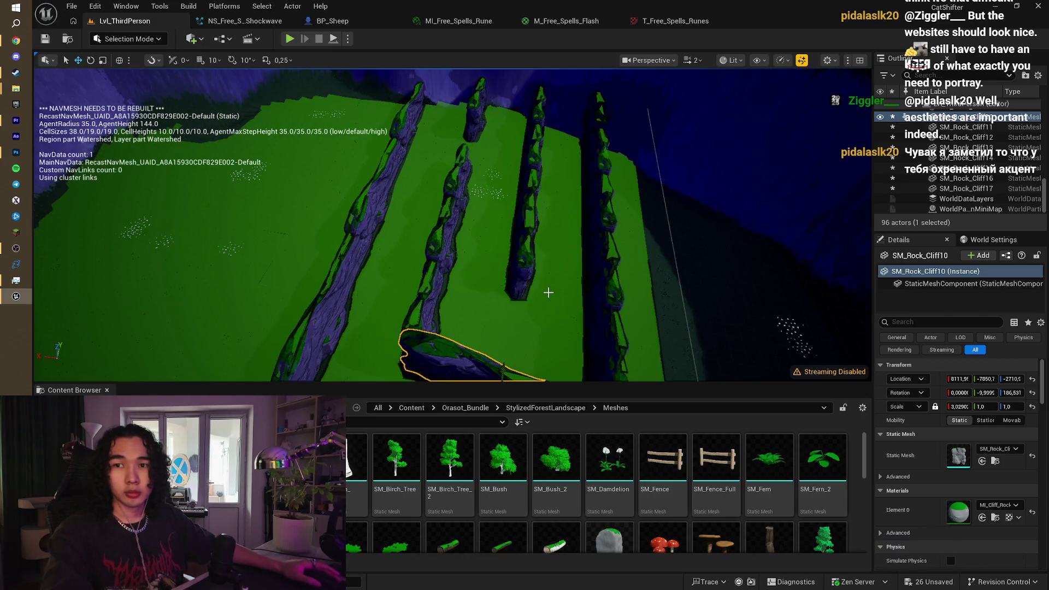
pyautogui.moveTo(548, 292); pyautogui.dragTo(548, 334)
pyautogui.moveTo(546, 295); pyautogui.dragTo(547, 382)
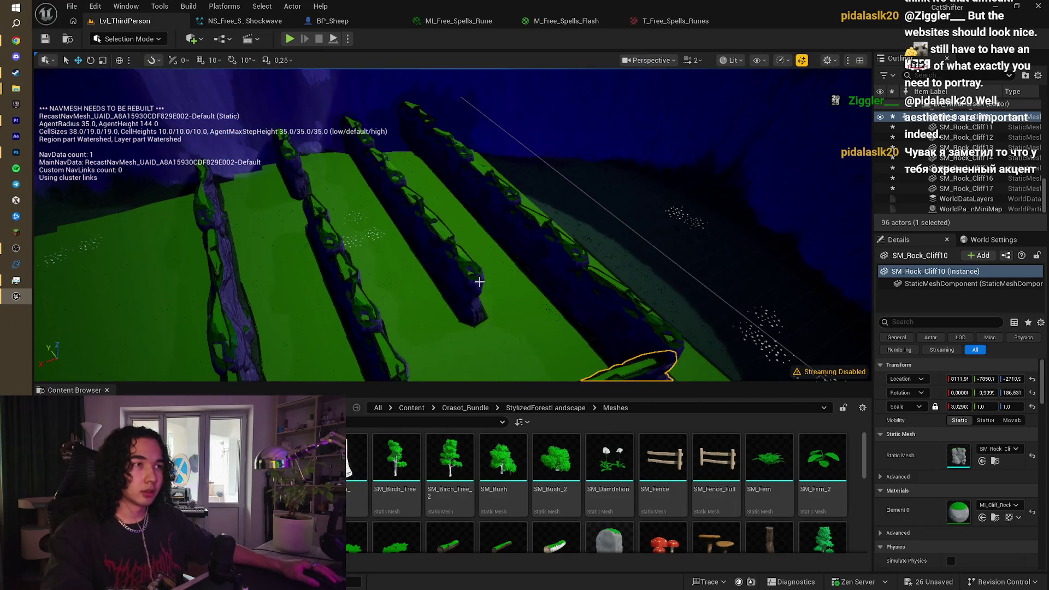
pyautogui.keyDown('ctrl'); pyautogui.click(406, 196); pyautogui.keyUp('ctrl')
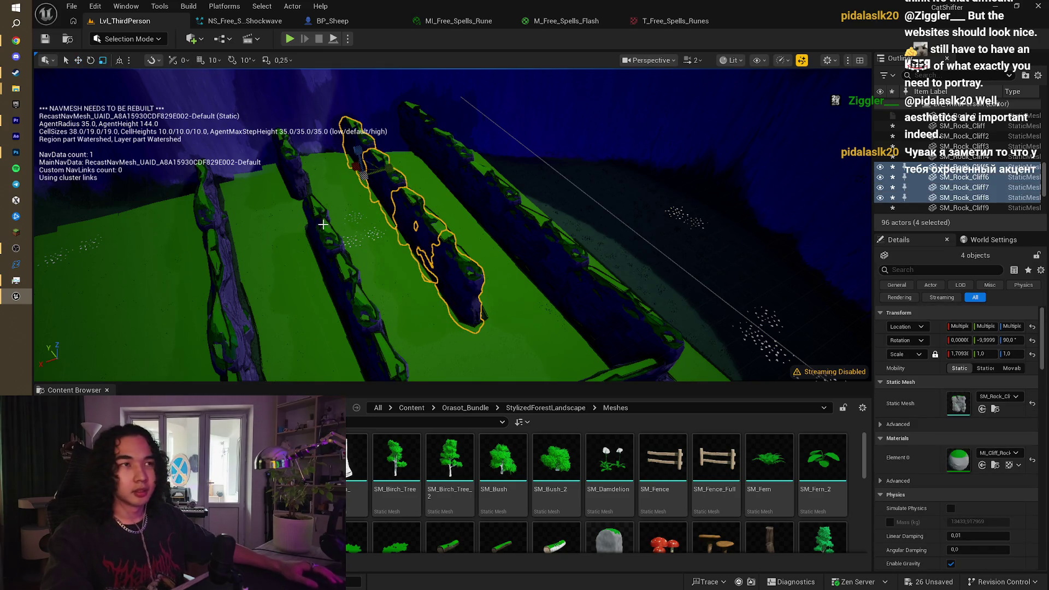
pyautogui.moveTo(354, 168)
pyautogui.mouseDown()
pyautogui.moveTo(361, 121)
pyautogui.moveTo(360, 158)
pyautogui.mouseUp()
pyautogui.moveTo(529, 284)
pyautogui.mouseDown()
pyautogui.moveTo(530, 265)
pyautogui.moveTo(529, 285)
pyautogui.mouseUp()
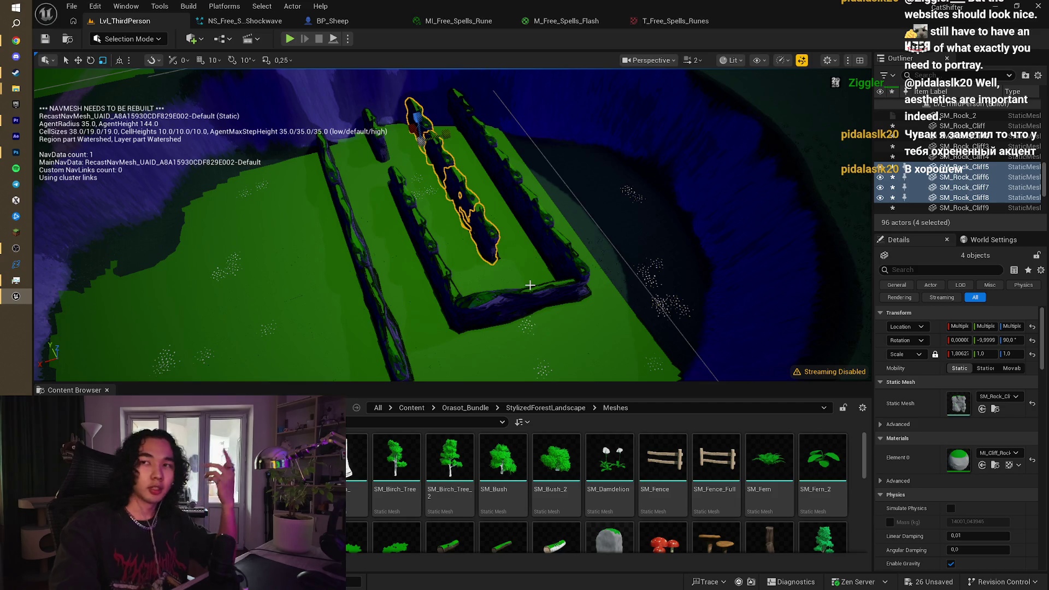
pyautogui.moveTo(530, 285)
pyautogui.mouseDown()
pyautogui.moveTo(529, 268)
pyautogui.moveTo(530, 284)
pyautogui.mouseUp()
pyautogui.click(530, 284)
# Step: Move SM_Rock_Cliff17 down-left to close the gap in the maze wall
pyautogui.click(568, 194)
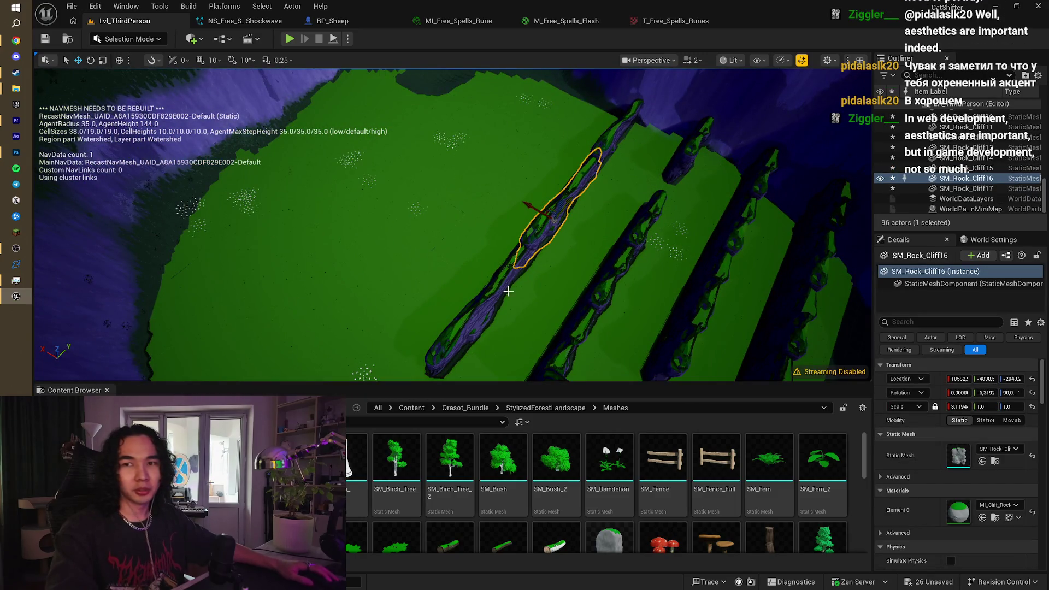
pyautogui.keyDown('ctrl'); pyautogui.click(483, 313); pyautogui.keyUp('ctrl')
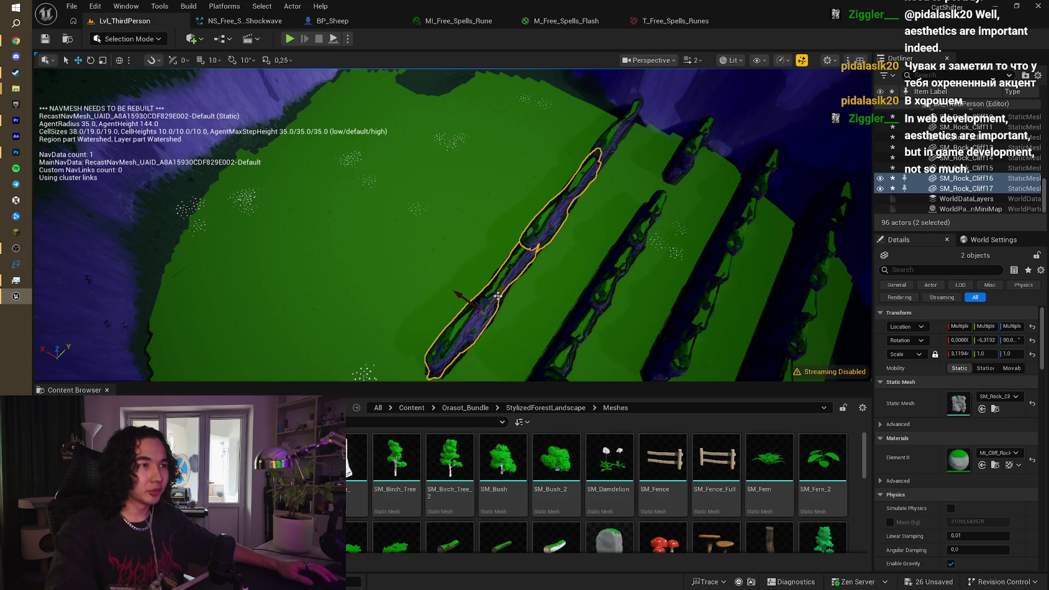
pyautogui.moveTo(498, 295)
pyautogui.mouseDown()
pyautogui.moveTo(470, 314)
pyautogui.moveTo(449, 260)
pyautogui.mouseUp()
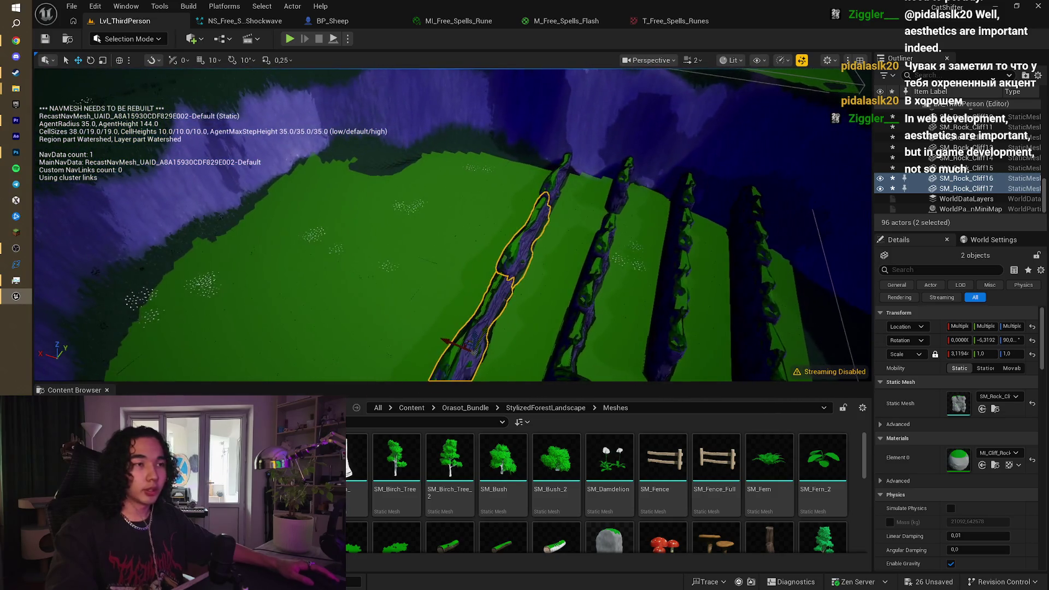
pyautogui.click(484, 350)
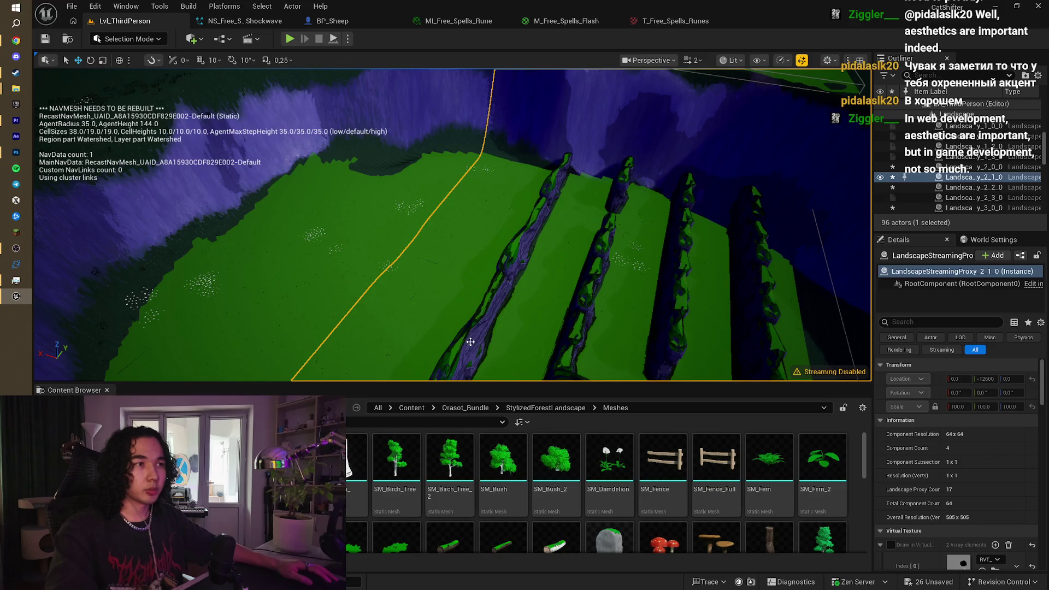
pyautogui.click(470, 342)
pyautogui.press('f')
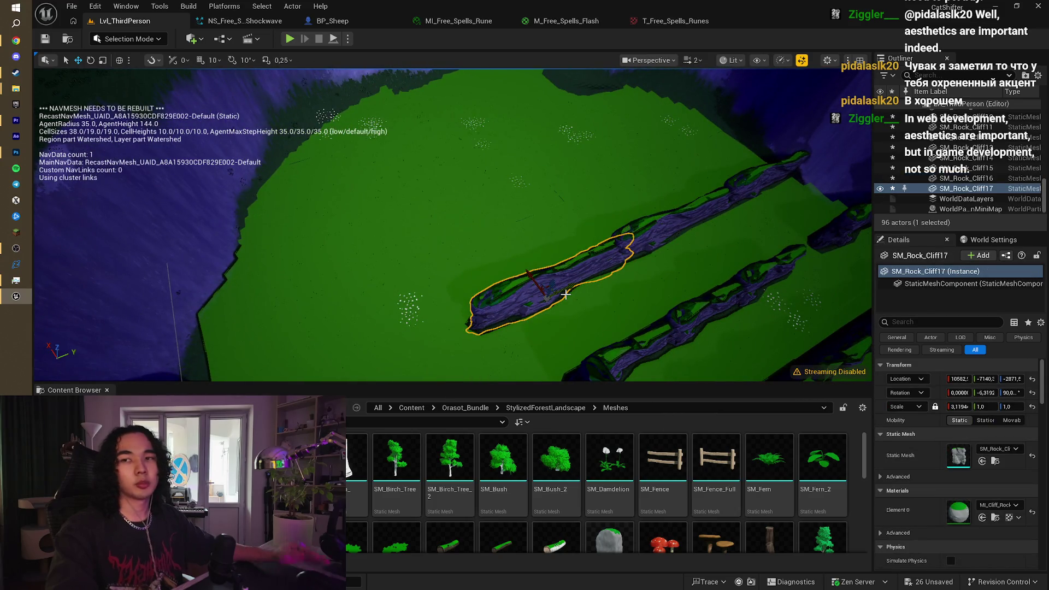
pyautogui.moveTo(565, 293); pyautogui.dragTo(513, 293)
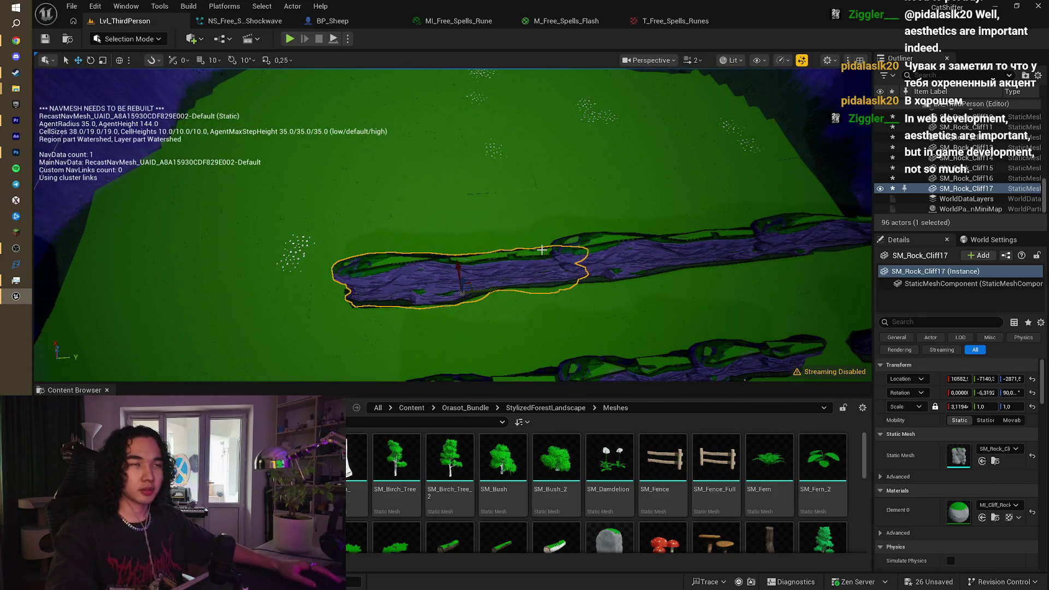
pyautogui.moveTo(658, 246); pyautogui.dragTo(568, 247)
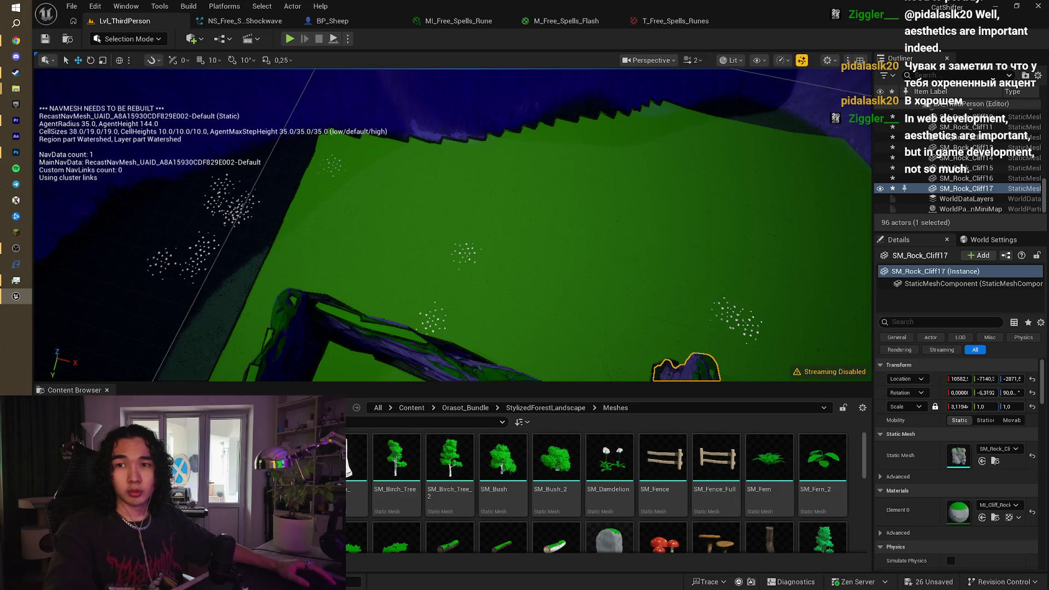
pyautogui.moveTo(569, 246)
pyautogui.mouseDown()
pyautogui.moveTo(464, 247)
pyautogui.moveTo(464, 290)
pyautogui.moveTo(464, 257)
pyautogui.mouseUp()
pyautogui.moveTo(339, 284)
pyautogui.mouseDown()
pyautogui.moveTo(340, 262)
pyautogui.moveTo(340, 284)
pyautogui.mouseUp()
pyautogui.moveTo(423, 237)
pyautogui.mouseDown()
pyautogui.moveTo(484, 200)
pyautogui.moveTo(310, 247)
pyautogui.moveTo(300, 231)
pyautogui.moveTo(354, 314)
pyautogui.moveTo(417, 165)
pyautogui.mouseUp()
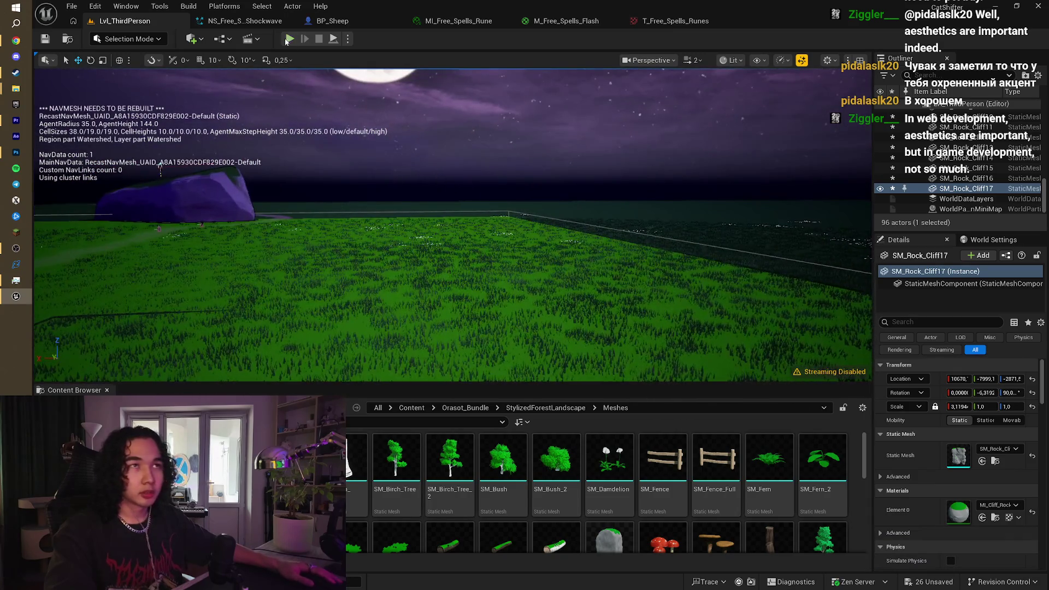
pyautogui.click(290, 39)
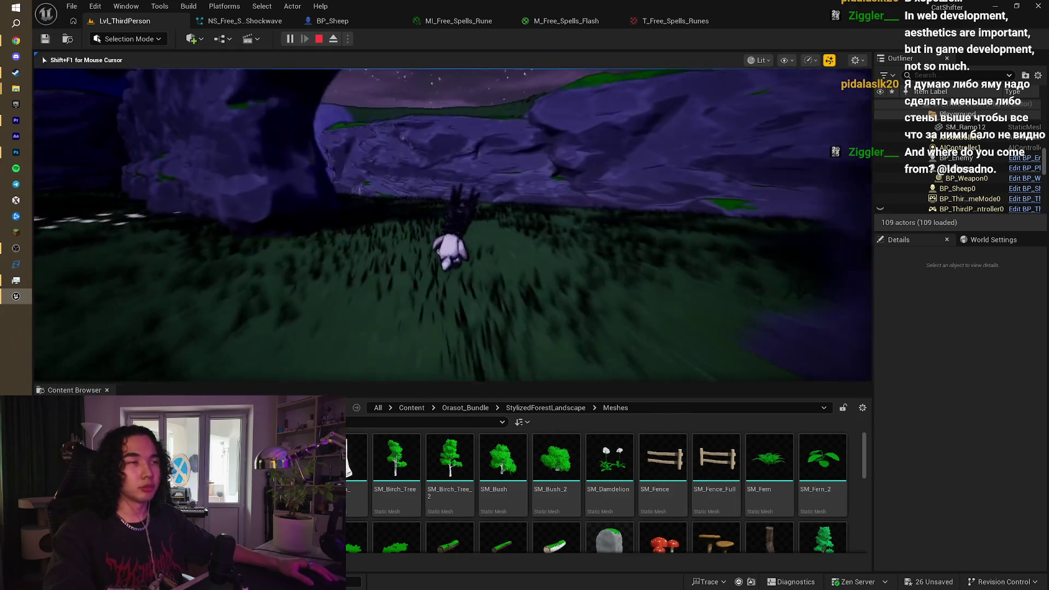
pyautogui.press('Escape')
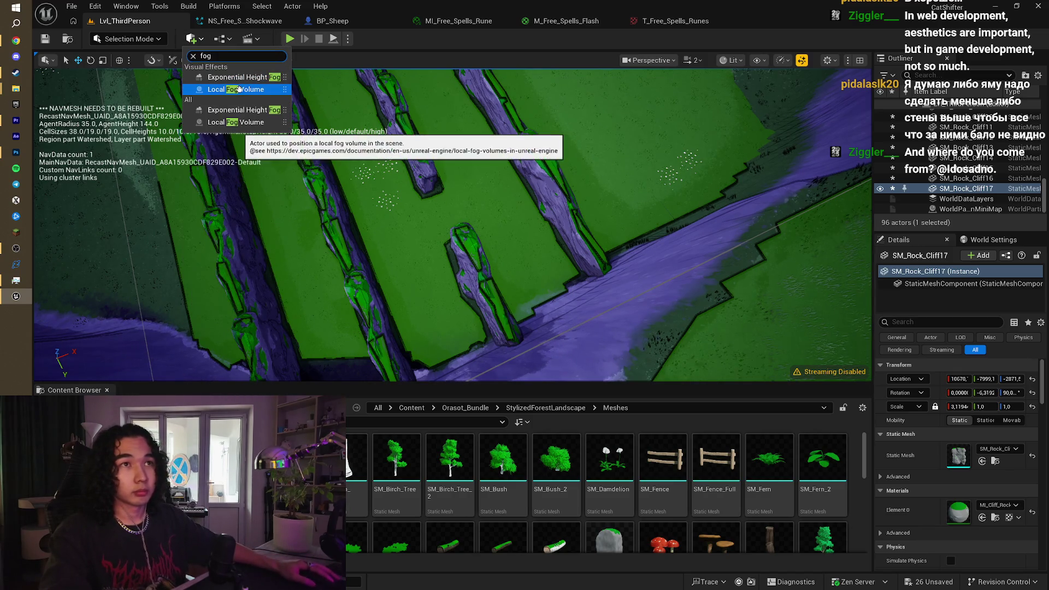
# Step: Add a Local Fog Volume actor to the level and frame it
pyautogui.click(239, 89)
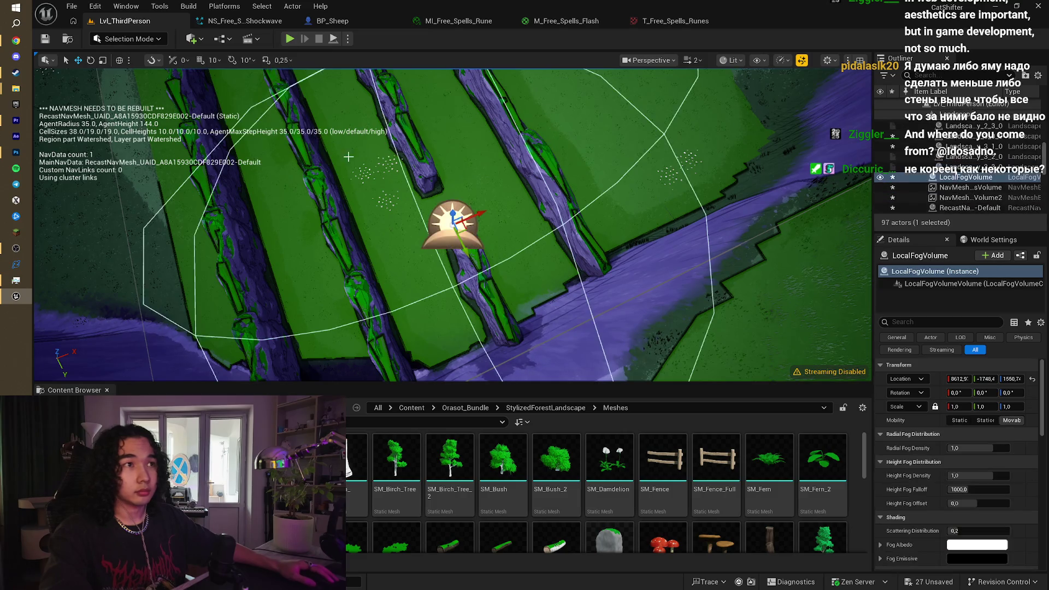
pyautogui.press('f')
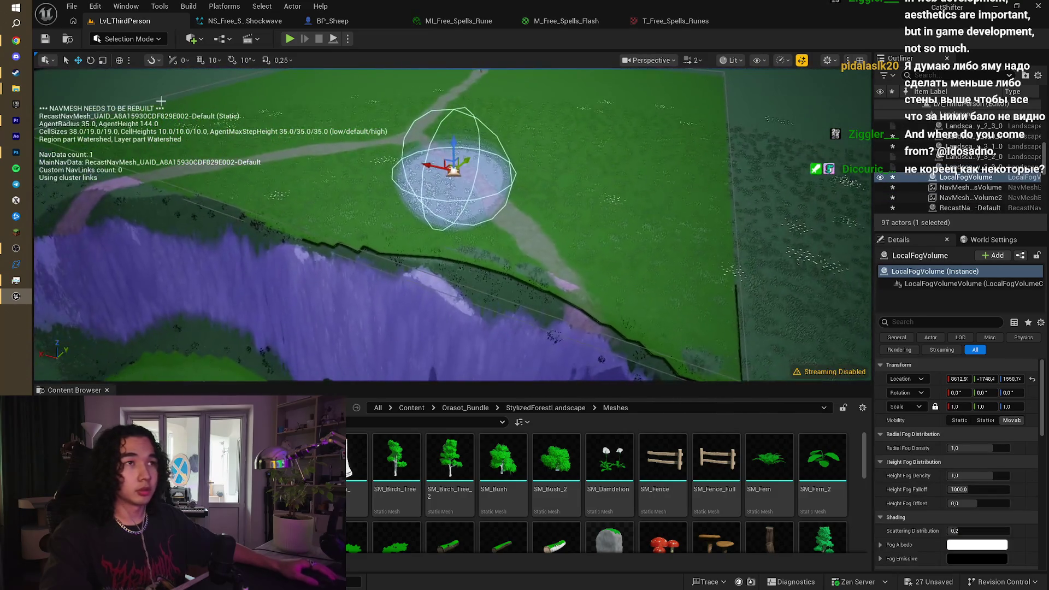
pyautogui.moveTo(437, 219)
pyautogui.mouseDown()
pyautogui.moveTo(371, 227)
pyautogui.moveTo(403, 174)
pyautogui.mouseUp()
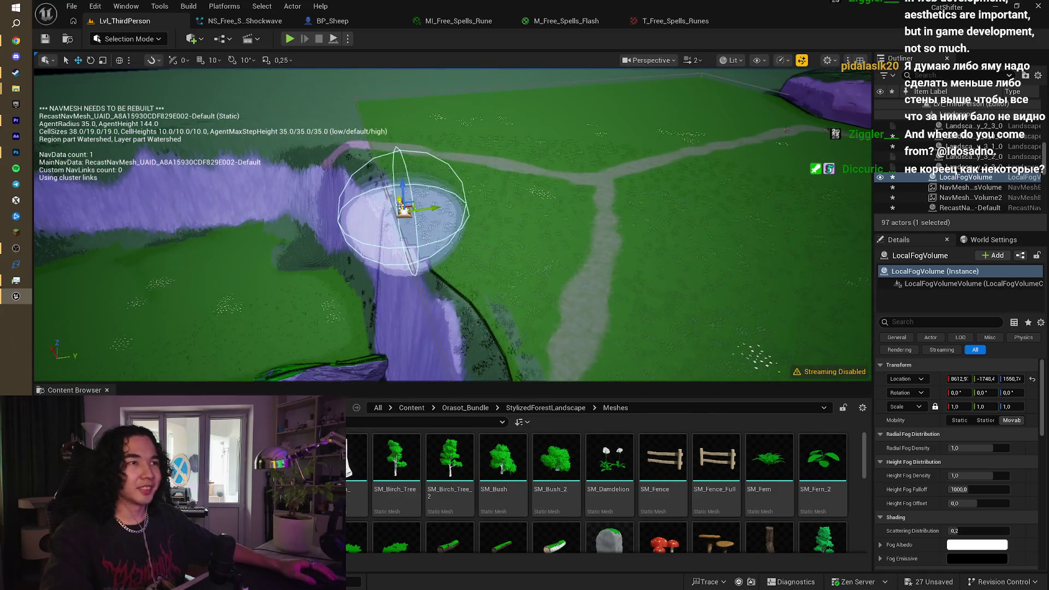
pyautogui.scroll(-10, 971, 459)
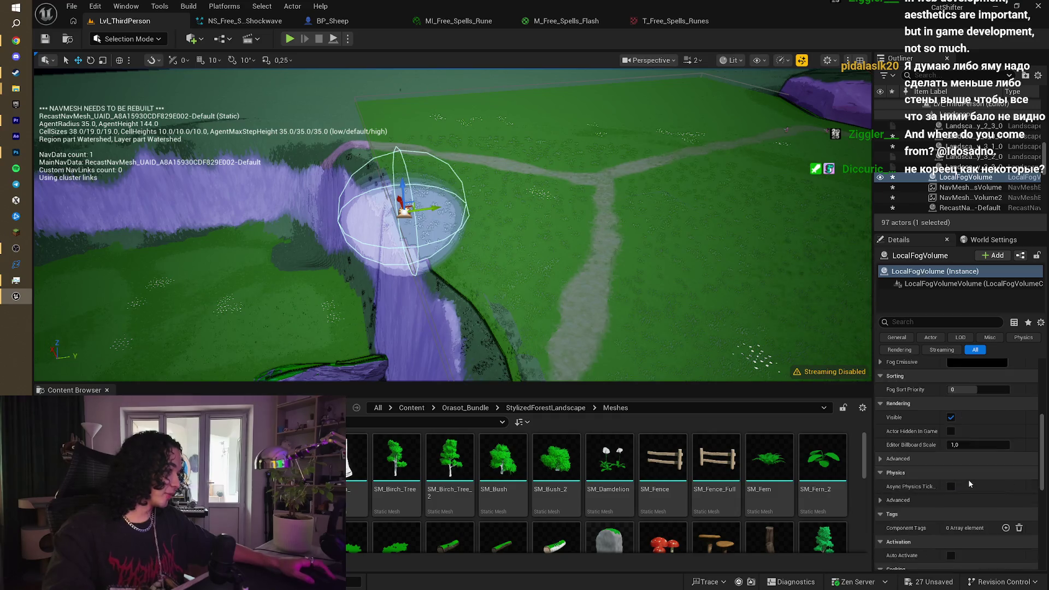
pyautogui.moveTo(437, 219); pyautogui.dragTo(317, 219)
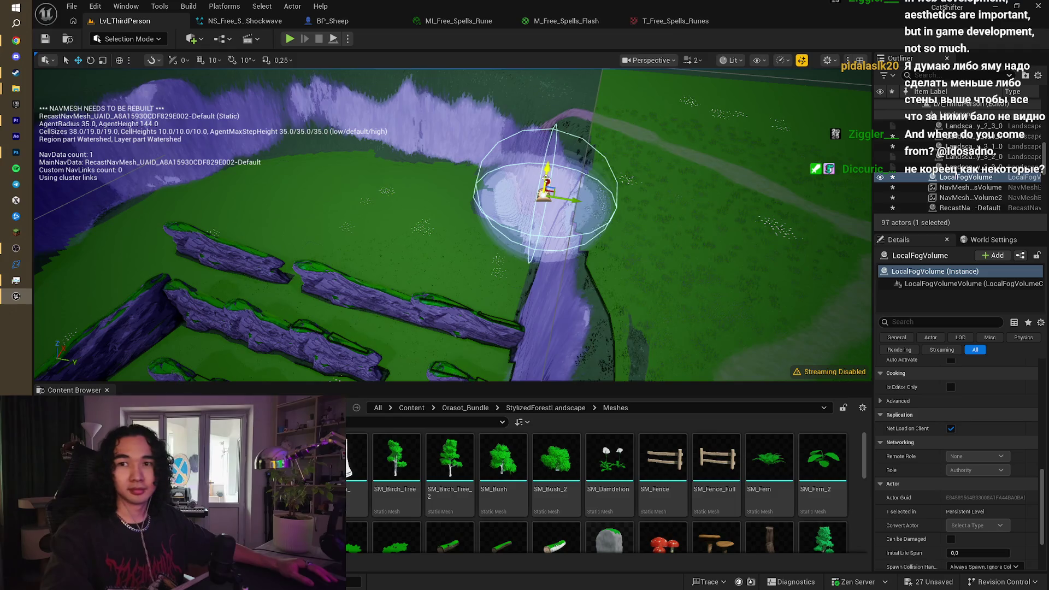
pyautogui.moveTo(437, 218); pyautogui.dragTo(437, 169)
pyautogui.press('f')
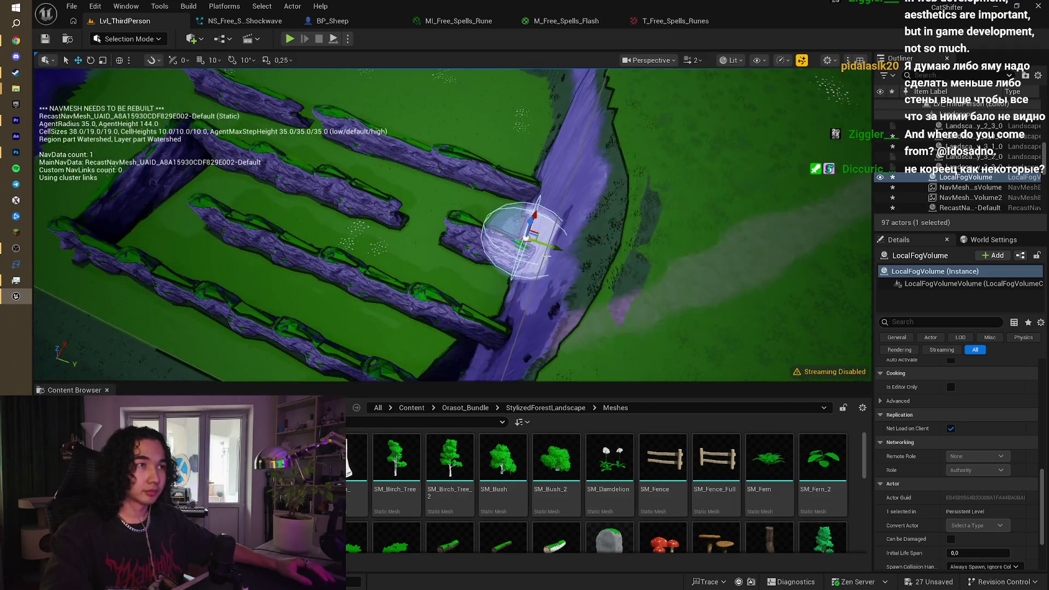
# Step: Move the fog volume into the rock maze corridor
pyautogui.moveTo(543, 245); pyautogui.dragTo(332, 176)
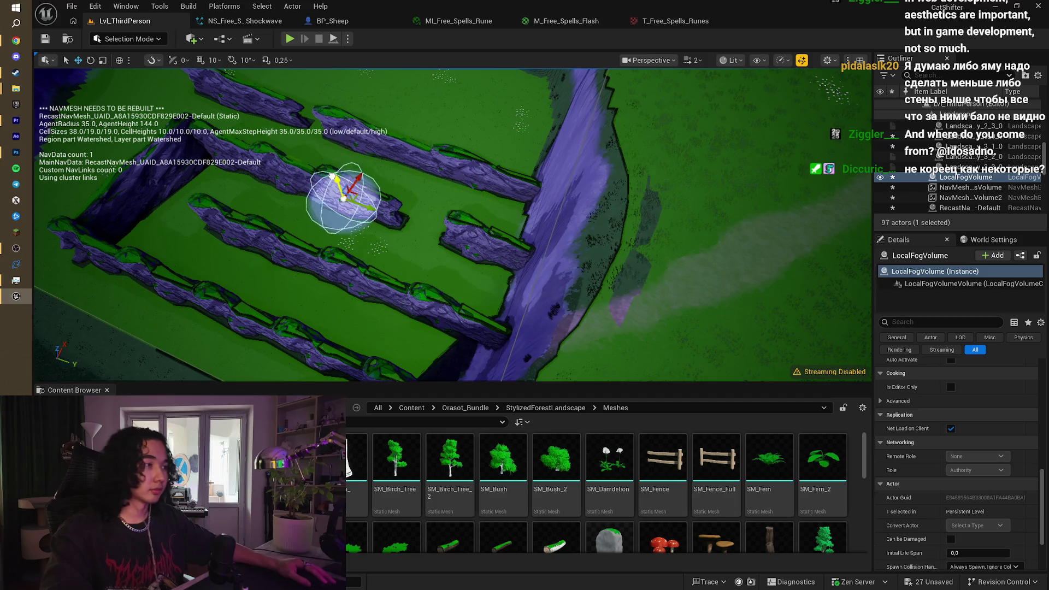
pyautogui.scroll(10, 929, 393)
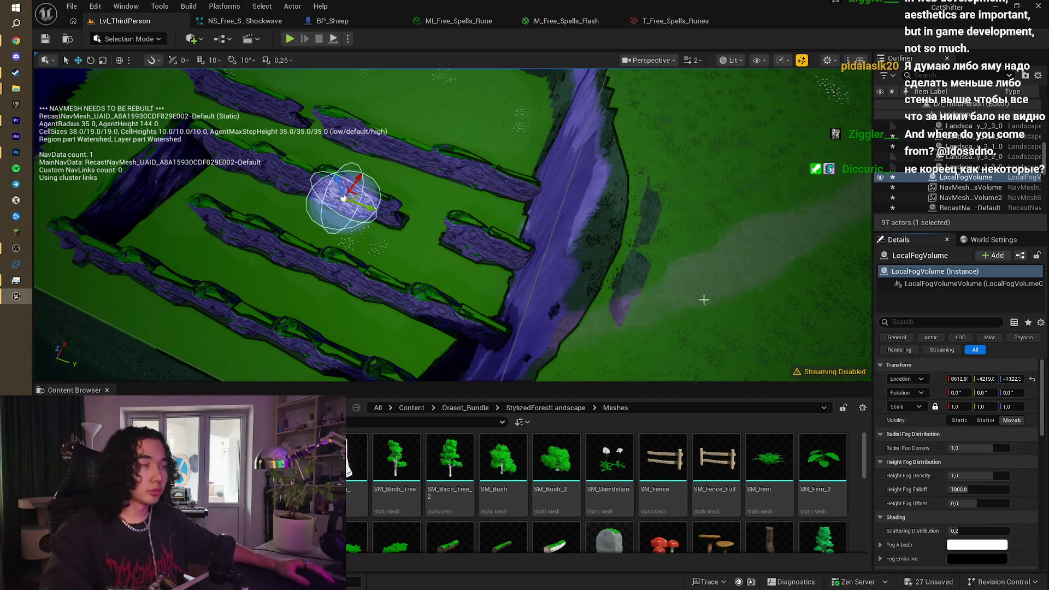
pyautogui.scroll(-3, 1017, 454)
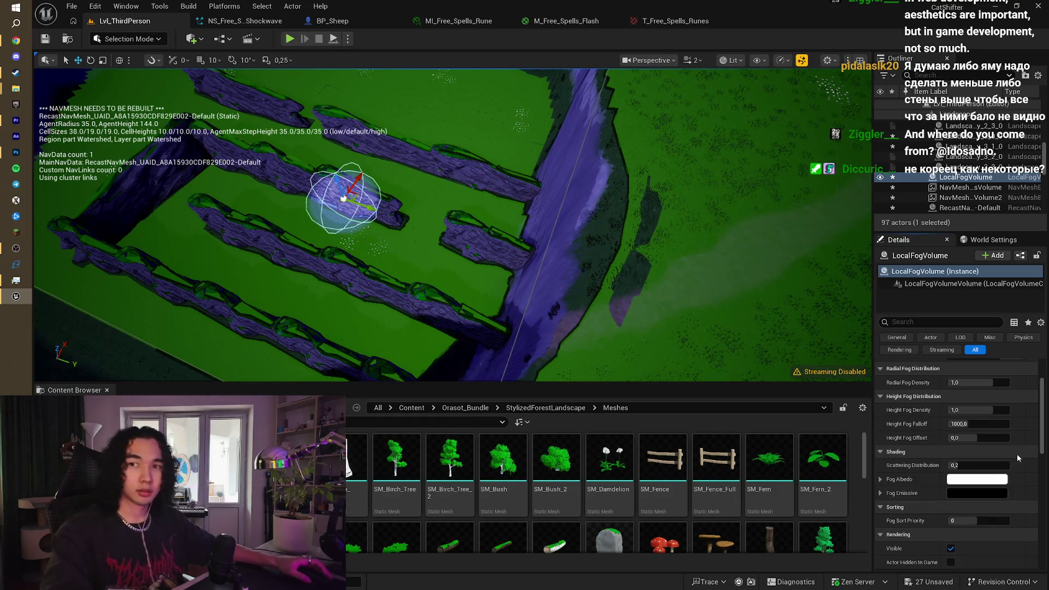
pyautogui.scroll(-3, 1018, 453)
pyautogui.scroll(-10, 1018, 454)
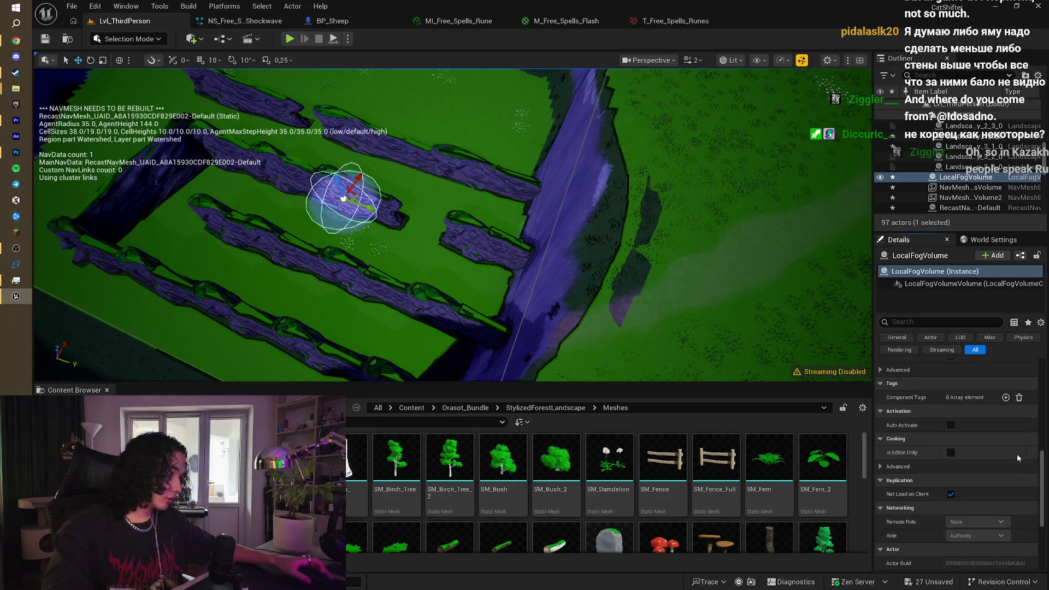
pyautogui.scroll(15, 1017, 454)
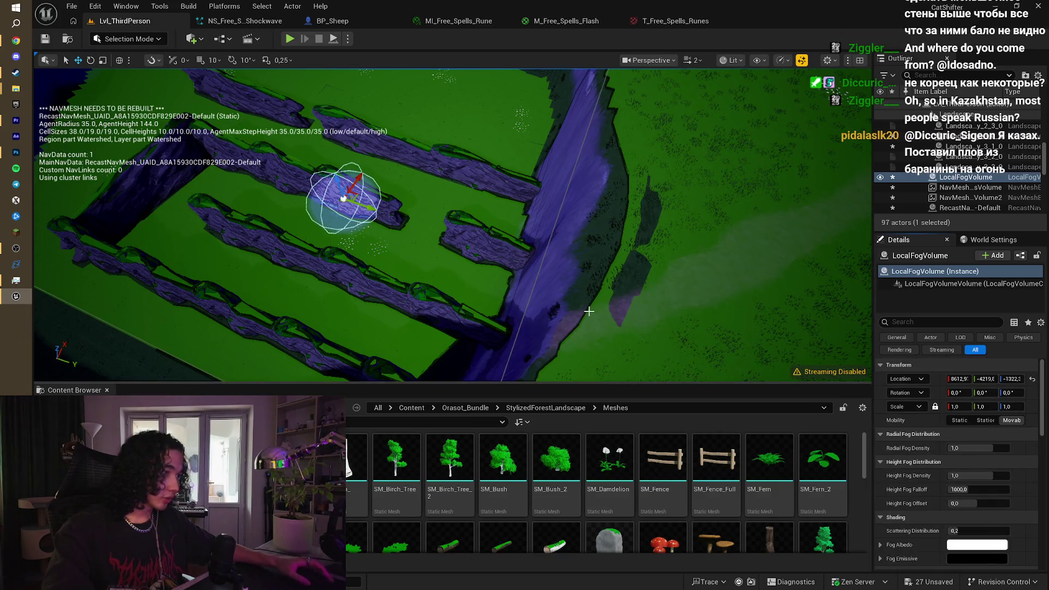
pyautogui.moveTo(452, 224)
pyautogui.mouseDown()
pyautogui.moveTo(585, 241)
pyautogui.moveTo(587, 278)
pyautogui.mouseUp()
pyautogui.moveTo(539, 243)
pyautogui.mouseDown()
pyautogui.moveTo(552, 239)
pyautogui.moveTo(538, 244)
pyautogui.mouseUp()
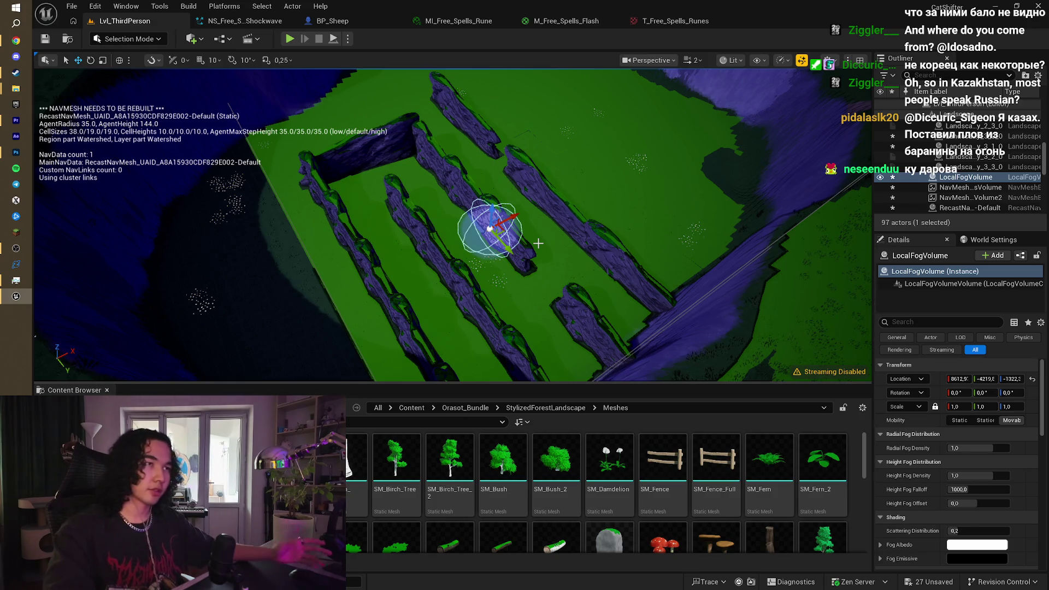
# Step: Lower the LocalFogVolume along its Z axis
pyautogui.moveTo(494, 209)
pyautogui.mouseDown()
pyautogui.moveTo(486, 269)
pyautogui.moveTo(486, 244)
pyautogui.moveTo(459, 235)
pyautogui.mouseUp()
pyautogui.scroll(3, 486, 244)
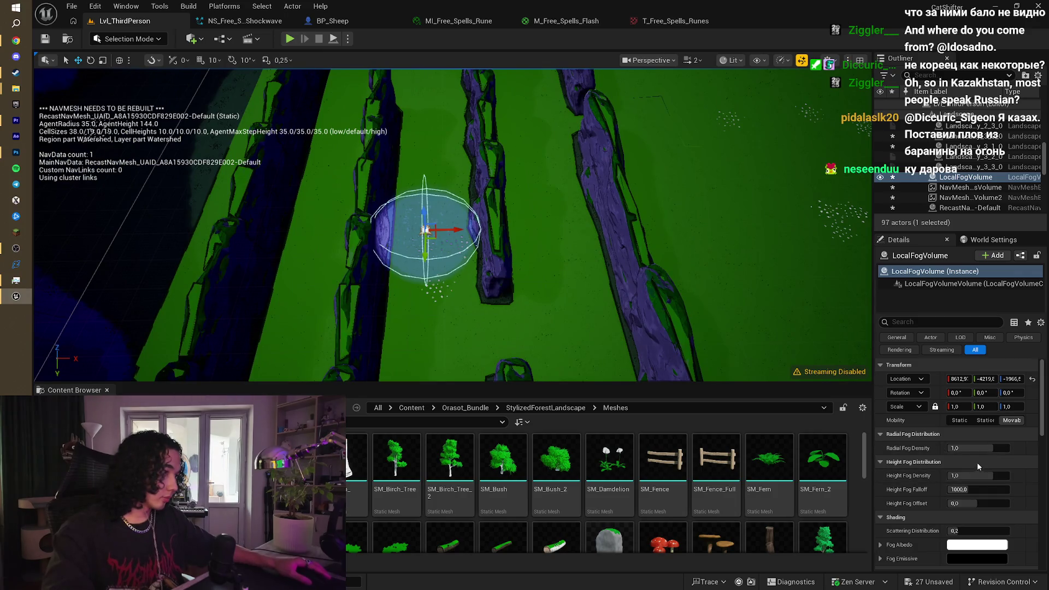
pyautogui.moveTo(984, 448); pyautogui.dragTo(981, 448)
pyautogui.scroll(-3, 949, 531)
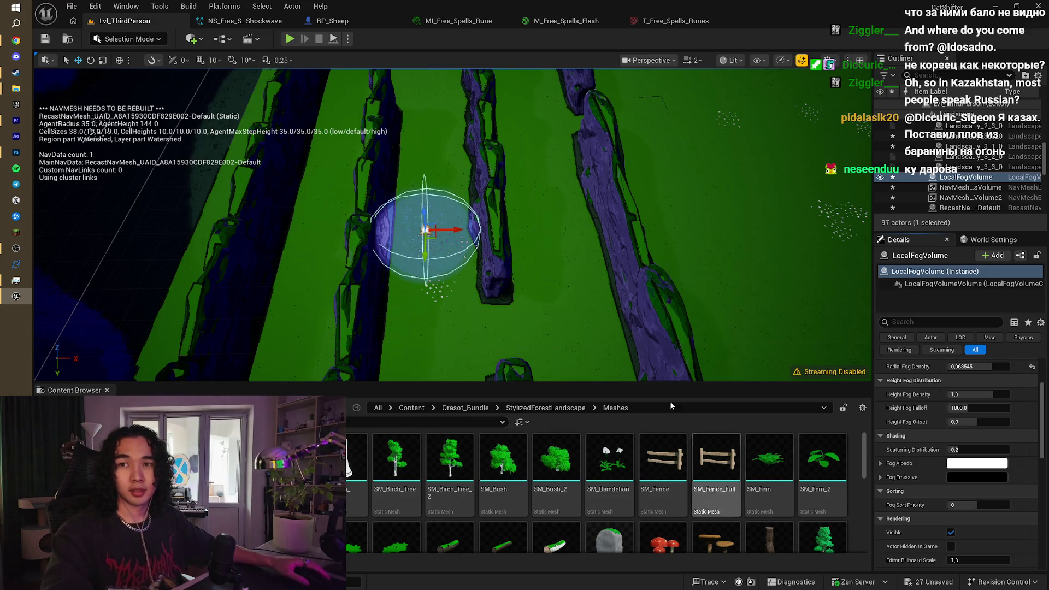
pyautogui.moveTo(557, 300)
pyautogui.mouseDown()
pyautogui.moveTo(579, 313)
pyautogui.moveTo(288, 131)
pyautogui.mouseUp()
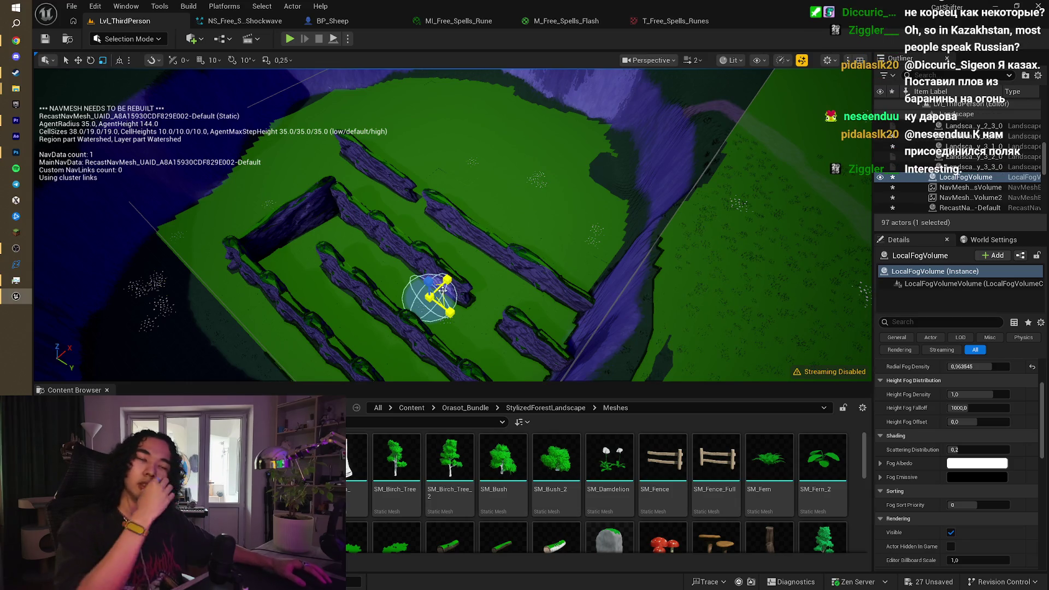
# Step: Scale the fog volume up to cover the whole maze, then switch to Chrome
pyautogui.moveTo(445, 293)
pyautogui.mouseDown()
pyautogui.moveTo(519, 268)
pyautogui.moveTo(377, 258)
pyautogui.moveTo(189, 146)
pyautogui.mouseUp()
pyautogui.moveTo(461, 241)
pyautogui.mouseDown()
pyautogui.moveTo(486, 282)
pyautogui.moveTo(506, 206)
pyautogui.moveTo(468, 199)
pyautogui.moveTo(504, 176)
pyautogui.moveTo(487, 199)
pyautogui.moveTo(429, 229)
pyautogui.moveTo(456, 233)
pyautogui.moveTo(453, 199)
pyautogui.mouseUp()
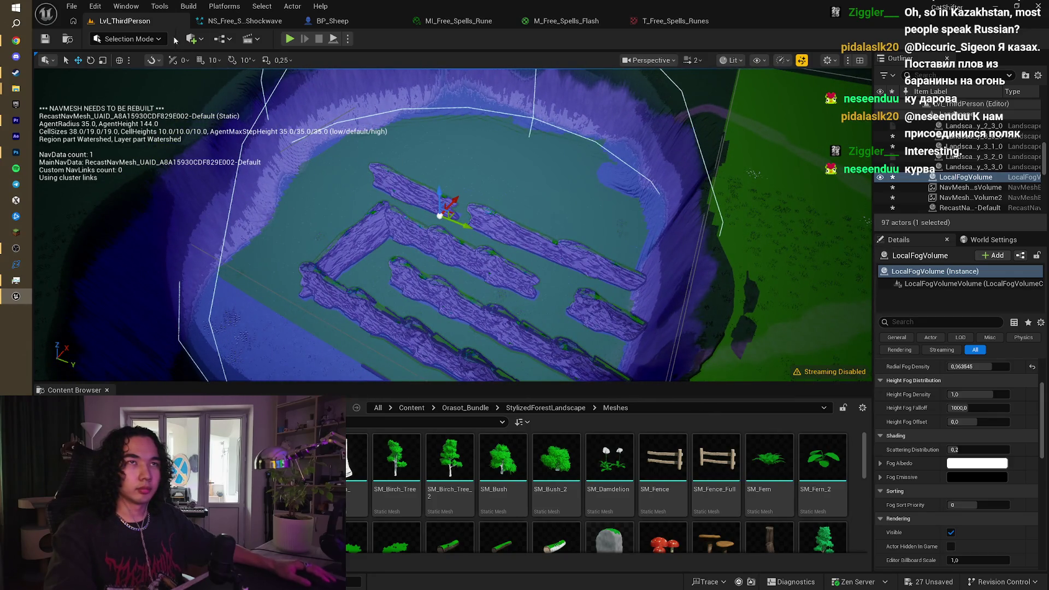
pyautogui.click(103, 60)
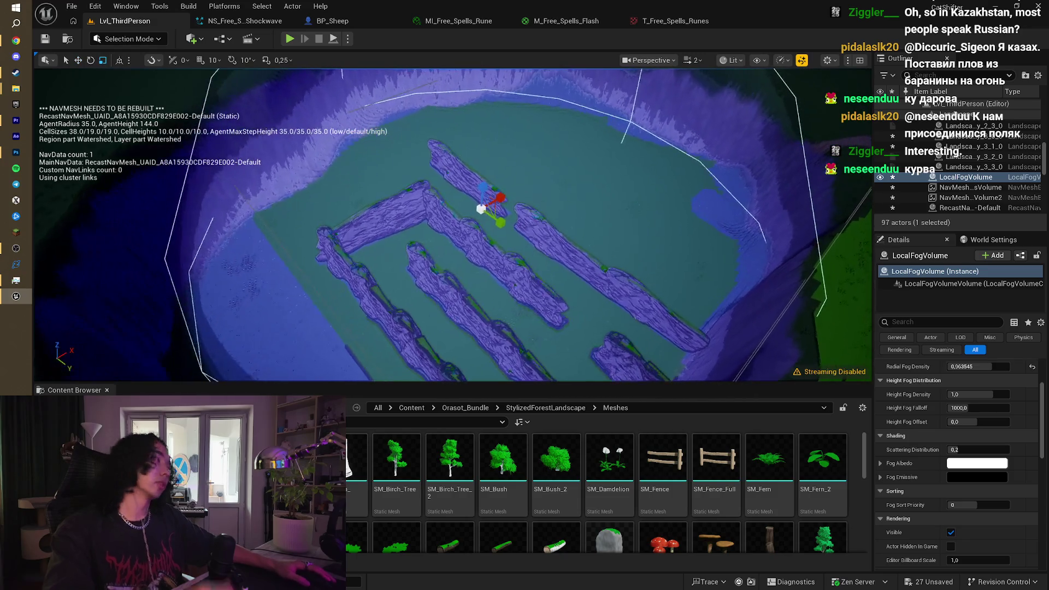
pyautogui.scroll(2, 454, 224)
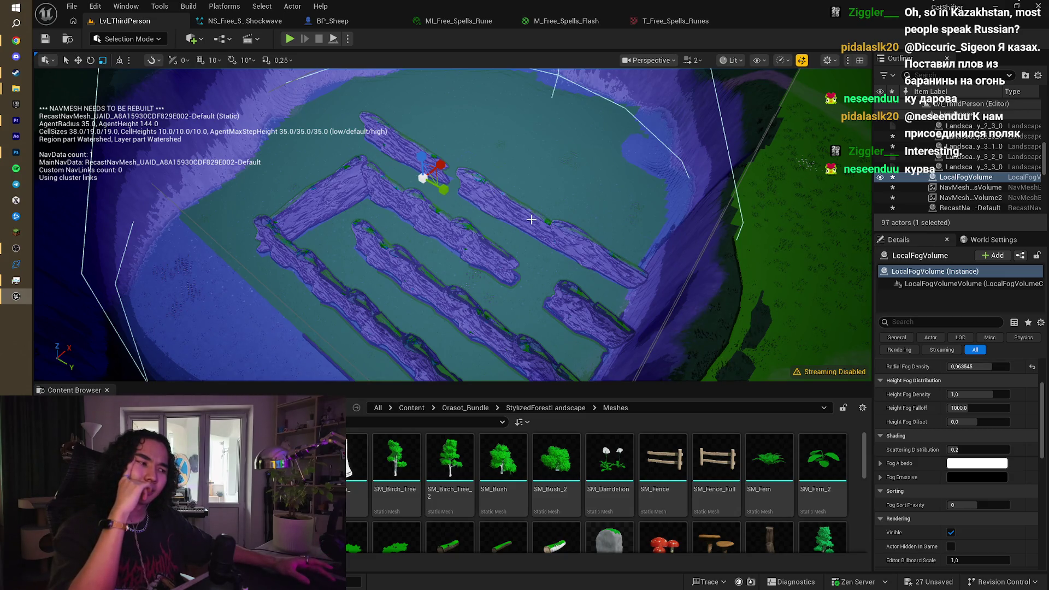
pyautogui.scroll(3, 516, 218)
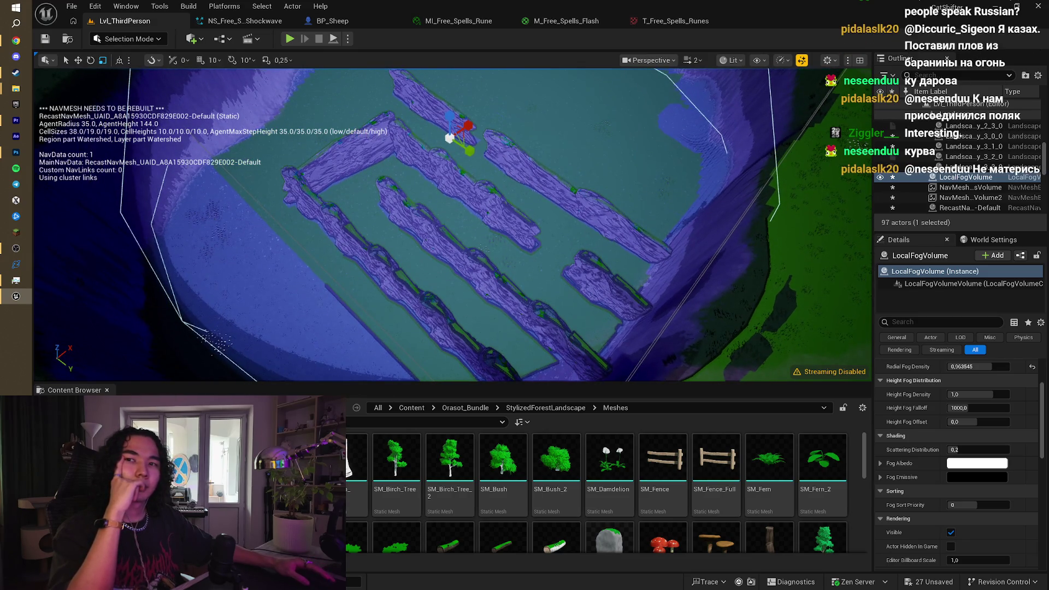
pyautogui.click(26, 40)
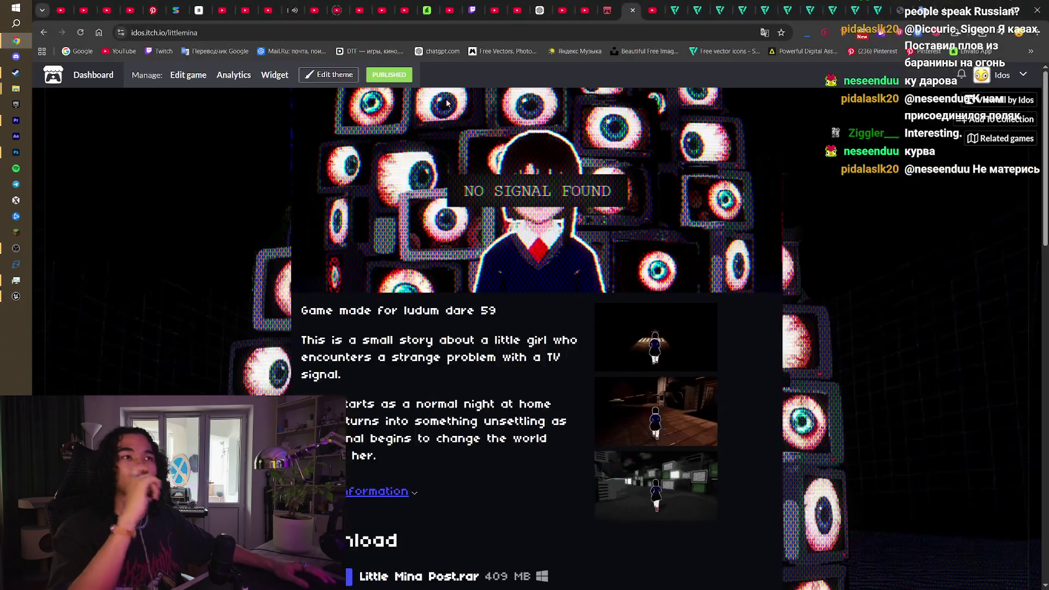
# Step: Search 'регионы канады' in a new tab, expand the AI overview, and open Maps
pyautogui.click(948, 4)
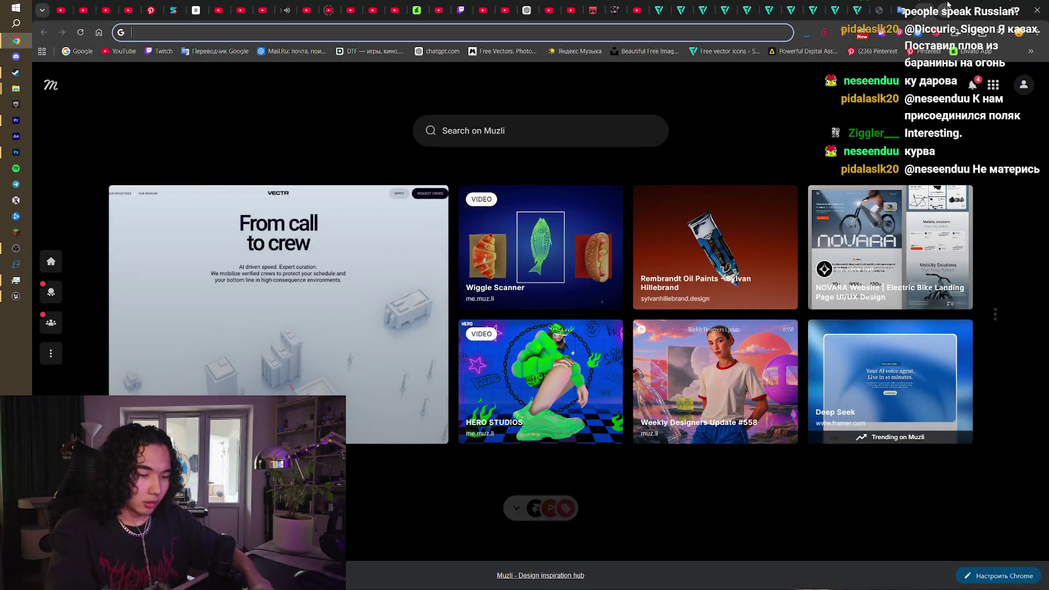
pyautogui.write('регионы канады')
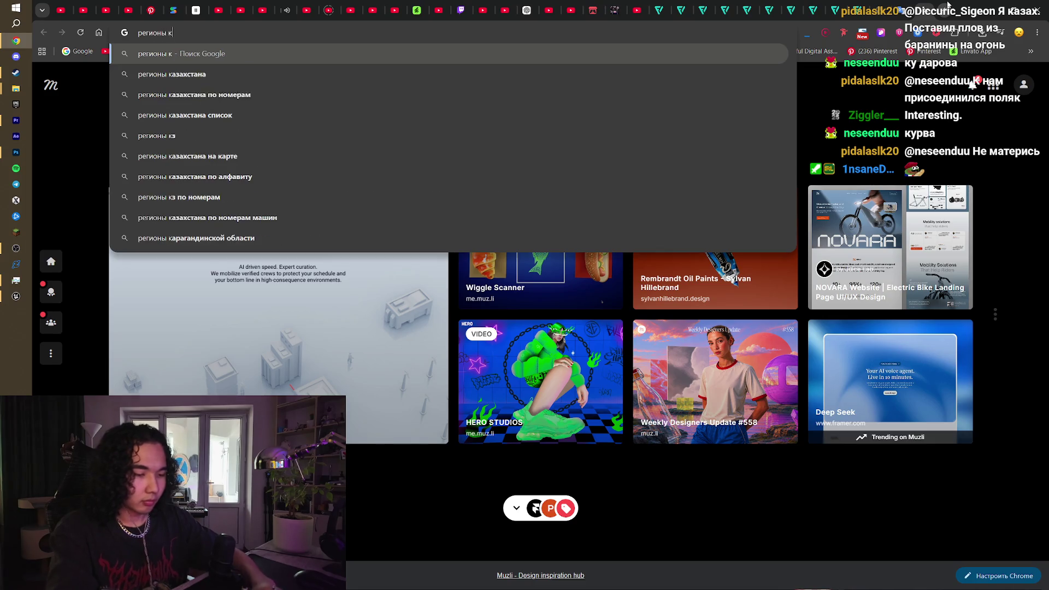
pyautogui.press('Return')
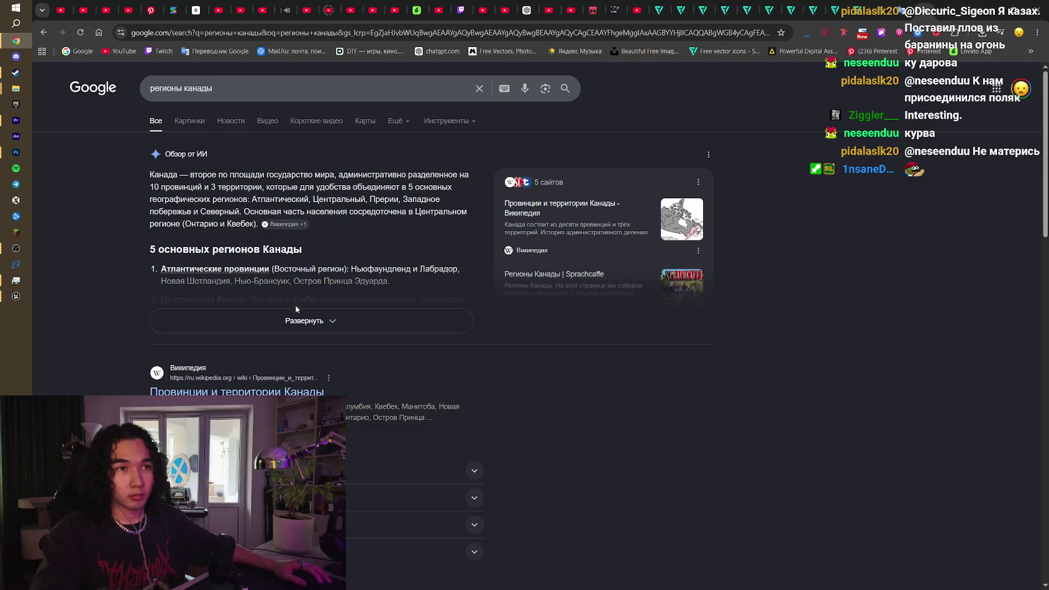
pyautogui.click(295, 306)
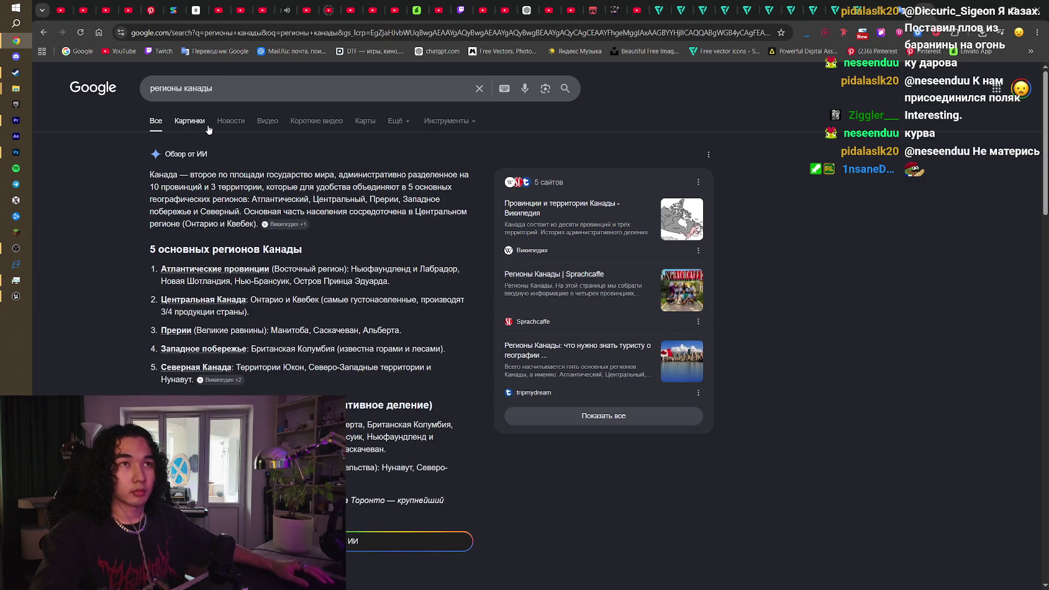
pyautogui.click(364, 121)
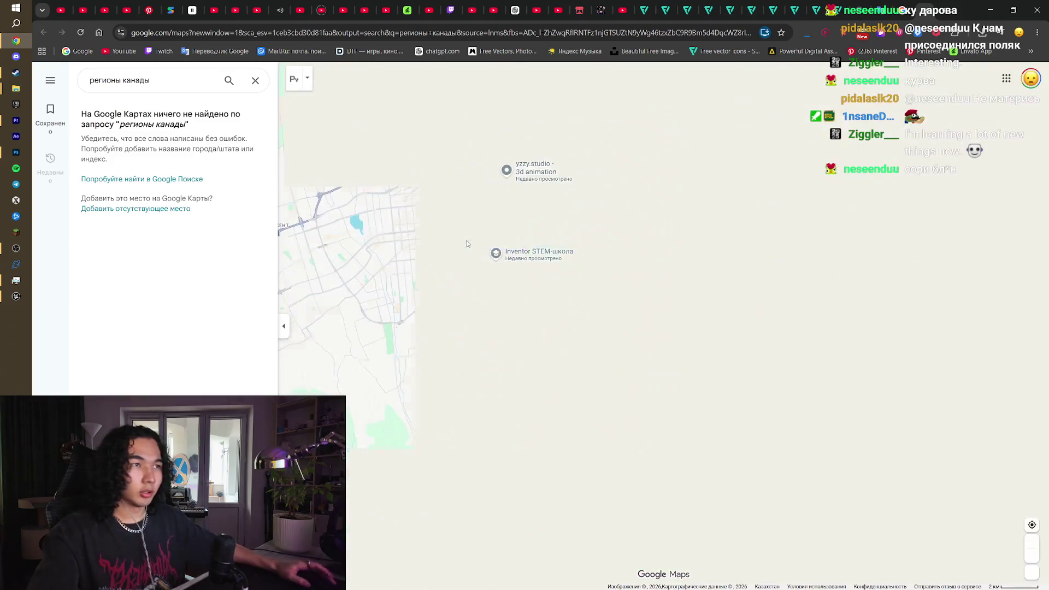
# Step: Pan and zoom the map from North America into eastern Canada around Quebec
pyautogui.scroll(-5, 532, 324)
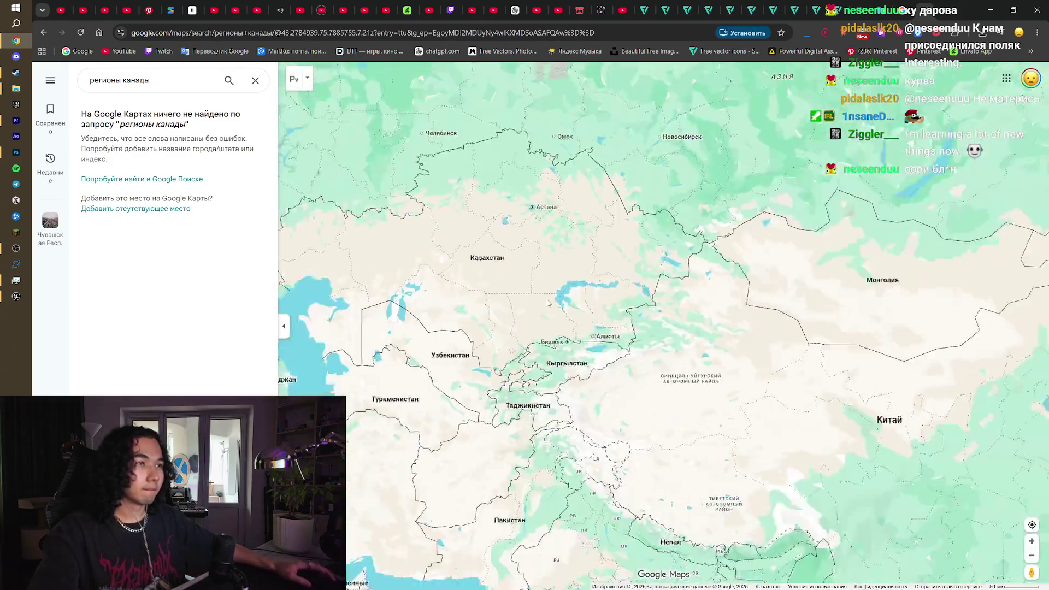
pyautogui.scroll(-8, 548, 302)
pyautogui.moveTo(306, 355)
pyautogui.mouseDown()
pyautogui.moveTo(485, 370)
pyautogui.moveTo(504, 355)
pyautogui.mouseUp()
pyautogui.scroll(3, 525, 333)
pyautogui.moveTo(546, 307); pyautogui.dragTo(536, 338)
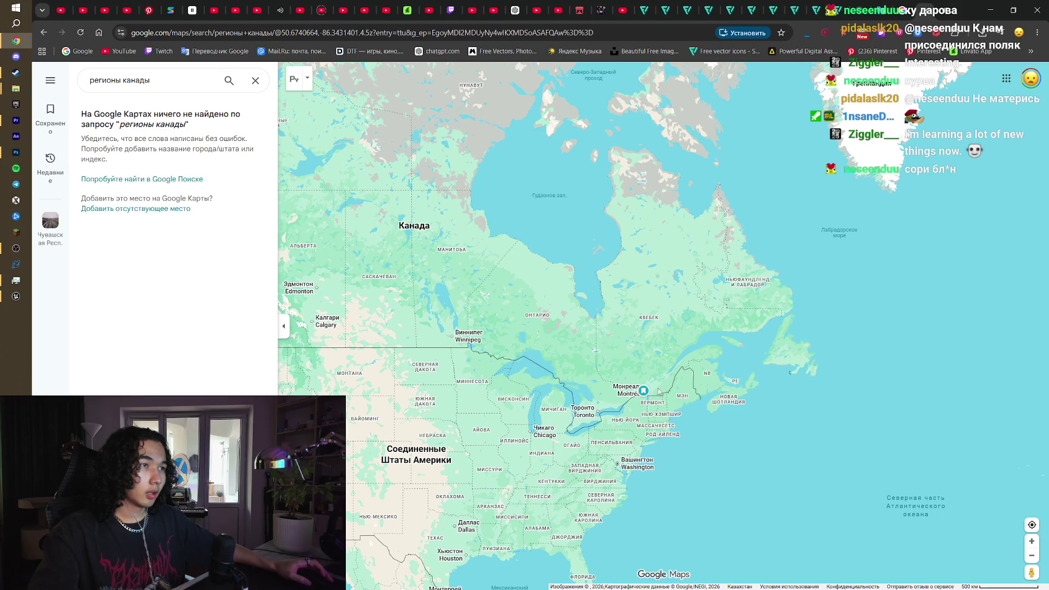
pyautogui.scroll(4, 664, 385)
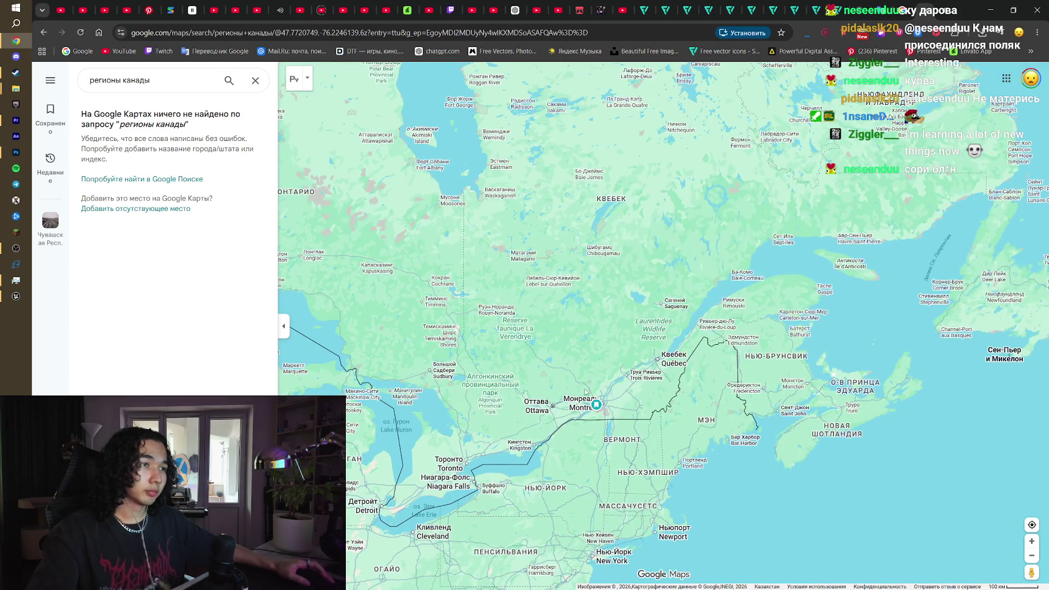
pyautogui.moveTo(580, 369); pyautogui.dragTo(562, 400)
pyautogui.scroll(1, 578, 389)
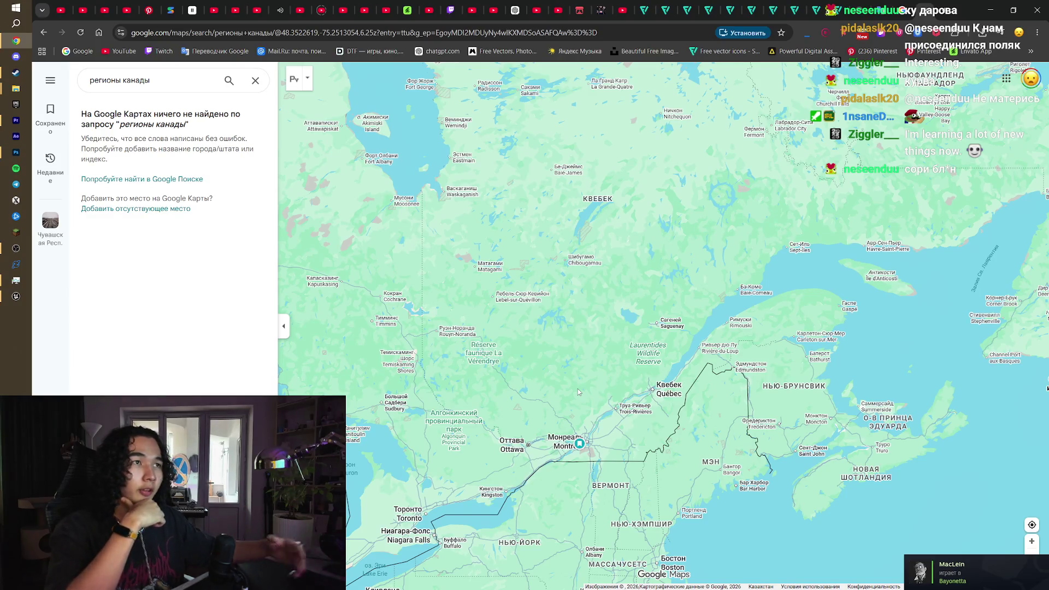
pyautogui.scroll(-4, 578, 388)
pyautogui.scroll(3, 493, 329)
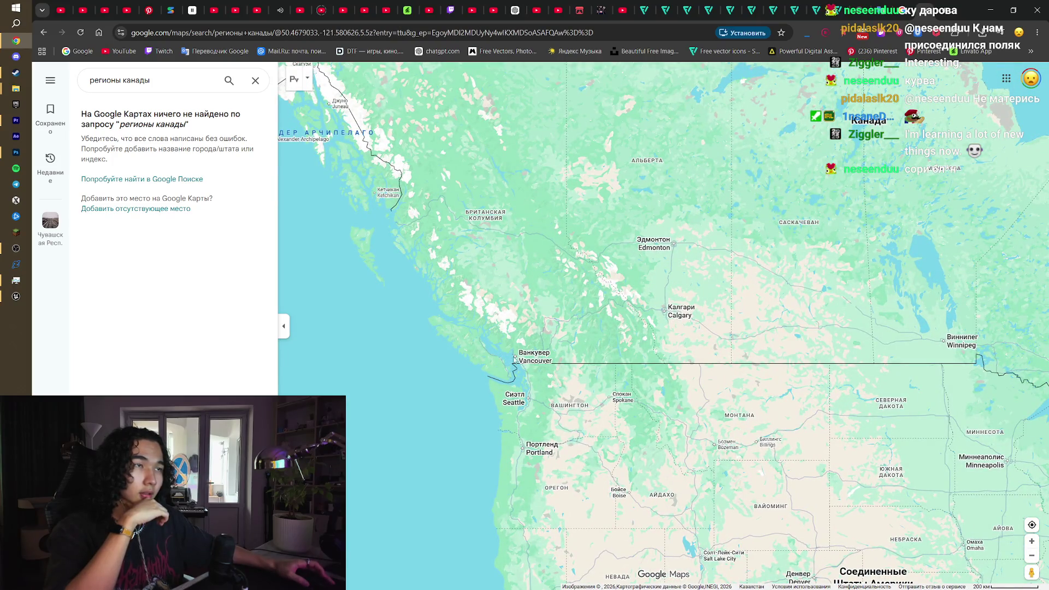
pyautogui.scroll(-2, 629, 342)
pyautogui.press('Right')
pyautogui.press('Right')
pyautogui.press('Right')
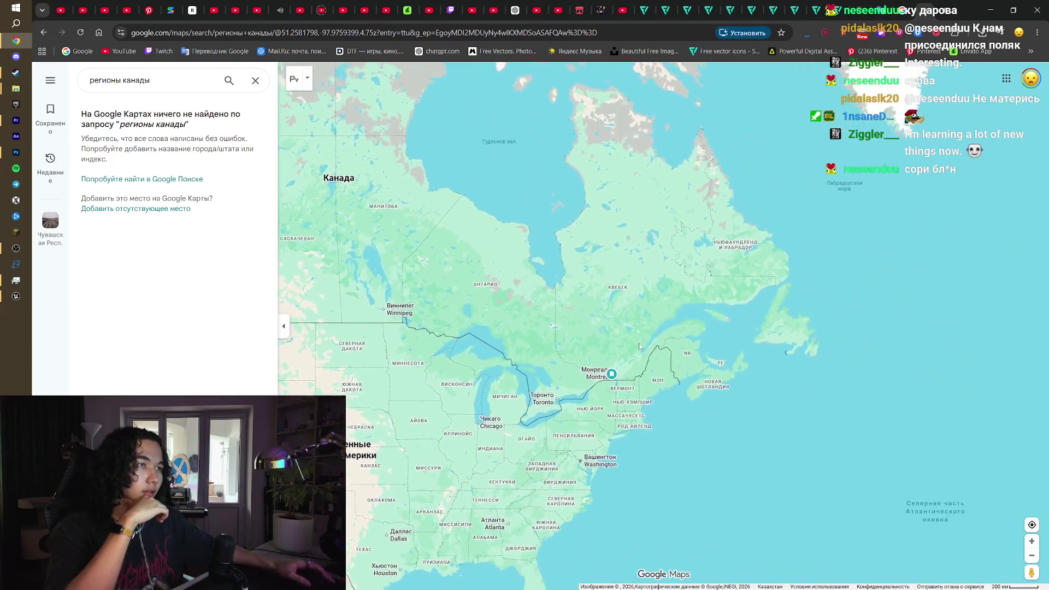
pyautogui.scroll(5, 615, 356)
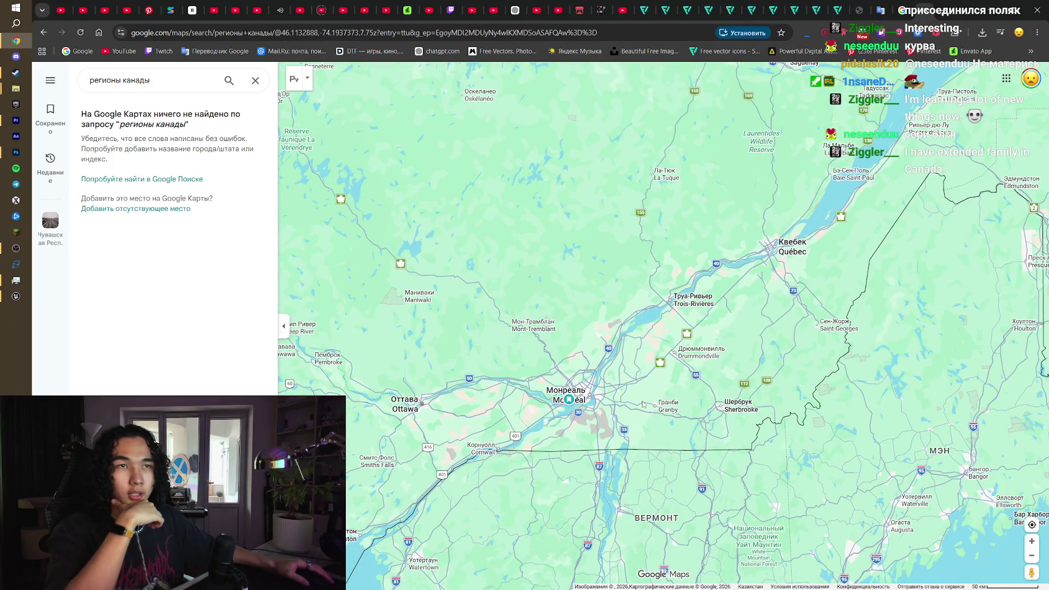
# Step: Pan east toward Greenland and back over Canada, then return to the Unreal Editor
pyautogui.moveTo(630, 406); pyautogui.dragTo(553, 417)
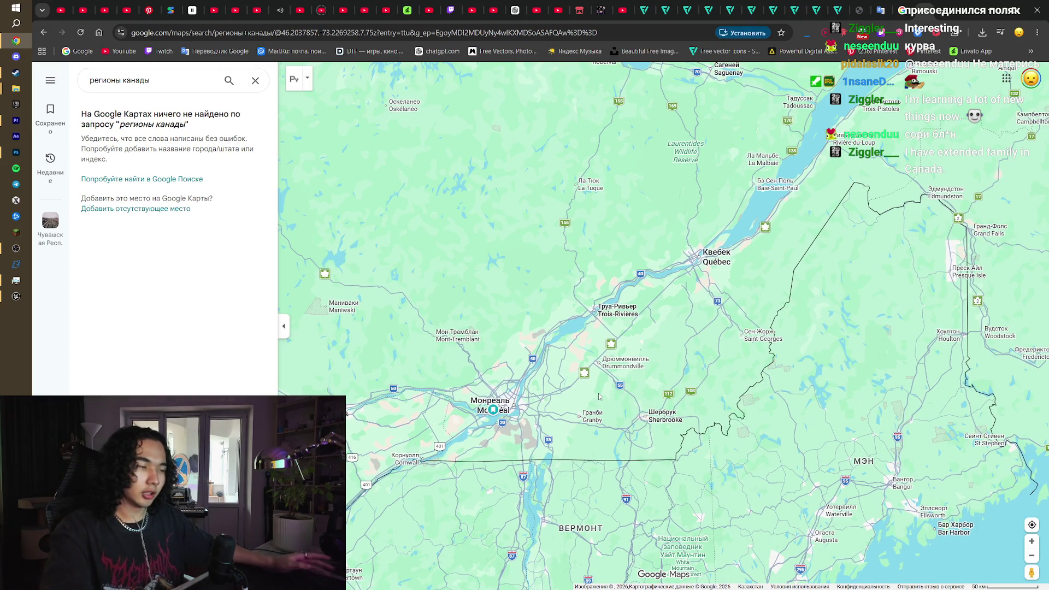
pyautogui.scroll(-5, 598, 392)
pyautogui.moveTo(621, 374); pyautogui.dragTo(364, 389)
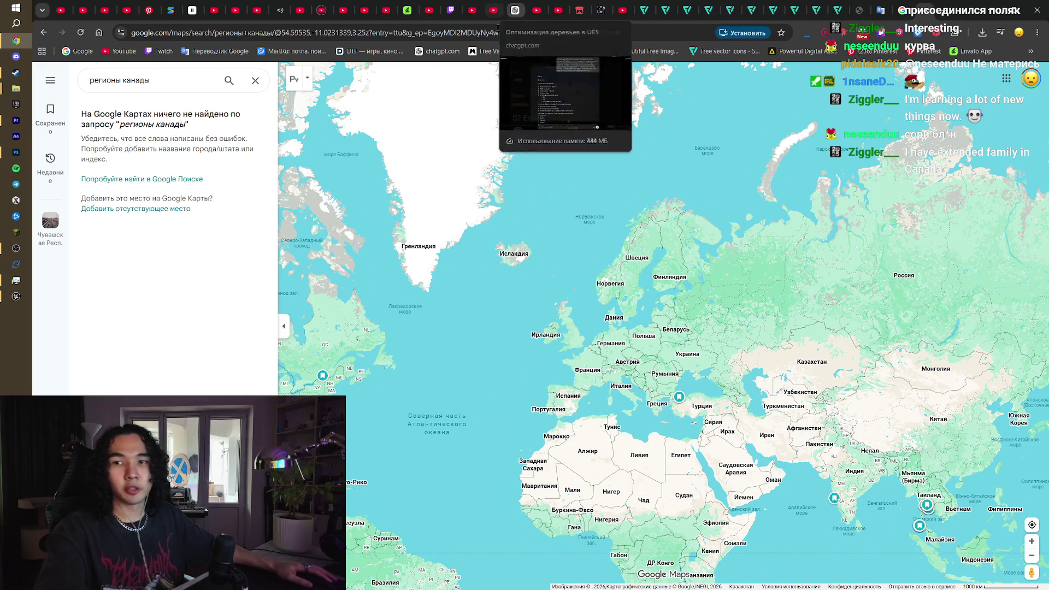
pyautogui.moveTo(499, 367); pyautogui.dragTo(661, 347)
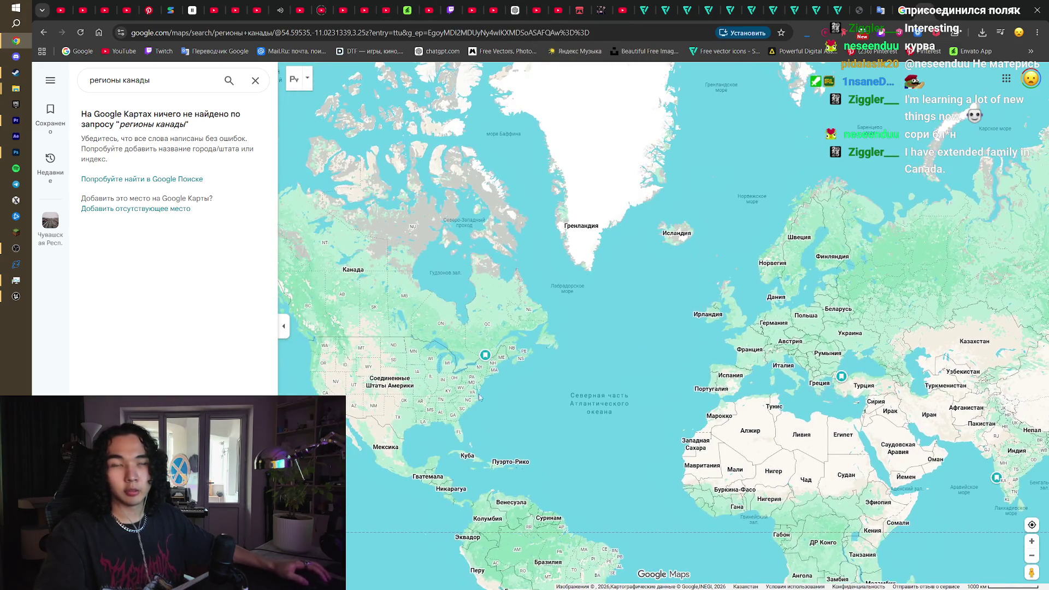
pyautogui.scroll(3, 455, 364)
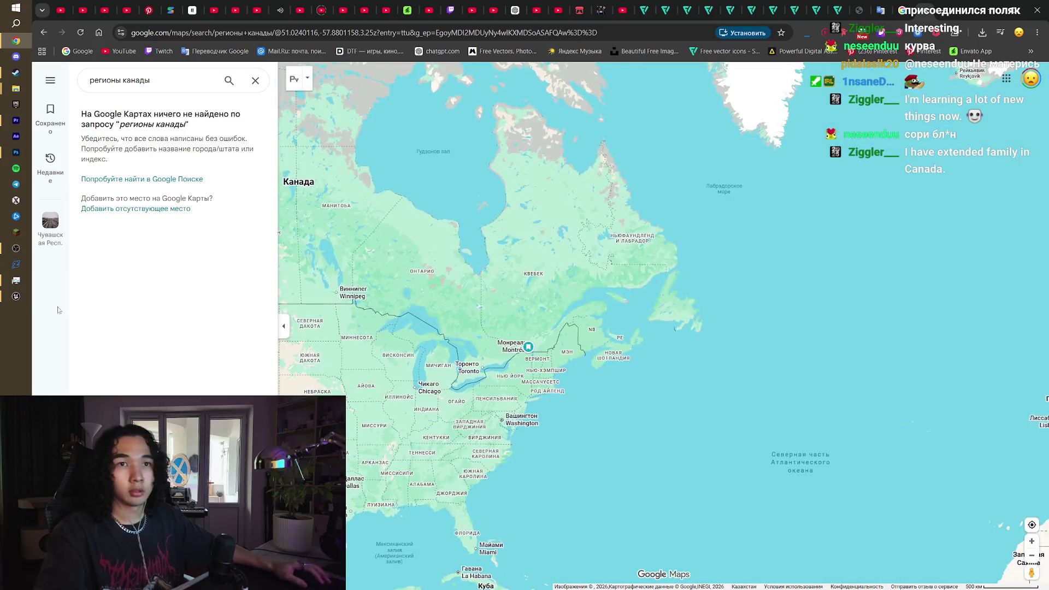
pyautogui.click(16, 296)
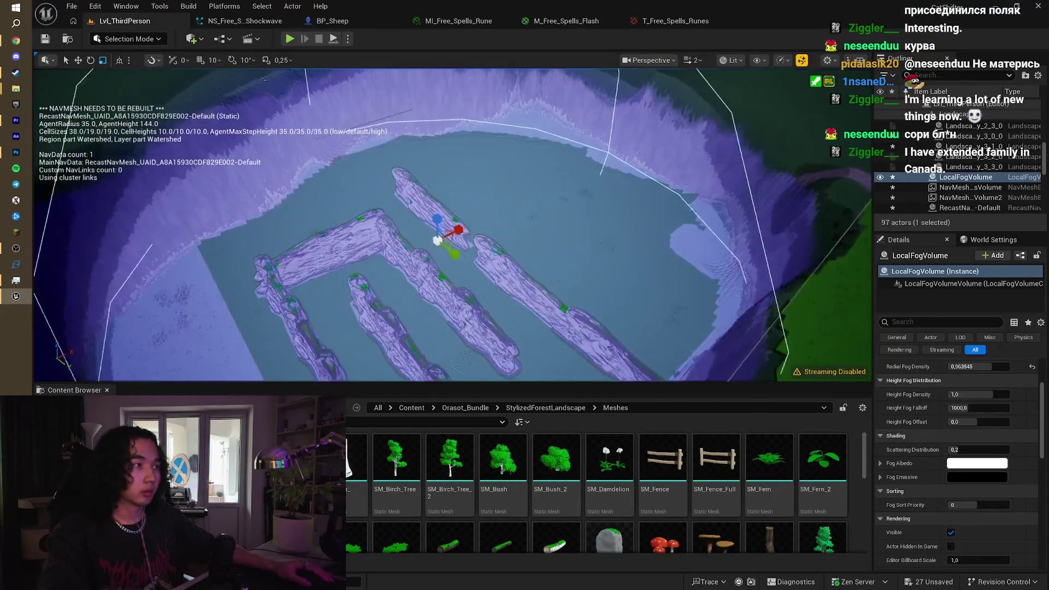
# Step: Raise Height Fog Falloff to about 2625.6 and adjust density to about 0.96
pyautogui.moveTo(964, 407)
pyautogui.mouseDown()
pyautogui.moveTo(1008, 407)
pyautogui.moveTo(980, 414)
pyautogui.mouseUp()
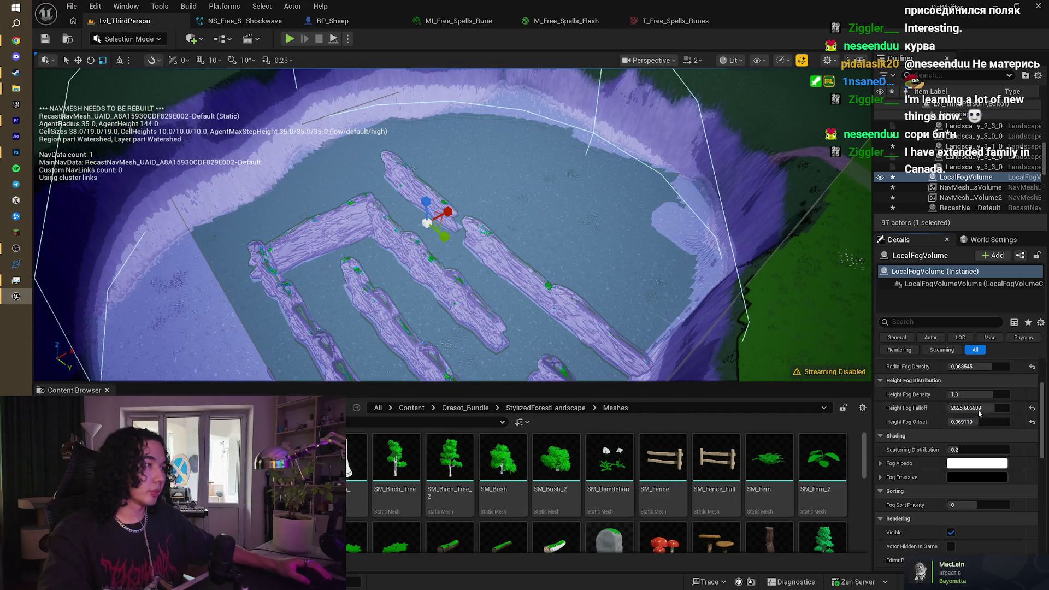
pyautogui.scroll(-1, 961, 398)
pyautogui.moveTo(972, 378); pyautogui.dragTo(972, 378)
pyautogui.scroll(5, 874, 155)
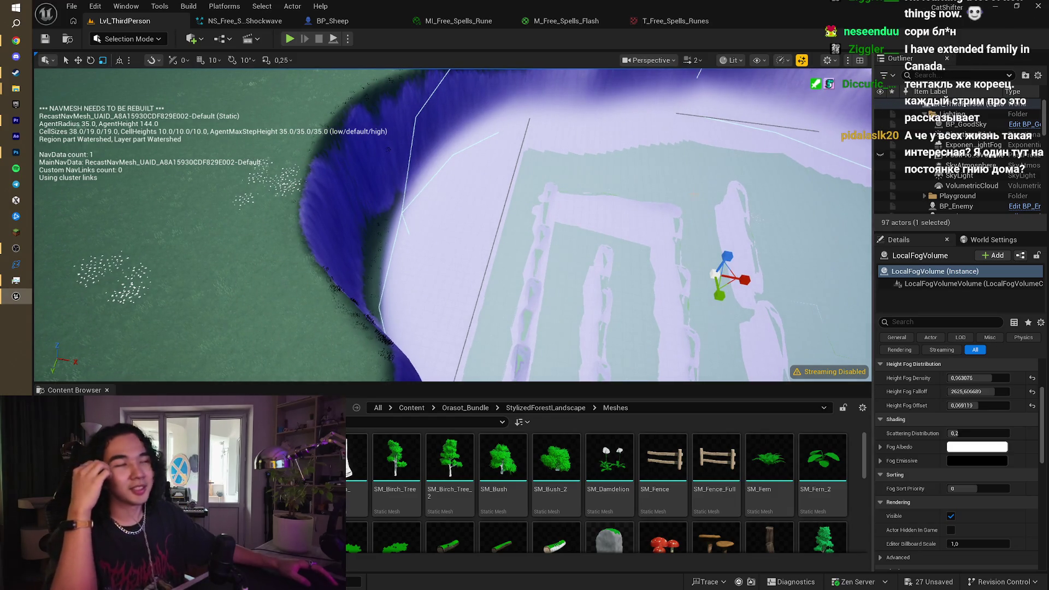
pyautogui.click(880, 156)
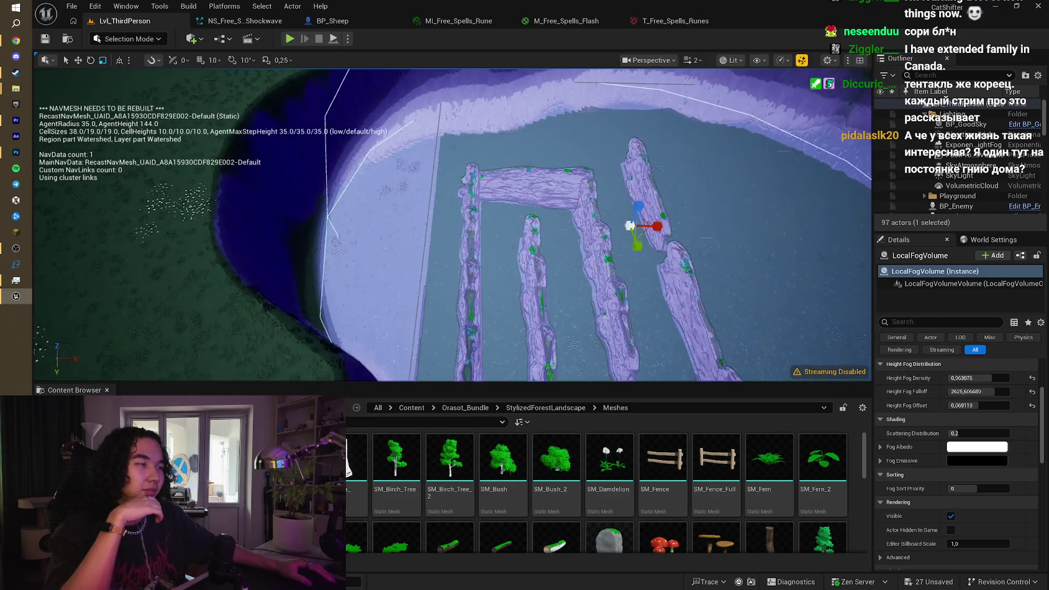
# Step: Open the Fog Albedo colour picker, view the maze, and cancel without changing it
pyautogui.click(987, 451)
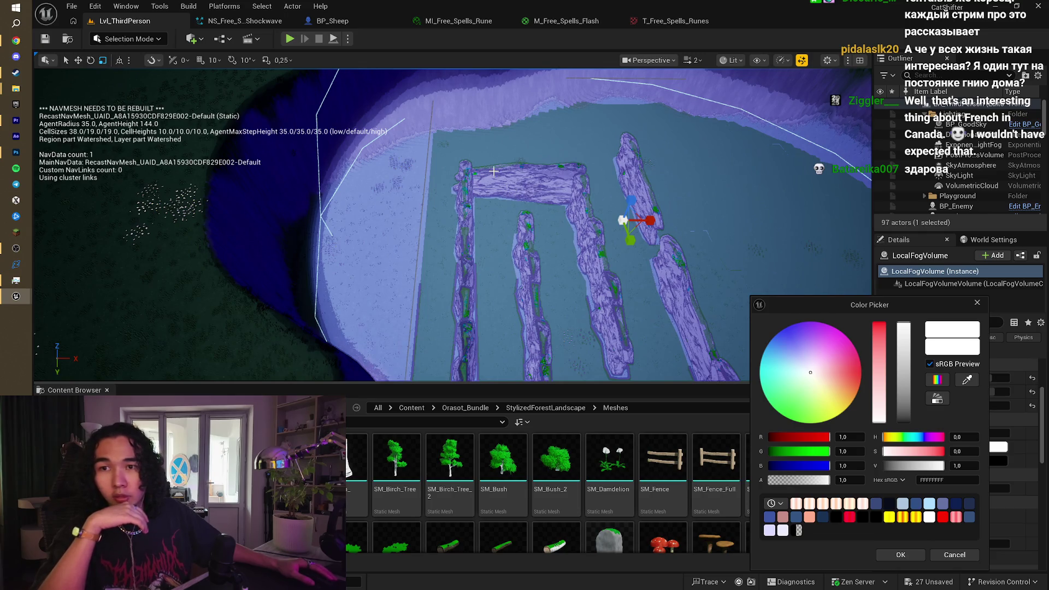
pyautogui.moveTo(494, 170); pyautogui.dragTo(571, 174)
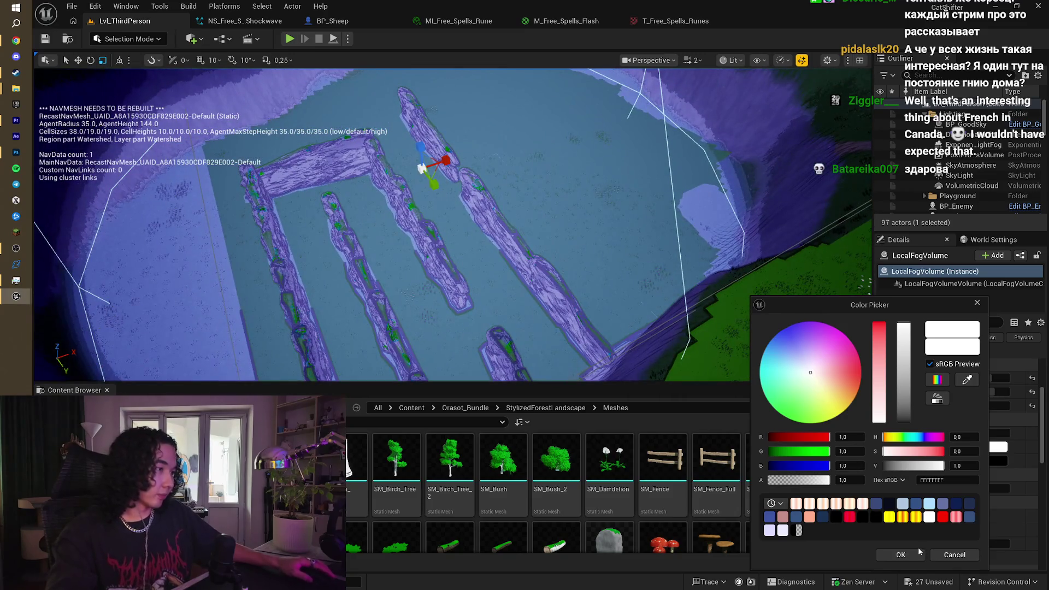
pyautogui.click(941, 556)
pyautogui.moveTo(546, 246); pyautogui.dragTo(546, 219)
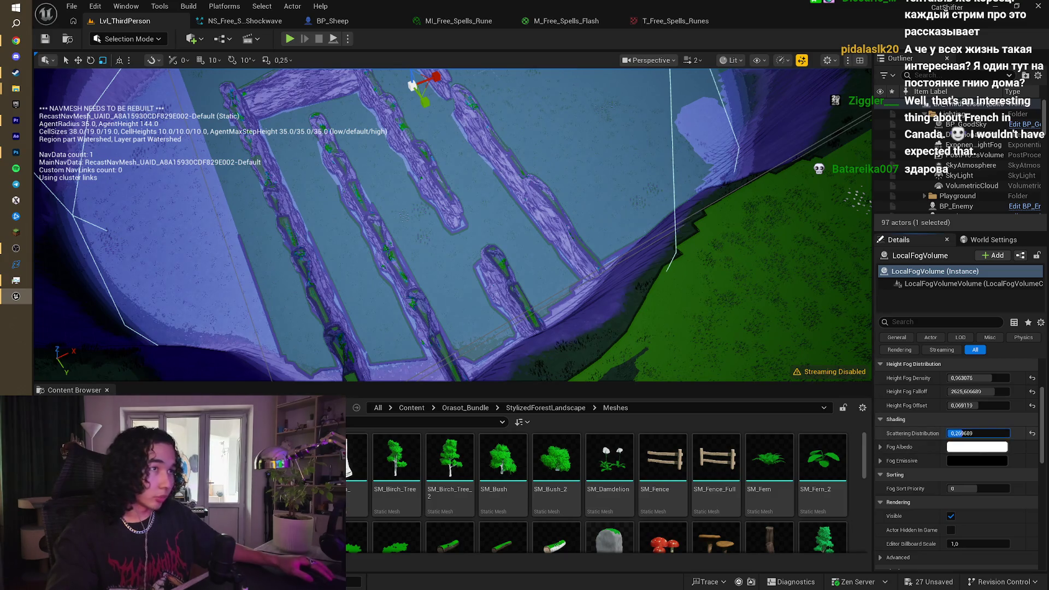
pyautogui.moveTo(614, 241)
pyautogui.mouseDown()
pyautogui.moveTo(601, 224)
pyautogui.moveTo(613, 240)
pyautogui.moveTo(578, 229)
pyautogui.mouseUp()
# Step: Uncheck Actor Hidden In Game so the fog volume shows in game
pyautogui.scroll(-3, 961, 480)
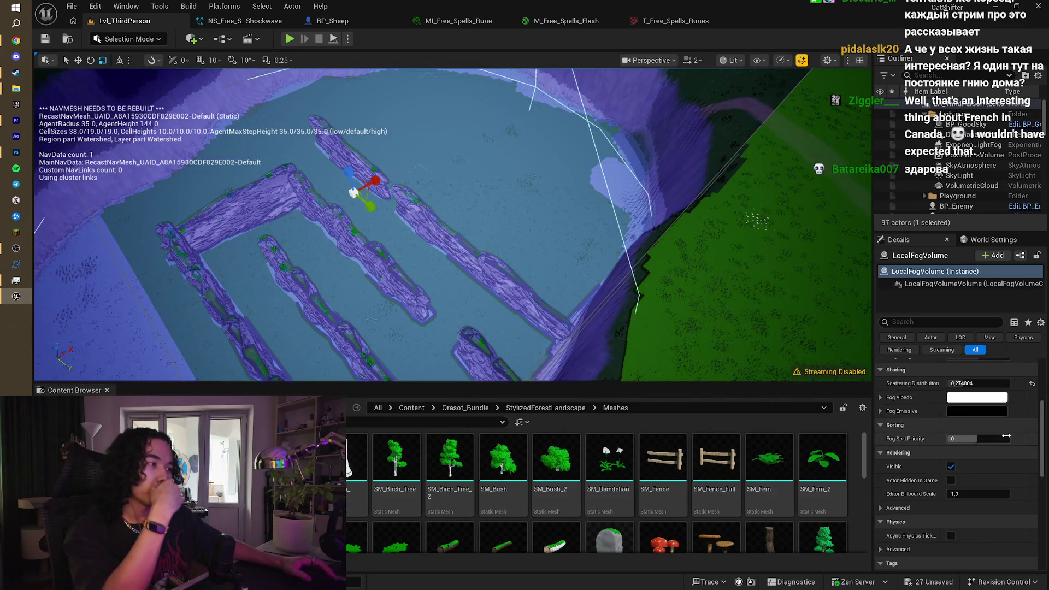
pyautogui.click(951, 481)
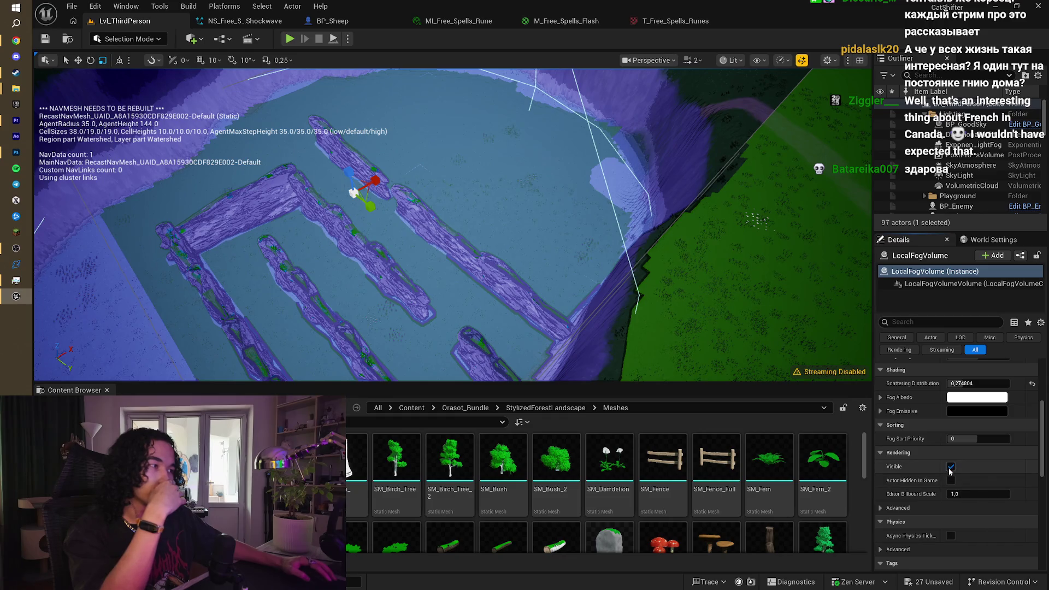
pyautogui.scroll(-2, 958, 472)
pyautogui.scroll(5, 961, 468)
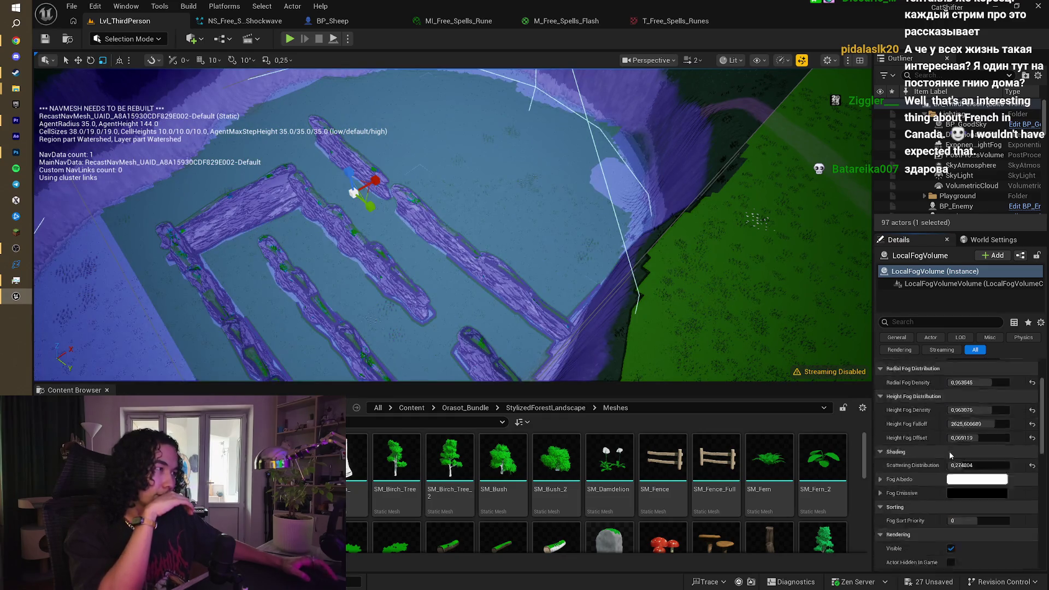
# Step: Set the fog volume's Height Fog Density to 1000
pyautogui.click(961, 476)
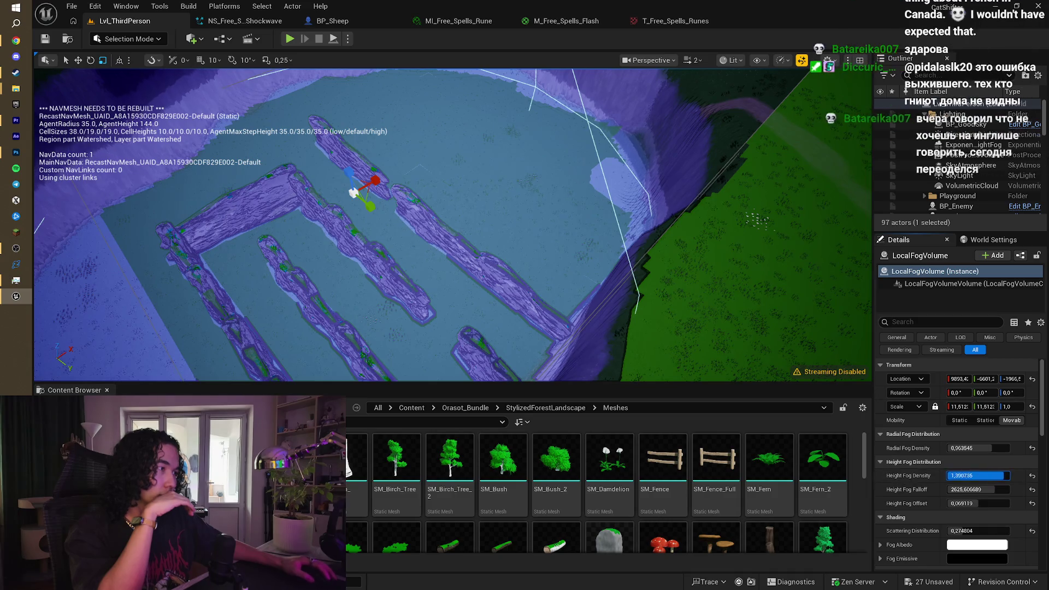
pyautogui.write('2,0')
pyautogui.write('100')
pyautogui.press('Return')
pyautogui.click(963, 476)
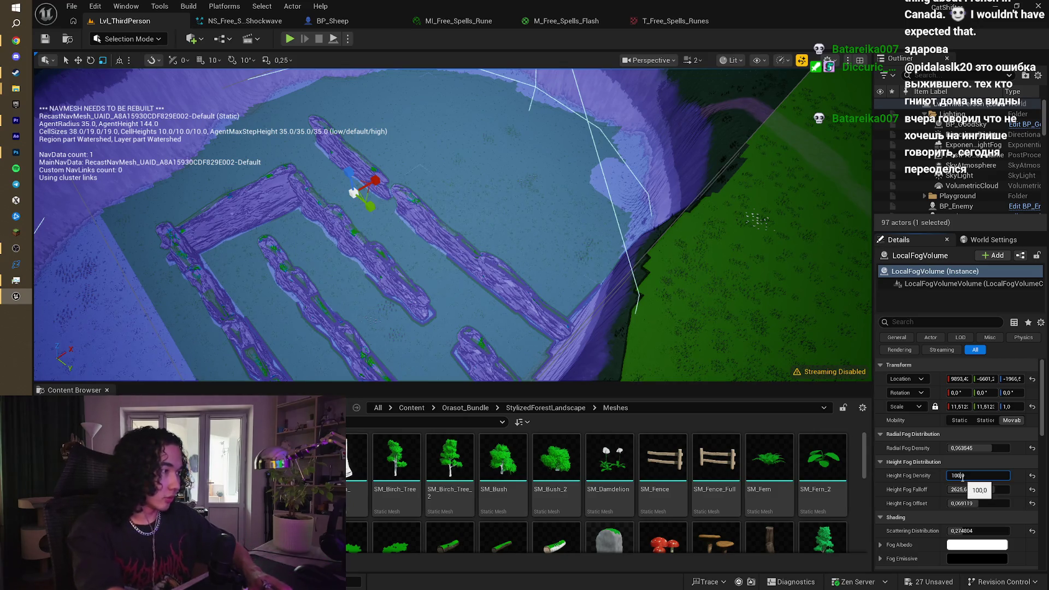
pyautogui.write('0')
pyautogui.press('Return')
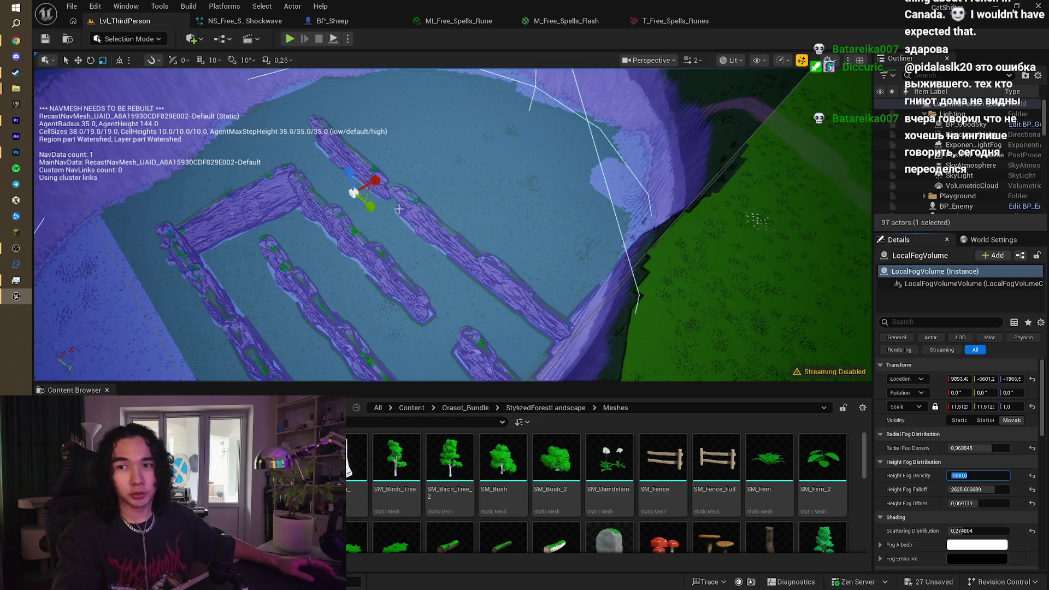
pyautogui.scroll(-5, 398, 209)
pyautogui.moveTo(398, 208)
pyautogui.mouseDown()
pyautogui.moveTo(432, 219)
pyautogui.moveTo(410, 211)
pyautogui.moveTo(431, 218)
pyautogui.moveTo(415, 213)
pyautogui.moveTo(426, 196)
pyautogui.moveTo(416, 213)
pyautogui.moveTo(424, 224)
pyautogui.moveTo(844, 210)
pyautogui.mouseUp()
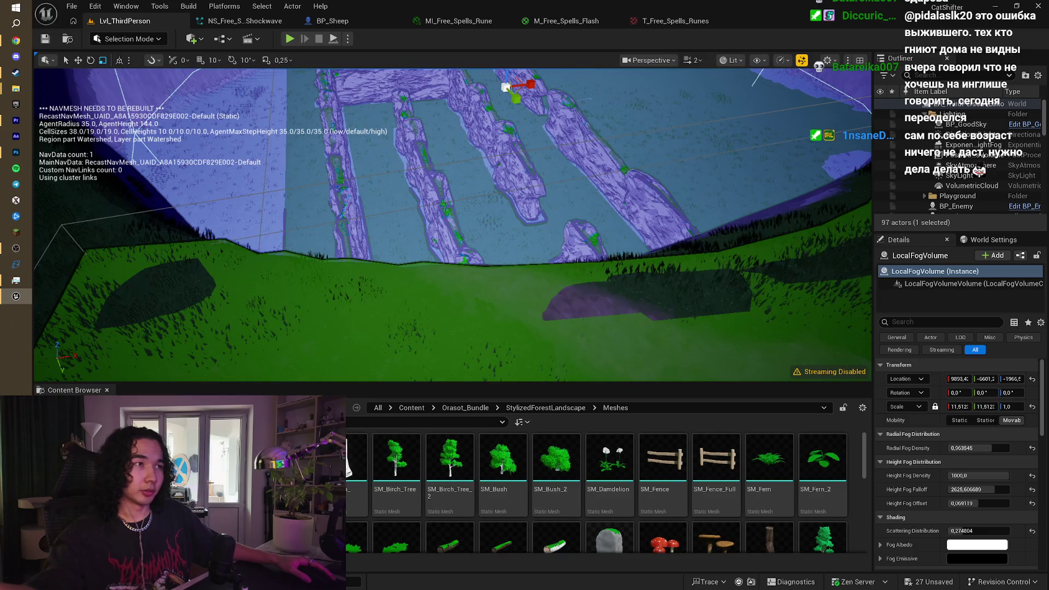
# Step: Fly around the level over the grass and rocks, inspecting the landscape and BP_GoodSky
pyautogui.moveTo(176, 266)
pyautogui.mouseDown()
pyautogui.moveTo(182, 312)
pyautogui.moveTo(207, 301)
pyautogui.moveTo(191, 317)
pyautogui.moveTo(187, 306)
pyautogui.mouseUp()
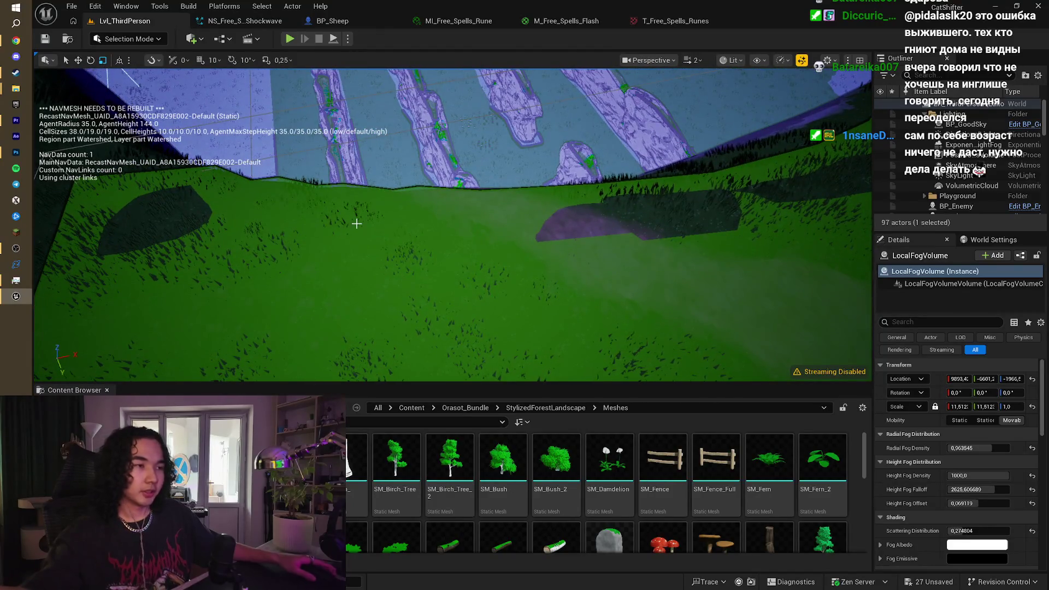
pyautogui.moveTo(356, 223)
pyautogui.mouseDown()
pyautogui.moveTo(363, 207)
pyautogui.moveTo(380, 230)
pyautogui.mouseUp()
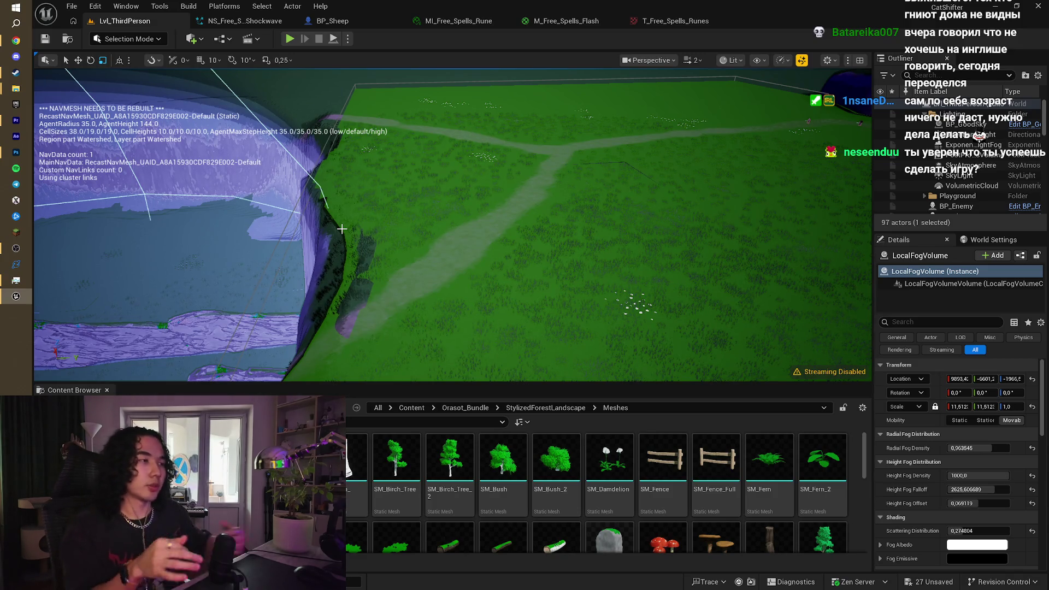
pyautogui.rightClick(342, 229)
pyautogui.press('Escape')
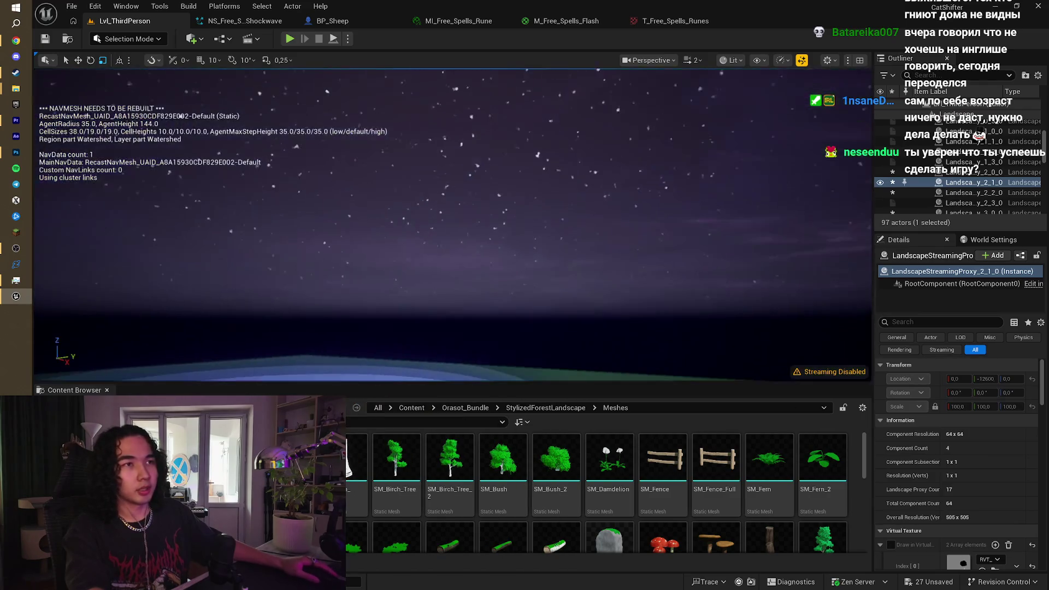
pyautogui.click(341, 228)
pyautogui.scroll(5, 367, 204)
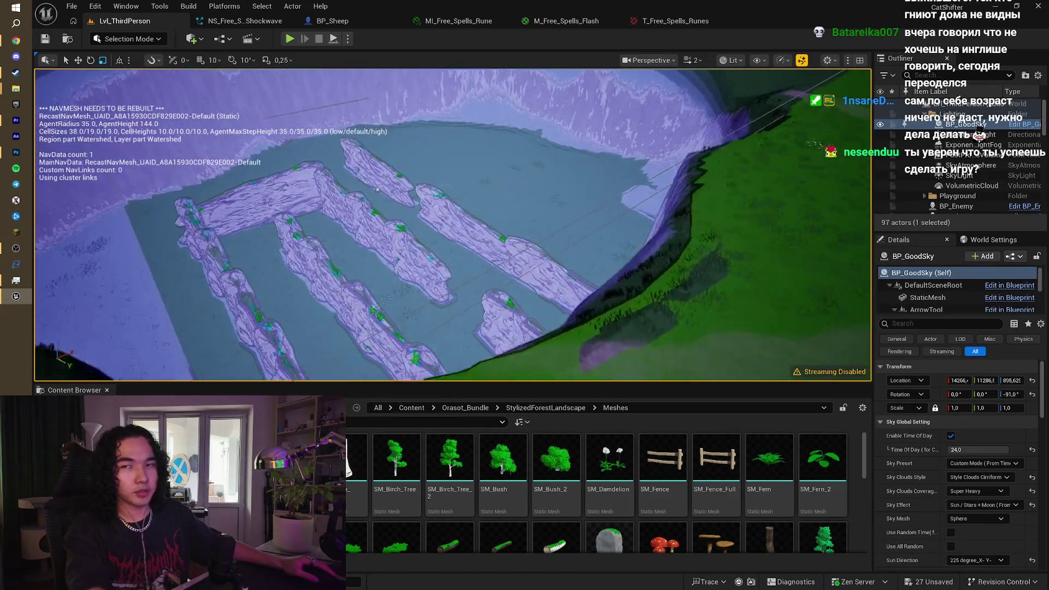
pyautogui.moveTo(375, 190); pyautogui.dragTo(437, 161)
pyautogui.moveTo(512, 199)
pyautogui.mouseDown()
pyautogui.moveTo(499, 218)
pyautogui.moveTo(407, 266)
pyautogui.moveTo(425, 228)
pyautogui.moveTo(424, 248)
pyautogui.moveTo(418, 226)
pyautogui.mouseUp()
# Step: Select the LocalFogVolume and delete it from the level
pyautogui.click(407, 266)
pyautogui.click(424, 228)
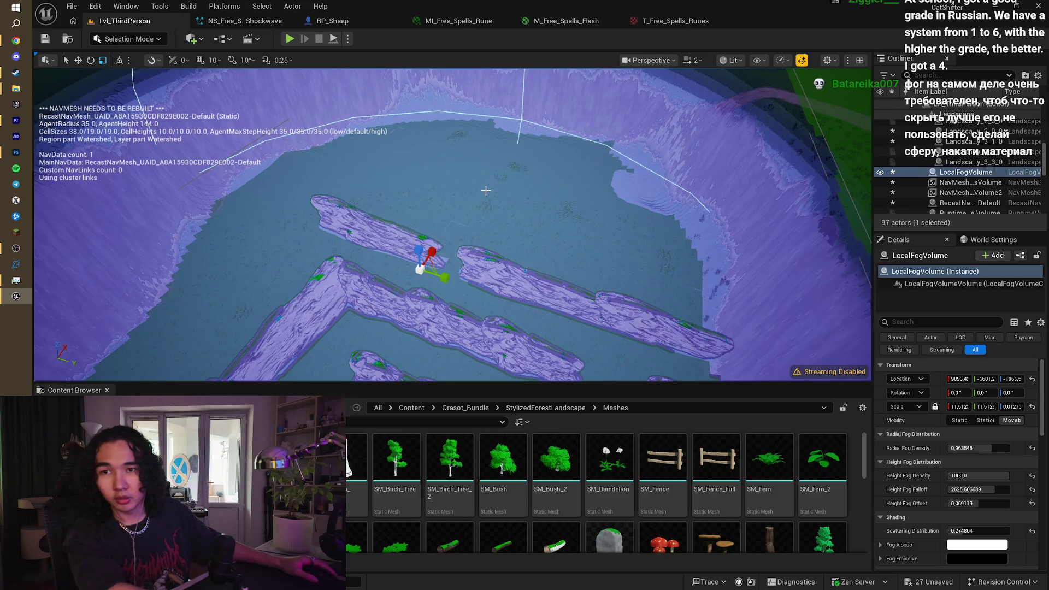
pyautogui.moveTo(418, 227); pyautogui.dragTo(417, 218)
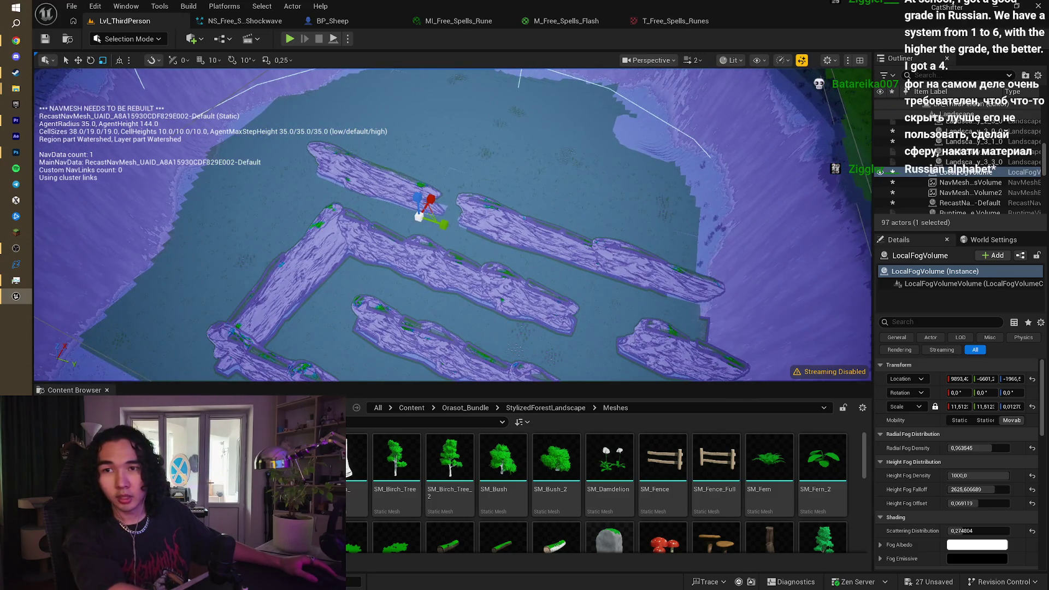
pyautogui.press('Delete')
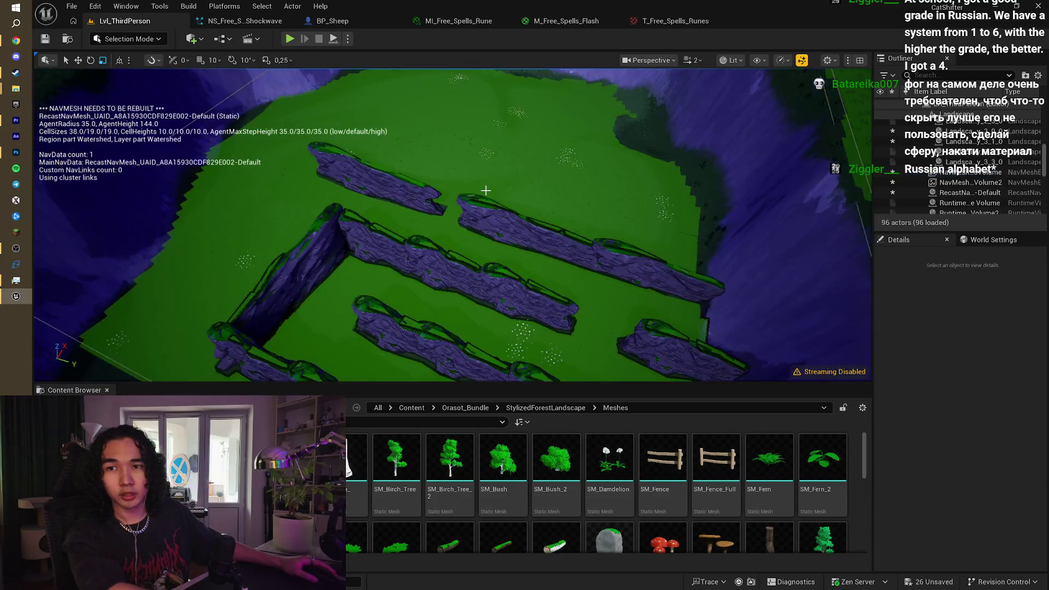
pyautogui.moveTo(418, 218); pyautogui.dragTo(417, 210)
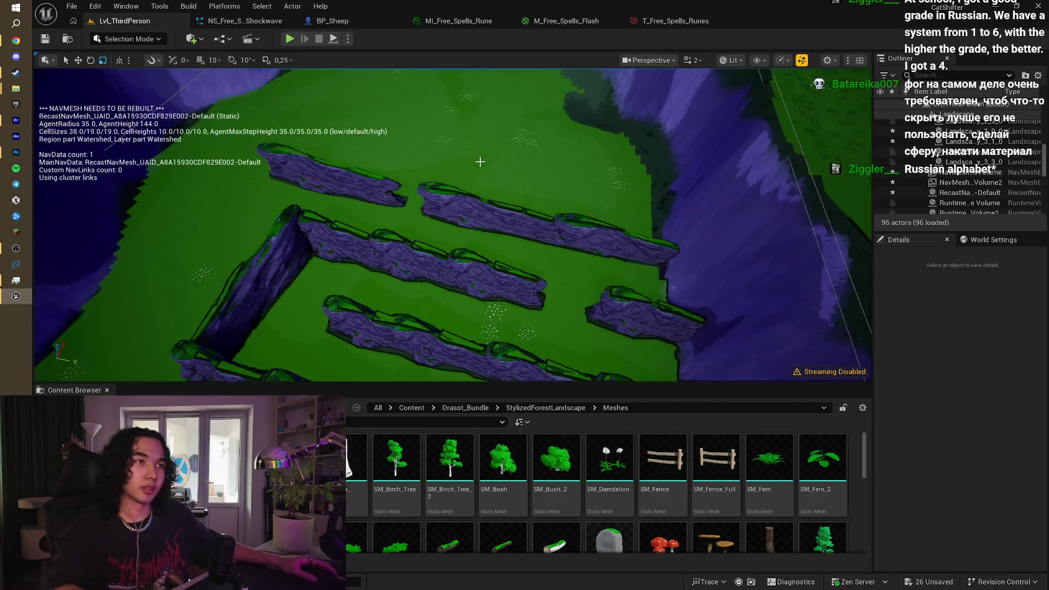
pyautogui.click(501, 145)
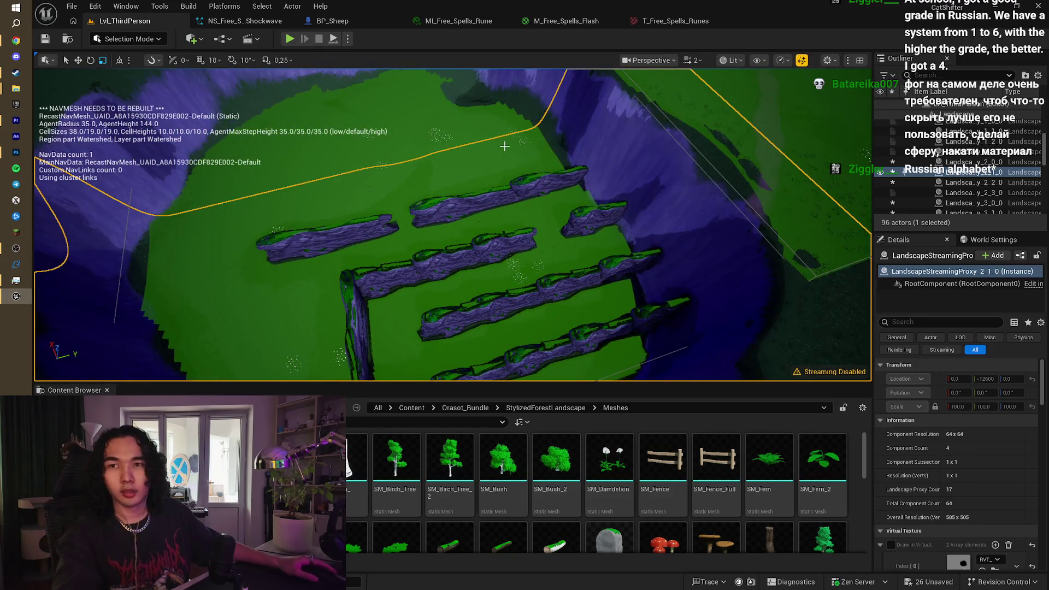
pyautogui.click(16, 41)
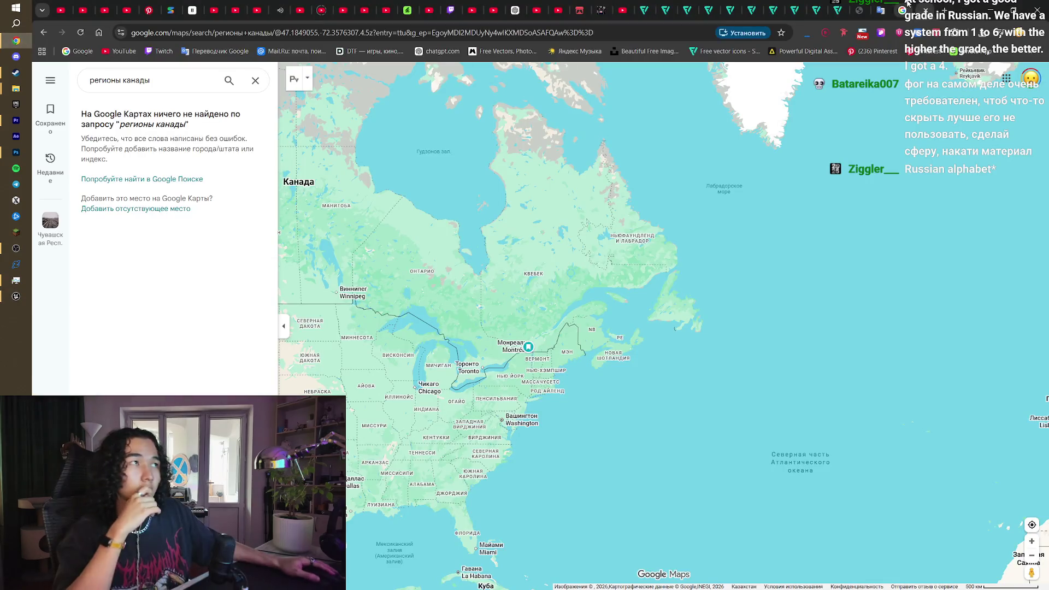
# Step: Search YouTube for 'fog material' and scroll through the results
pyautogui.hotkey('ctrl', 'w')
pyautogui.click(119, 51)
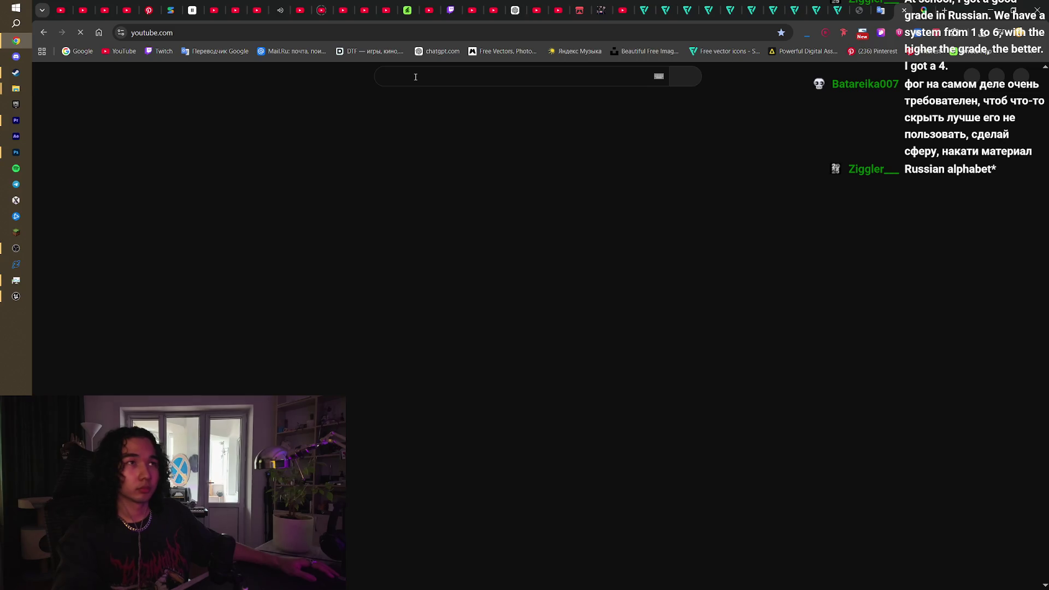
pyautogui.click(415, 77)
pyautogui.write('fog')
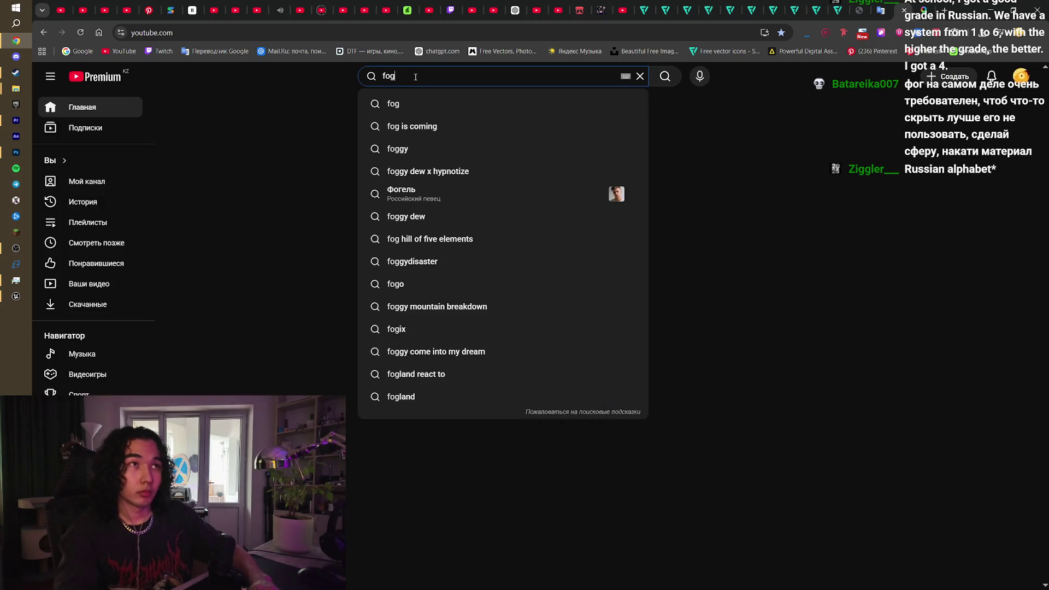
pyautogui.write(' material')
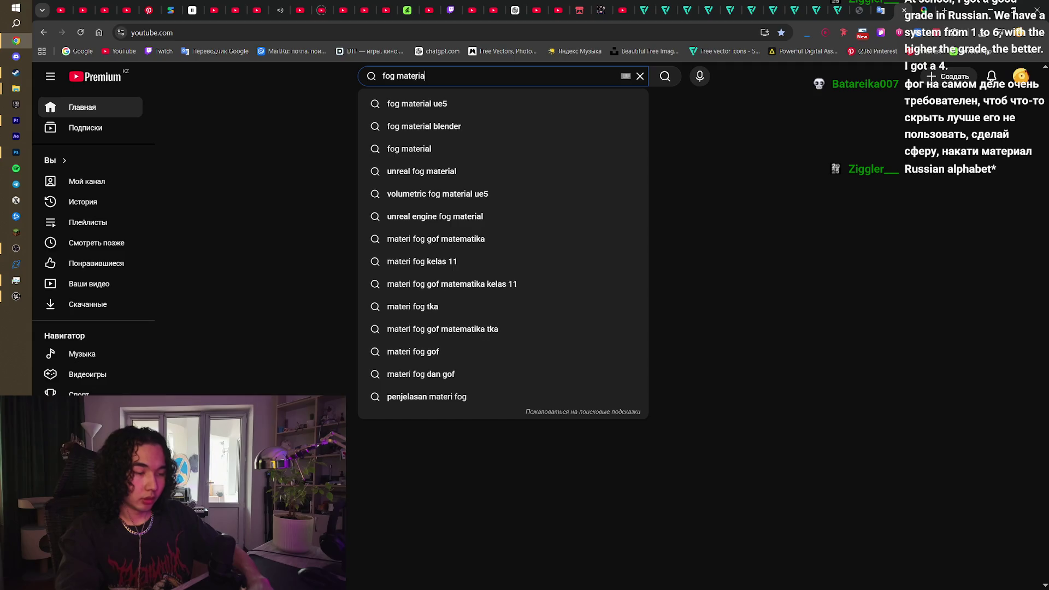
pyautogui.press('Return')
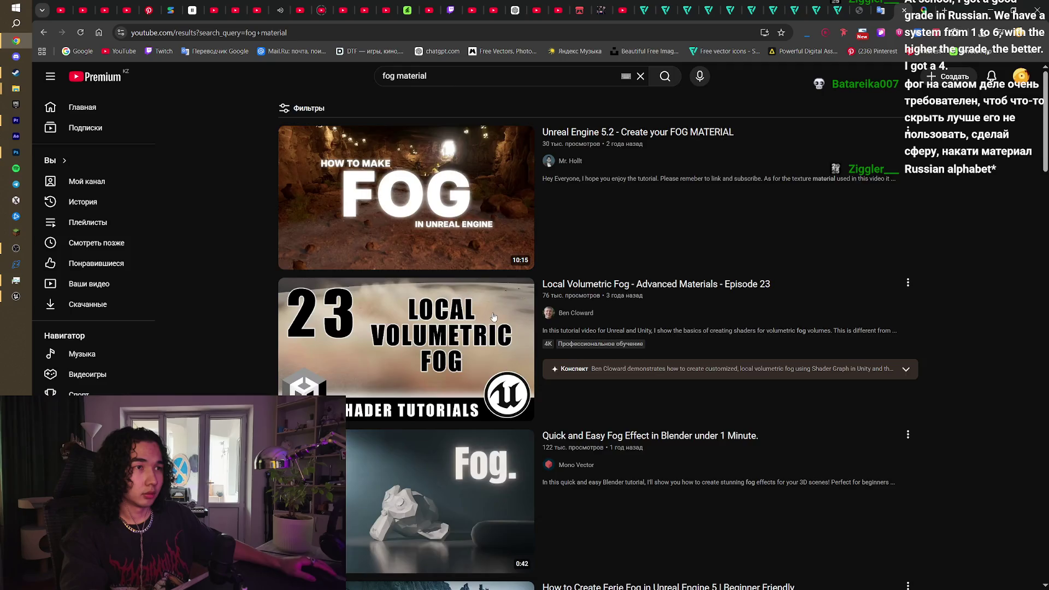
pyautogui.scroll(-14, 493, 317)
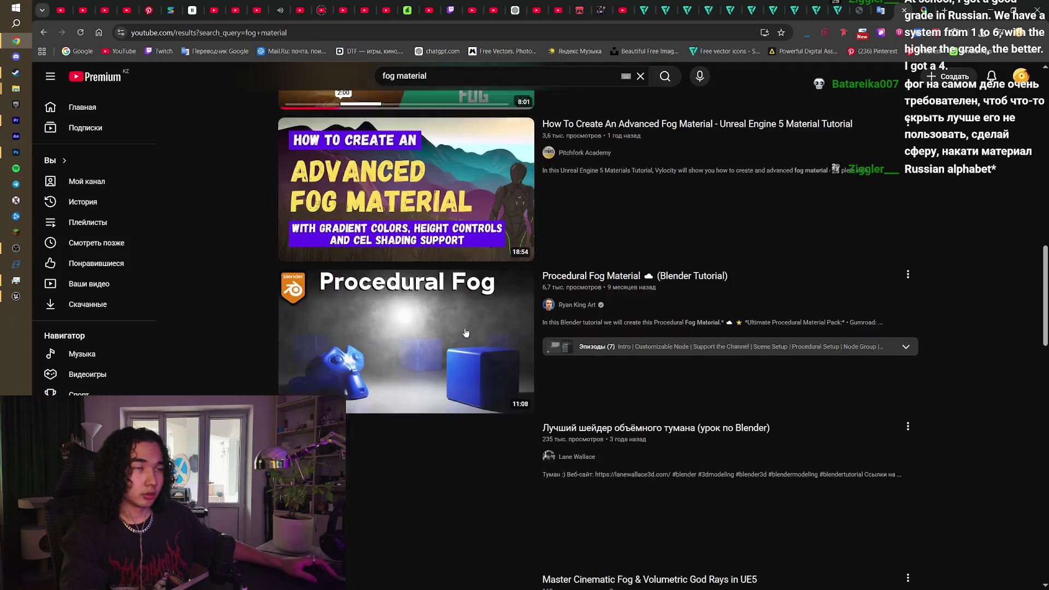
pyautogui.scroll(-12, 466, 333)
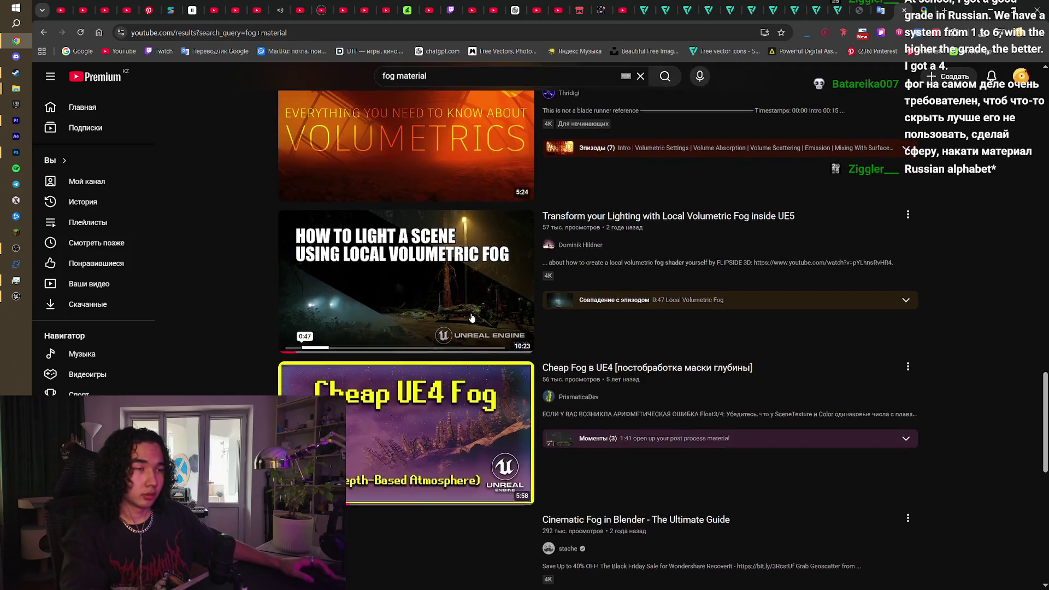
pyautogui.scroll(-1, 415, 274)
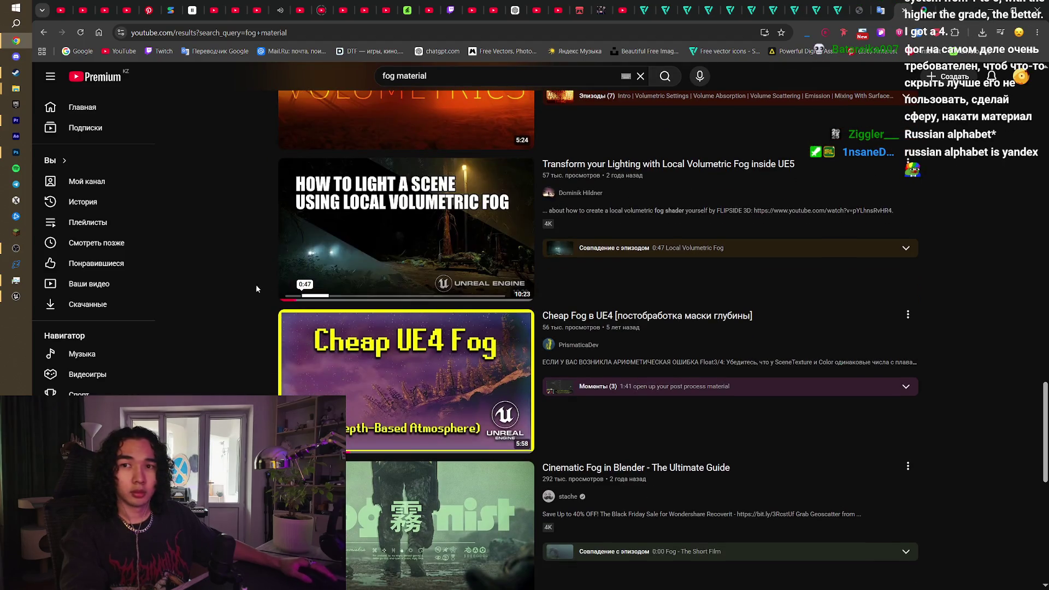
pyautogui.scroll(-9, 223, 273)
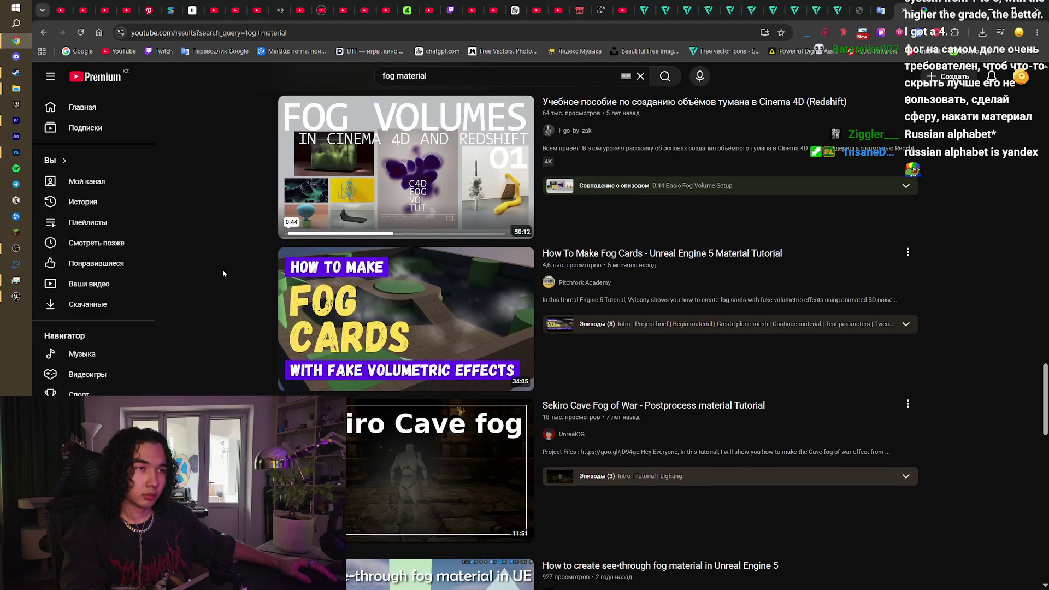
pyautogui.scroll(-8, 223, 274)
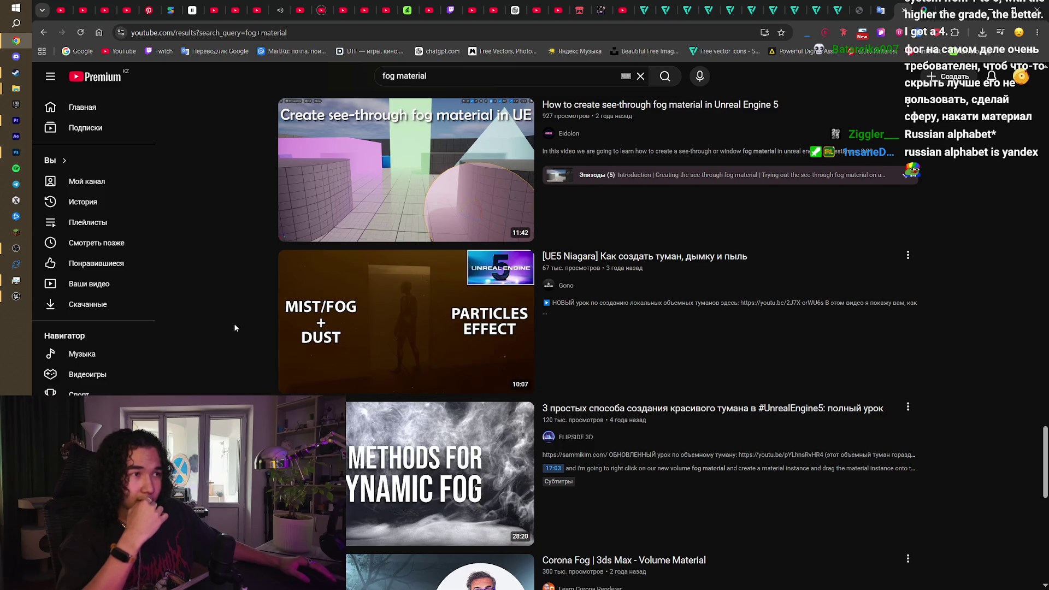
pyautogui.scroll(-10, 235, 328)
pyautogui.scroll(-1, 254, 333)
# Step: Refine the query to 'dense fog material ue5', browse results, then switch to the Zelda video tab
pyautogui.click(427, 74)
pyautogui.click(383, 76)
pyautogui.write('den')
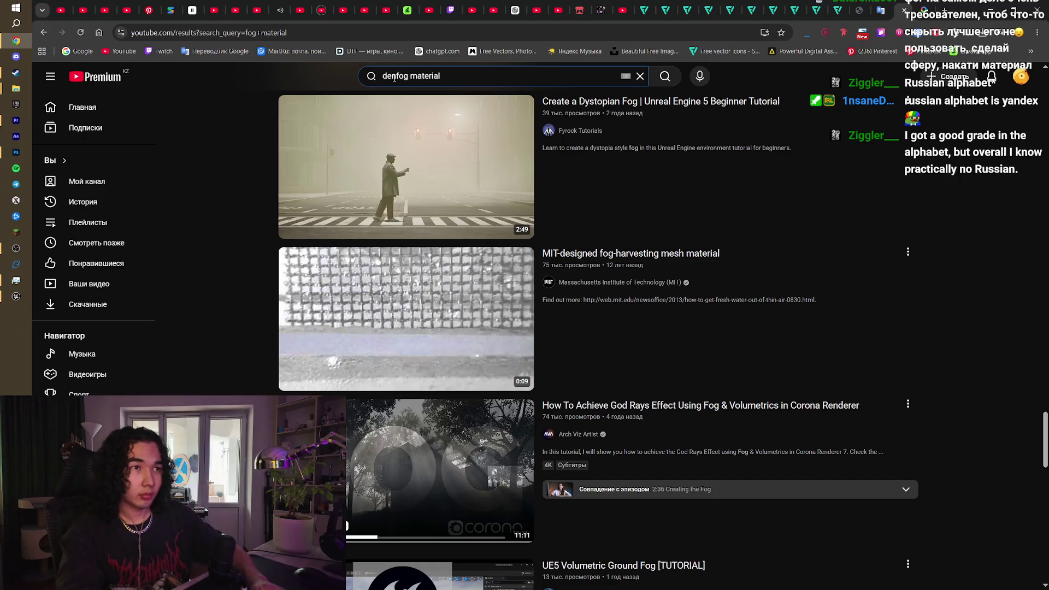
pyautogui.write('se')
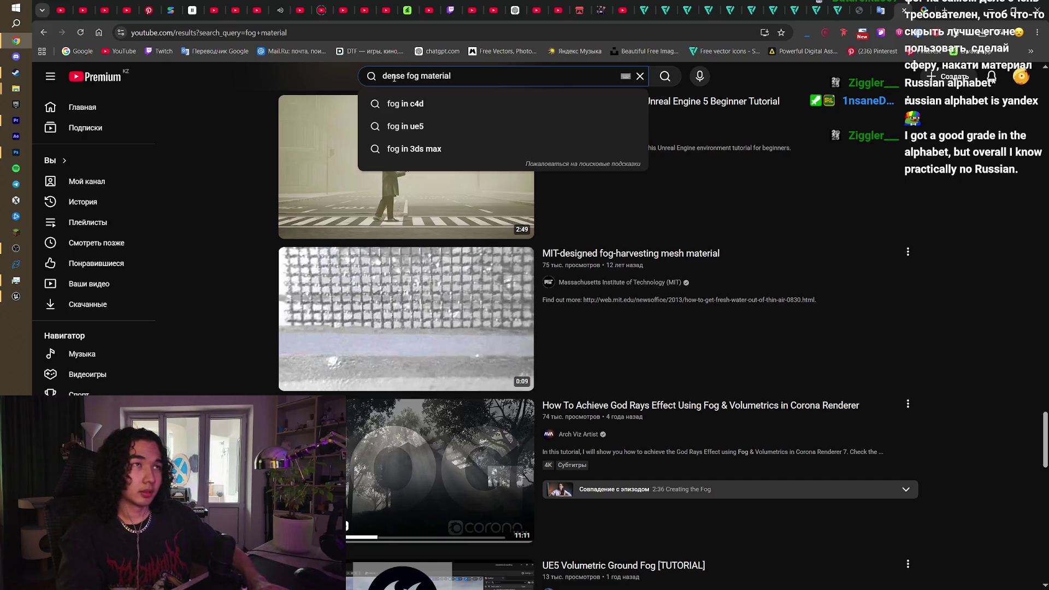
pyautogui.press('BackSpace')
pyautogui.press('BackSpace')
pyautogui.write('ce')
pyautogui.press('BackSpace')
pyautogui.press('BackSpace')
pyautogui.write('se')
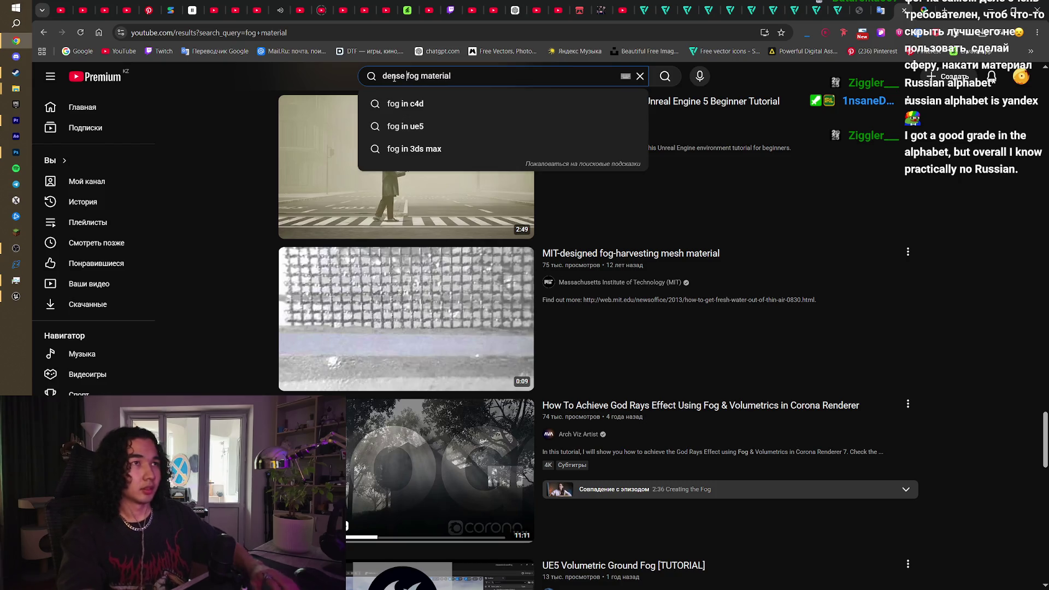
pyautogui.click(511, 79)
pyautogui.write('ue5')
pyautogui.press('Return')
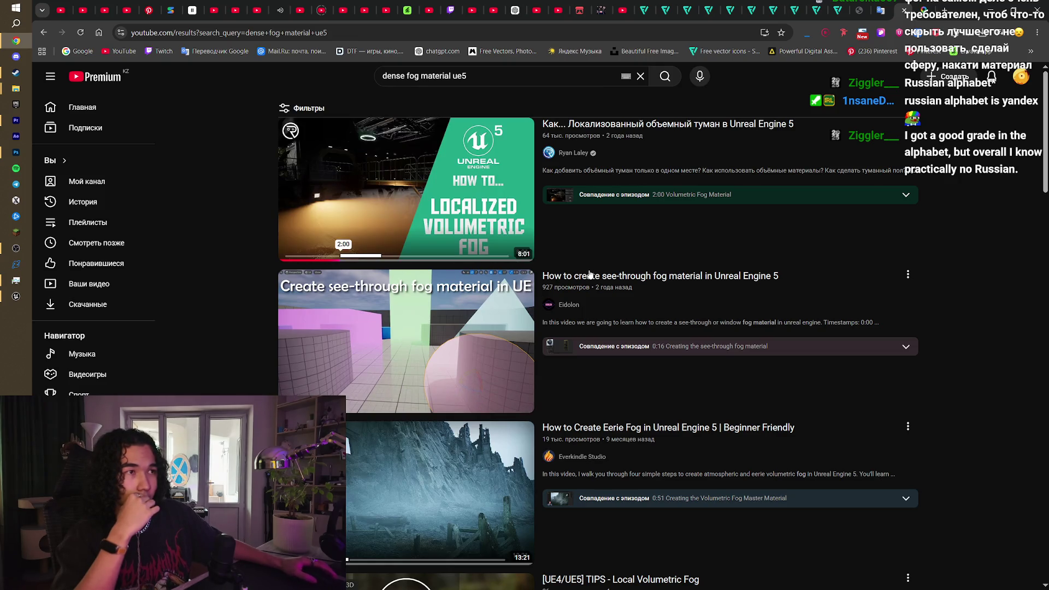
pyautogui.scroll(-3, 705, 295)
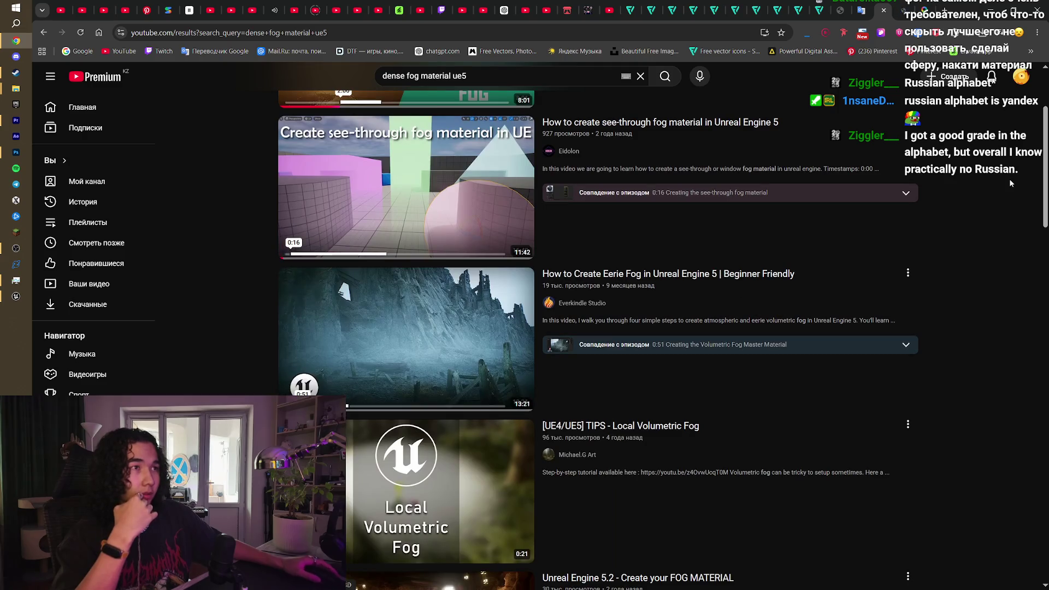
pyautogui.click(274, 9)
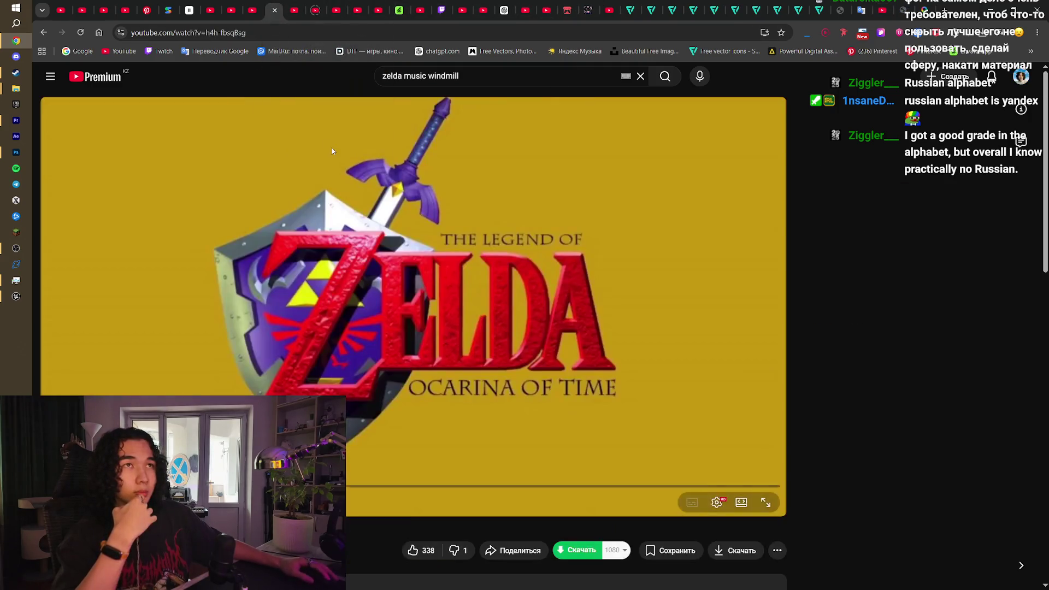
# Step: Cycle past the Wii Sports and Google Maps tabs back to the Unreal tutorial tab
pyautogui.click(231, 10)
pyautogui.click(232, 8)
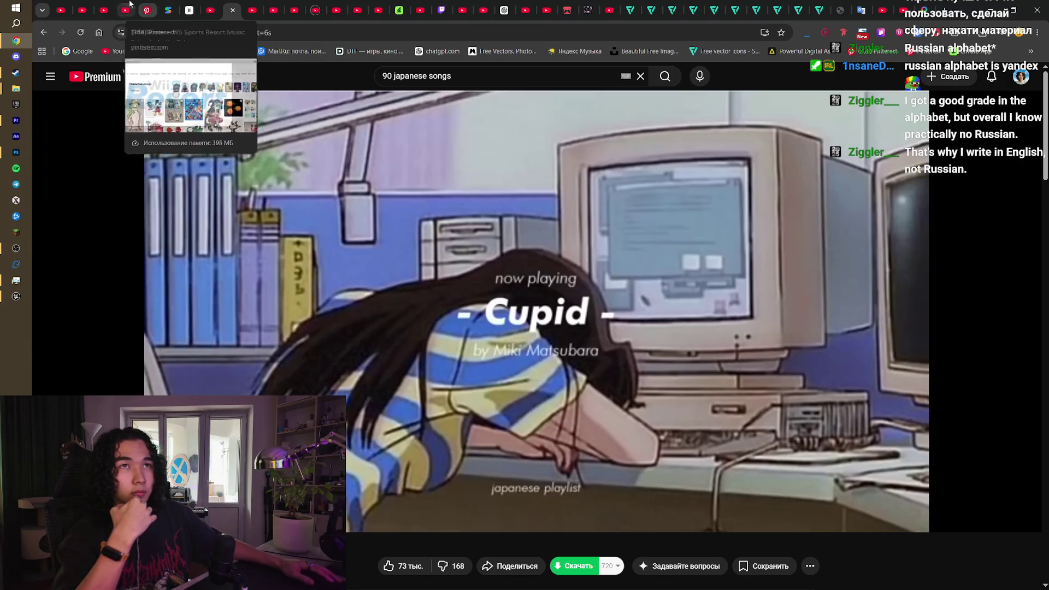
pyautogui.click(105, 6)
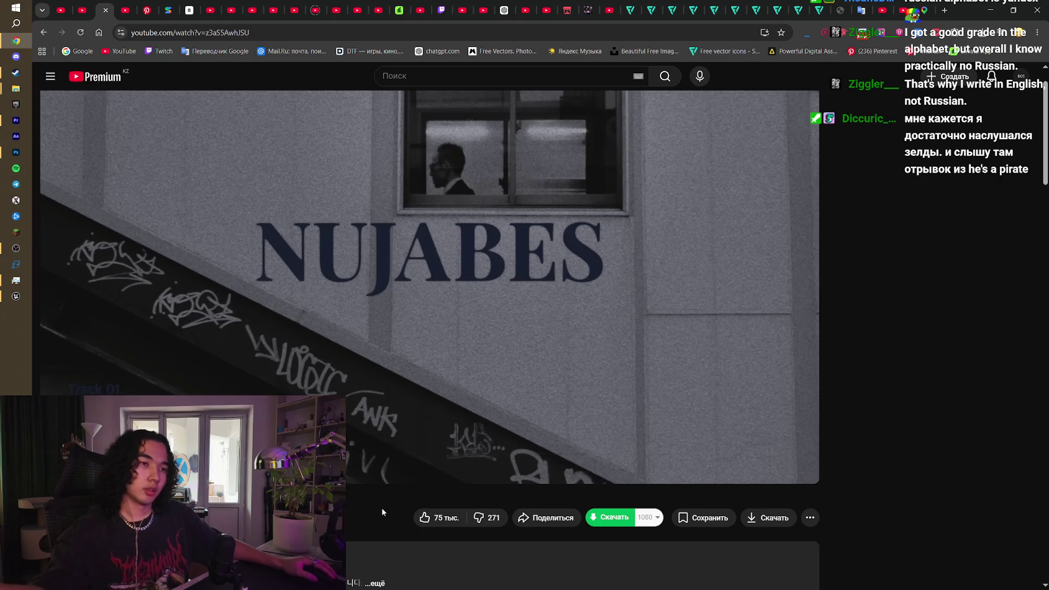
pyautogui.click(925, 3)
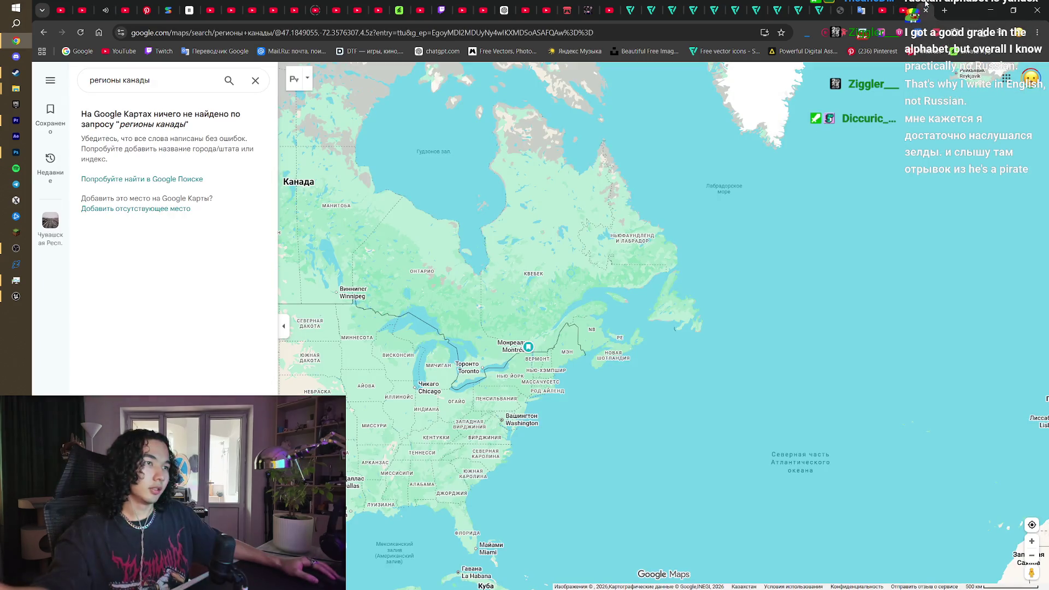
pyautogui.scroll(-3, 525, 286)
pyautogui.moveTo(923, 257)
pyautogui.mouseDown()
pyautogui.moveTo(801, 330)
pyautogui.moveTo(677, 340)
pyautogui.mouseUp()
pyautogui.click(905, 4)
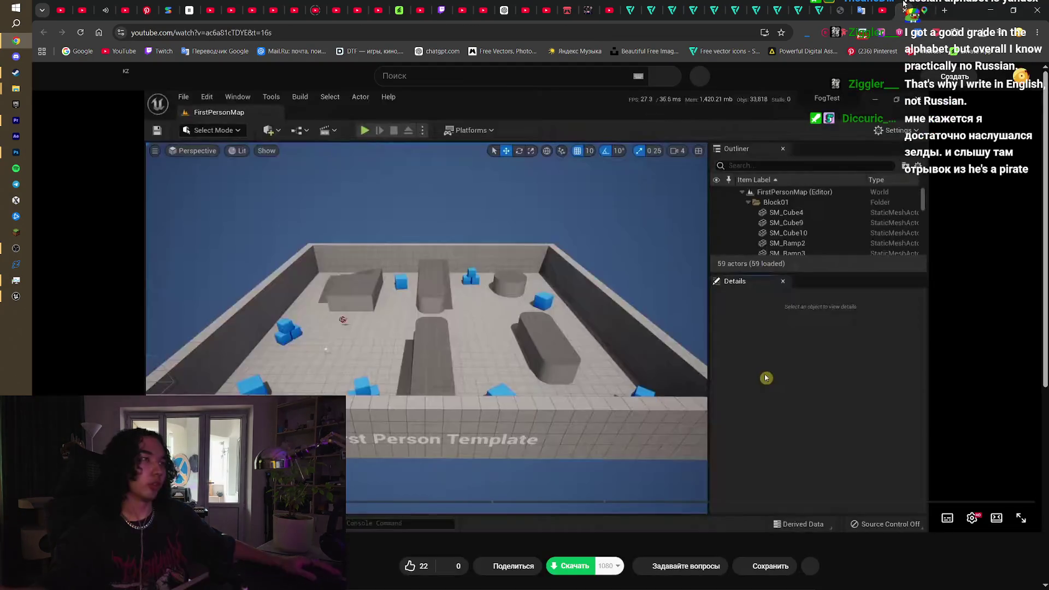
# Step: From the 'dense fog material ue5' results, play the see-through fog material video full screen
pyautogui.click(620, 234)
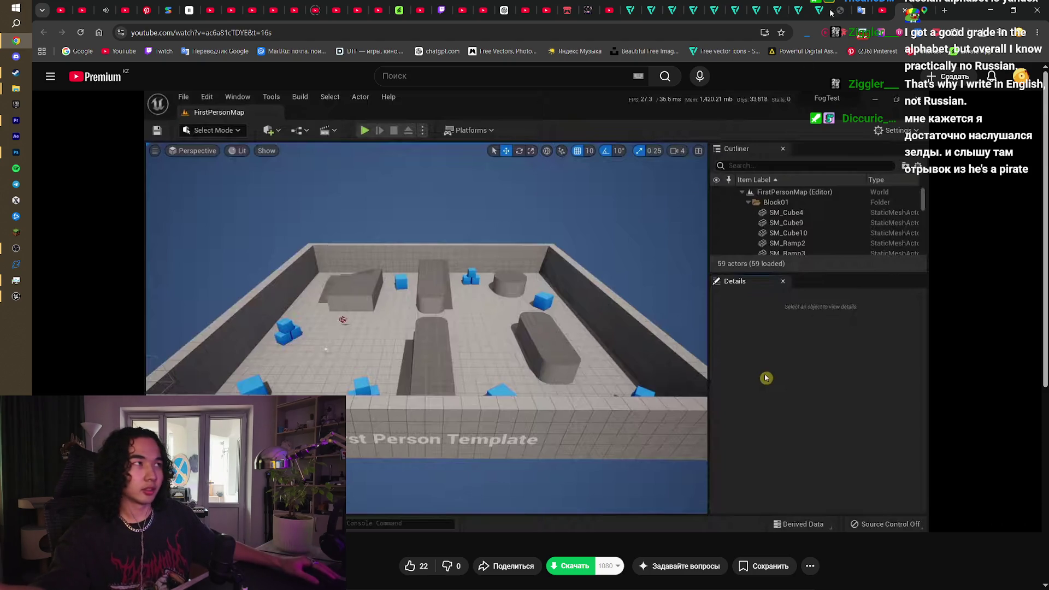
pyautogui.click(877, 5)
pyautogui.scroll(-15, 968, 270)
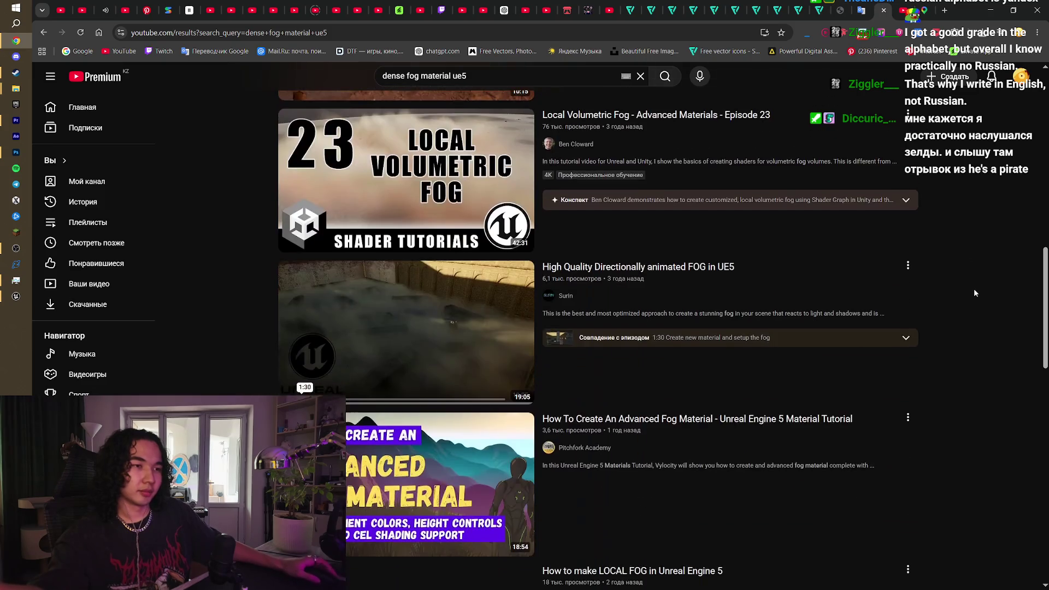
pyautogui.moveTo(1046, 308); pyautogui.dragTo(1041, 390)
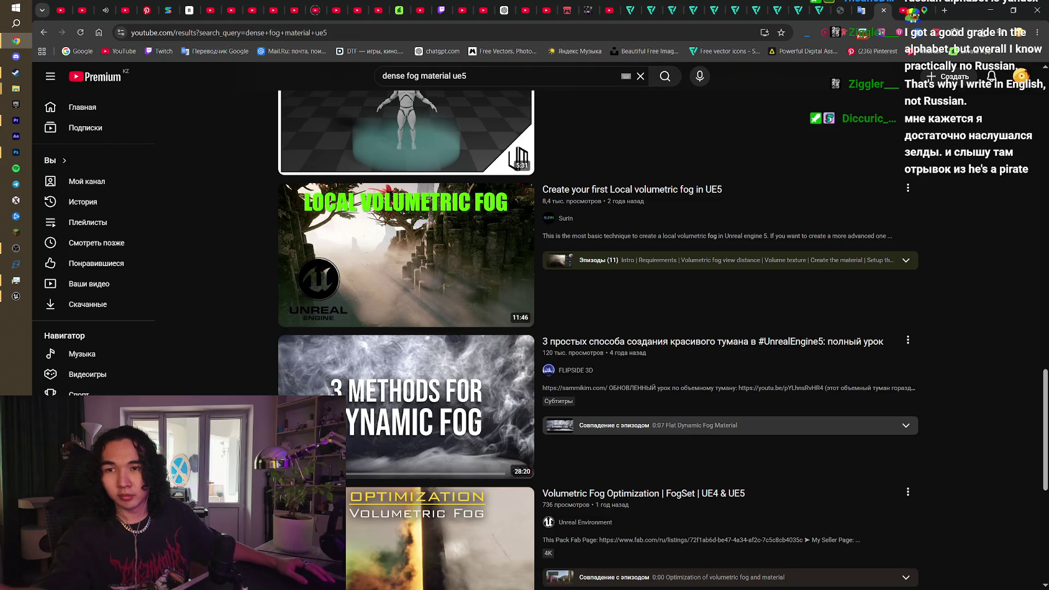
pyautogui.moveTo(1047, 407); pyautogui.dragTo(1047, 107)
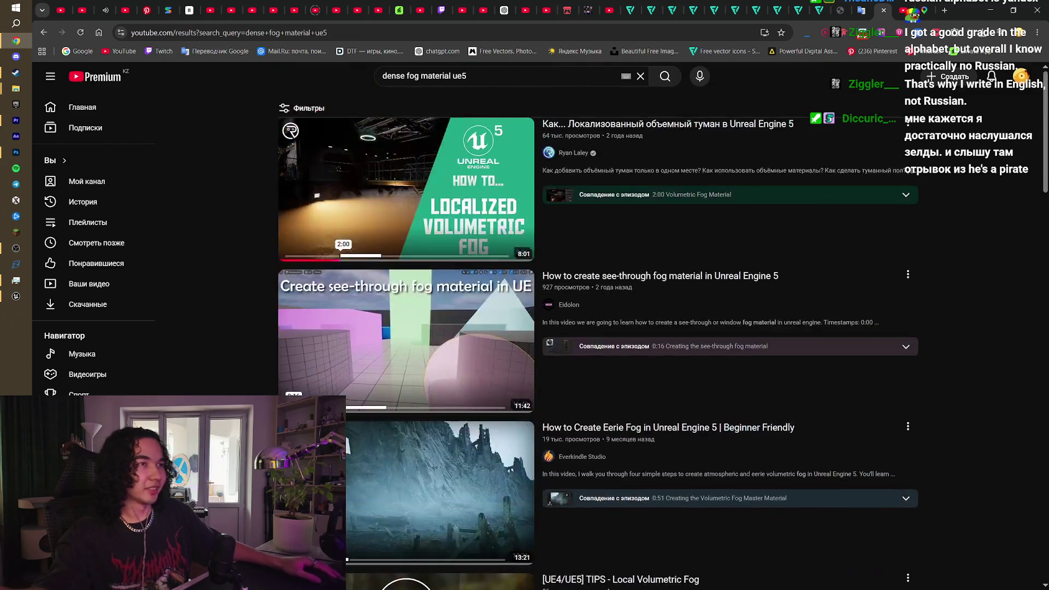
pyautogui.click(766, 378)
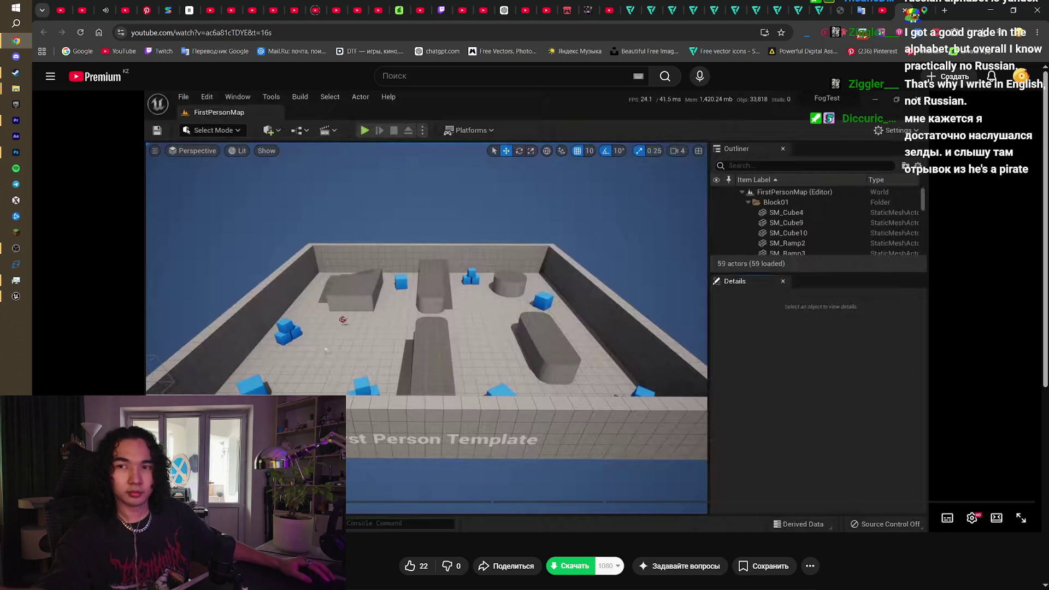
pyautogui.doubleClick(373, 378)
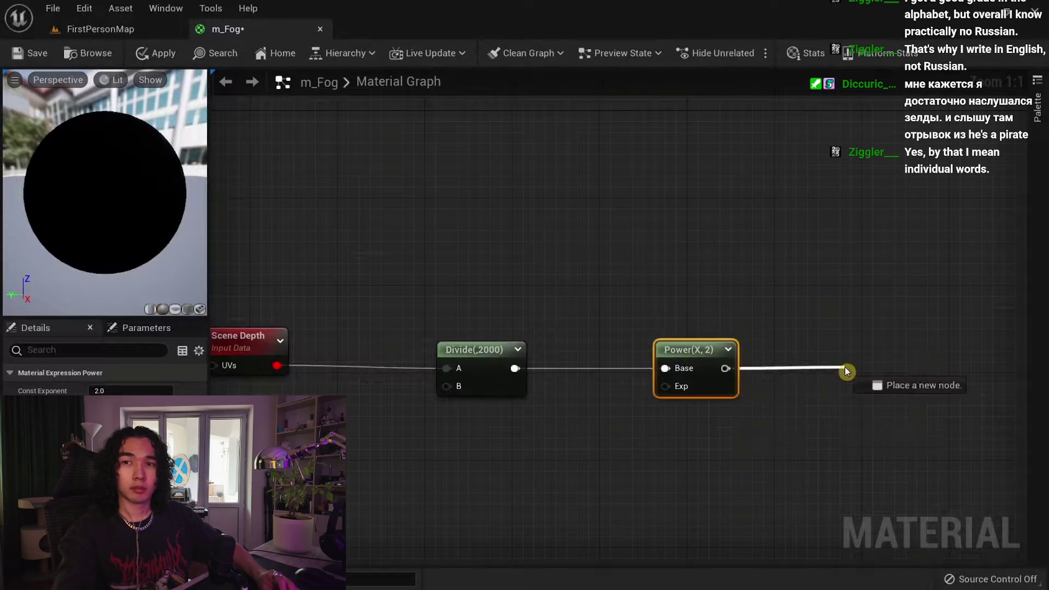
# Step: Pause and scrub the tutorial to around 5:23 to study its material graph
pyautogui.click(374, 379)
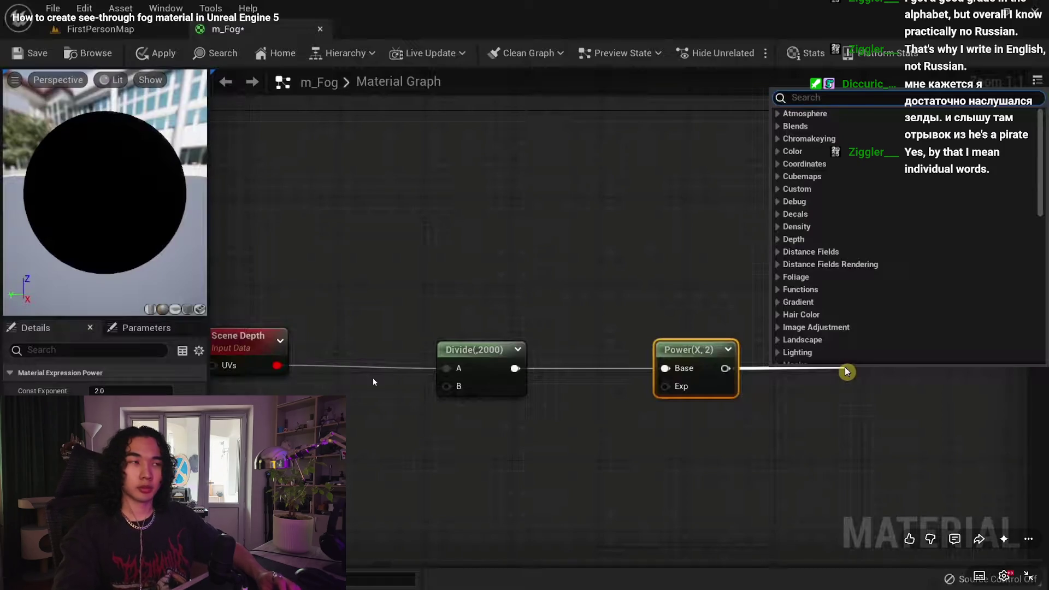
pyautogui.click(373, 378)
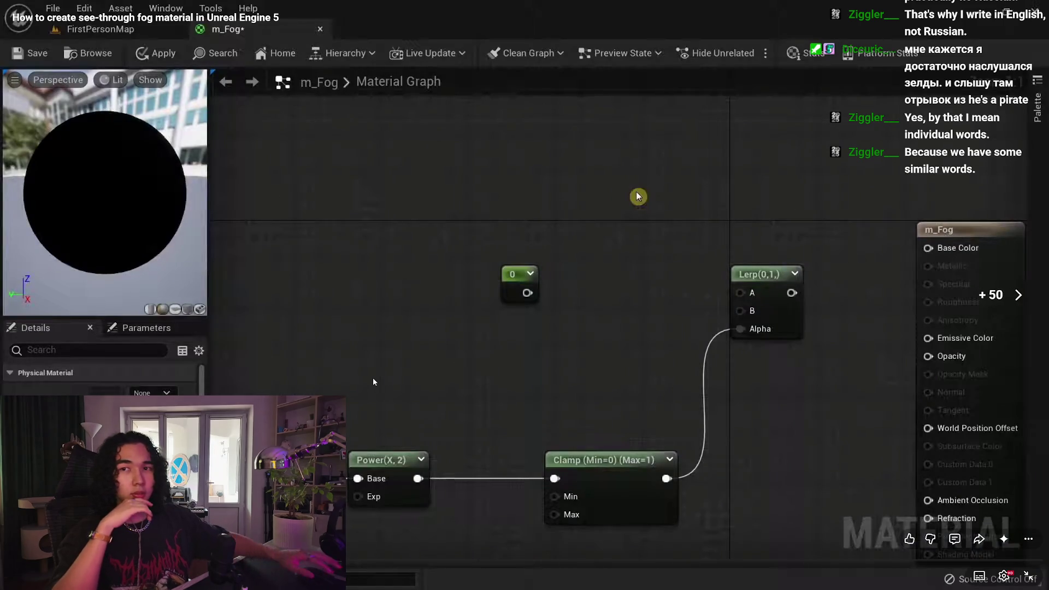
pyautogui.press('space')
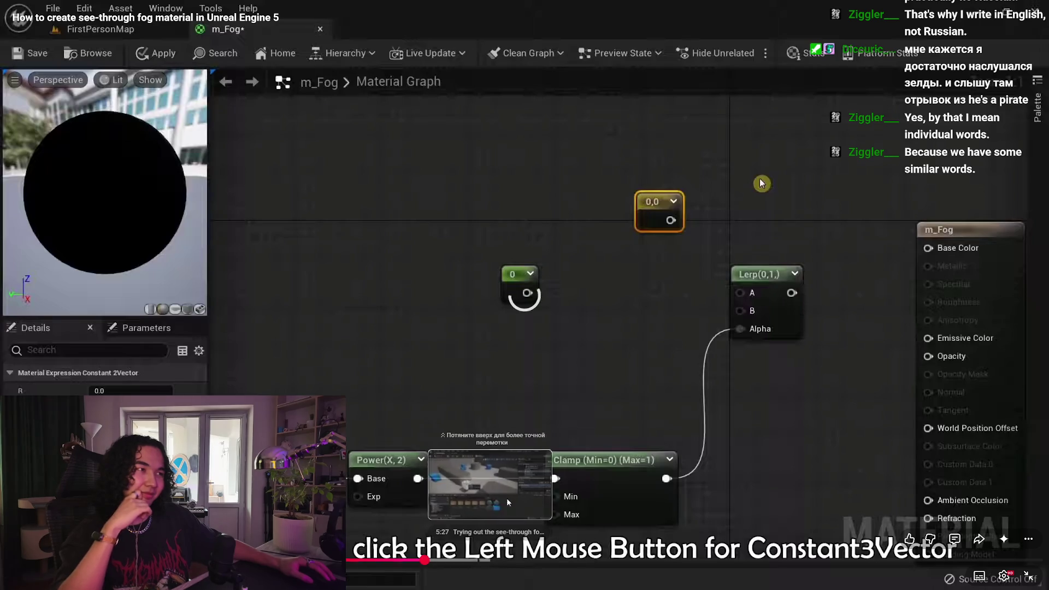
pyautogui.click(488, 561)
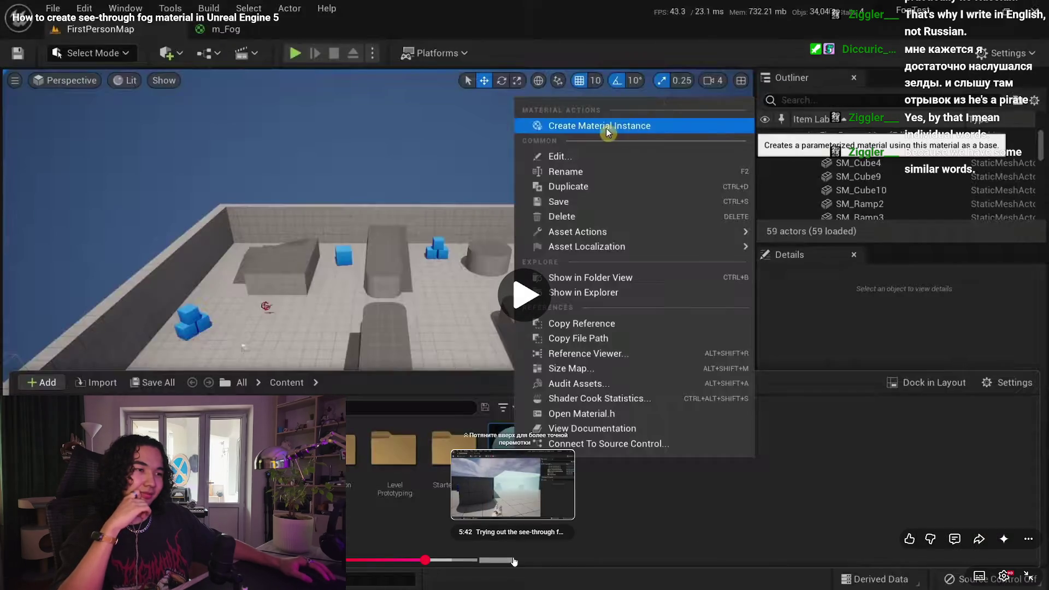
pyautogui.moveTo(514, 561); pyautogui.dragTo(527, 492)
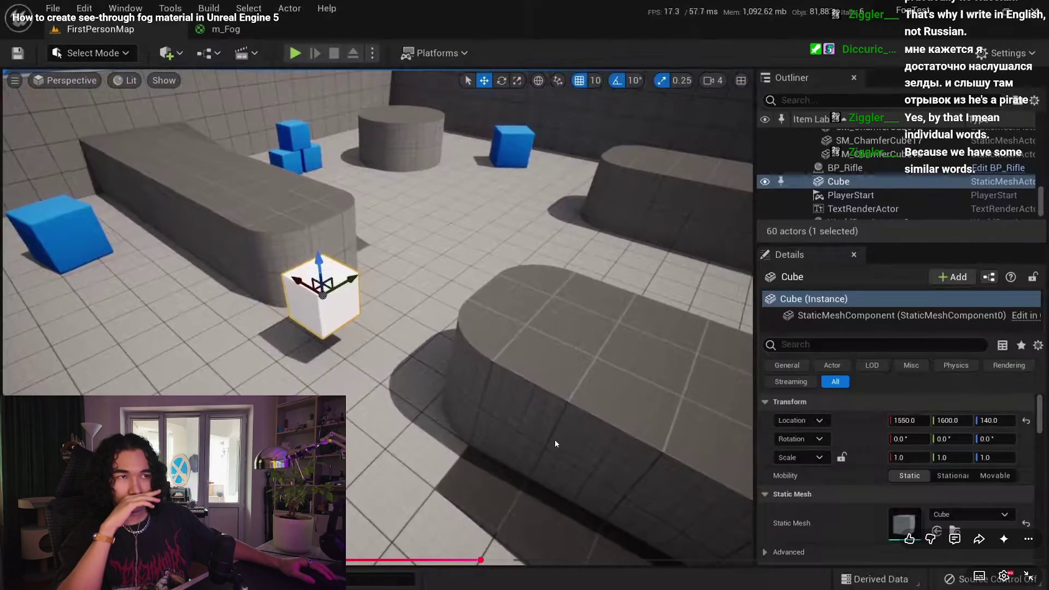
pyautogui.click(555, 439)
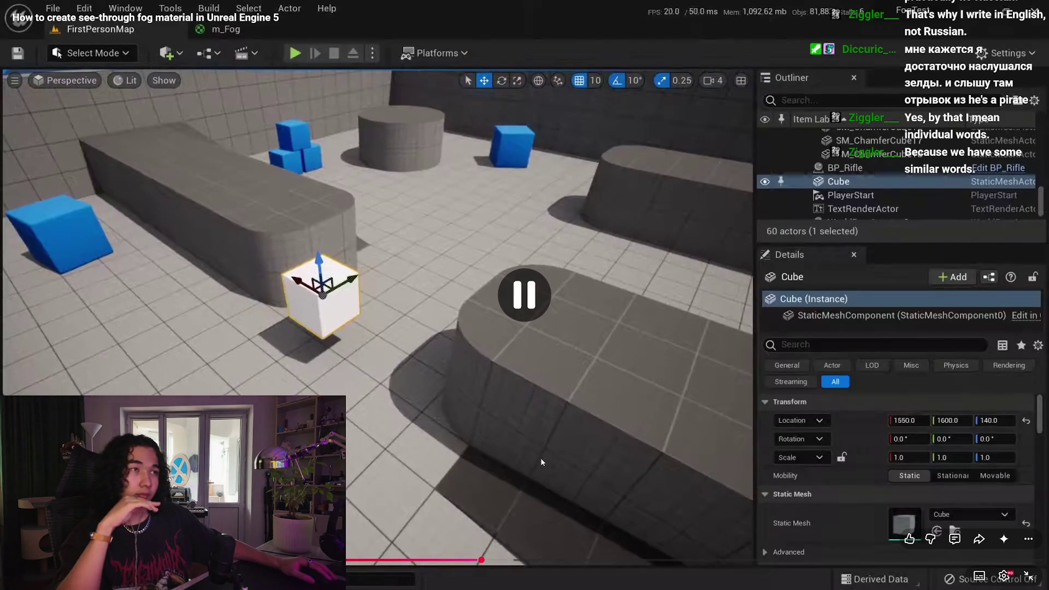
pyautogui.moveTo(484, 561); pyautogui.dragTo(509, 559)
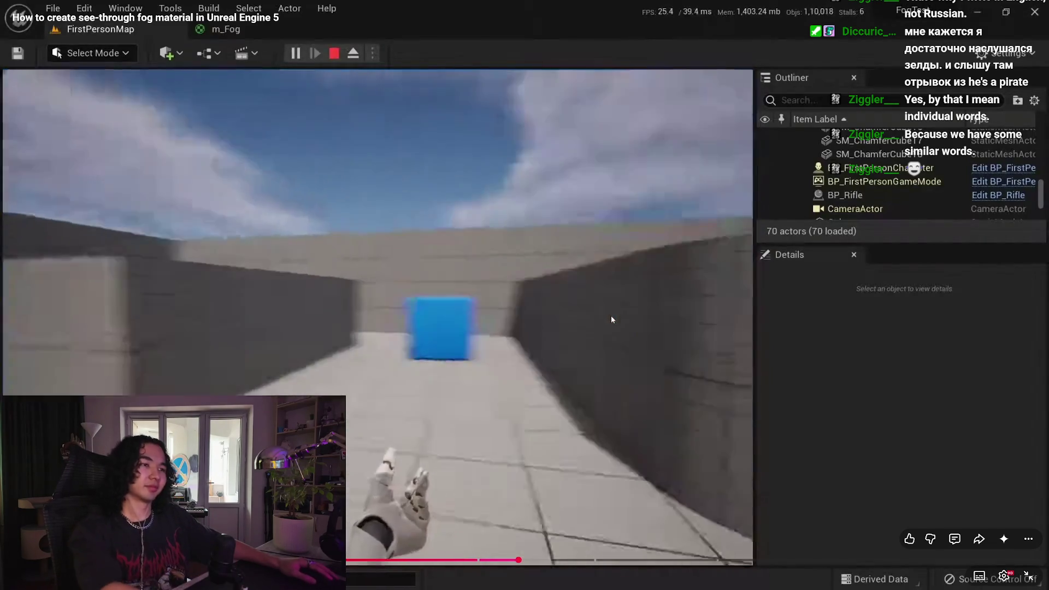
pyautogui.click(612, 319)
# Step: Skip ahead through the fog cube demo and later material graph views
pyautogui.click(596, 560)
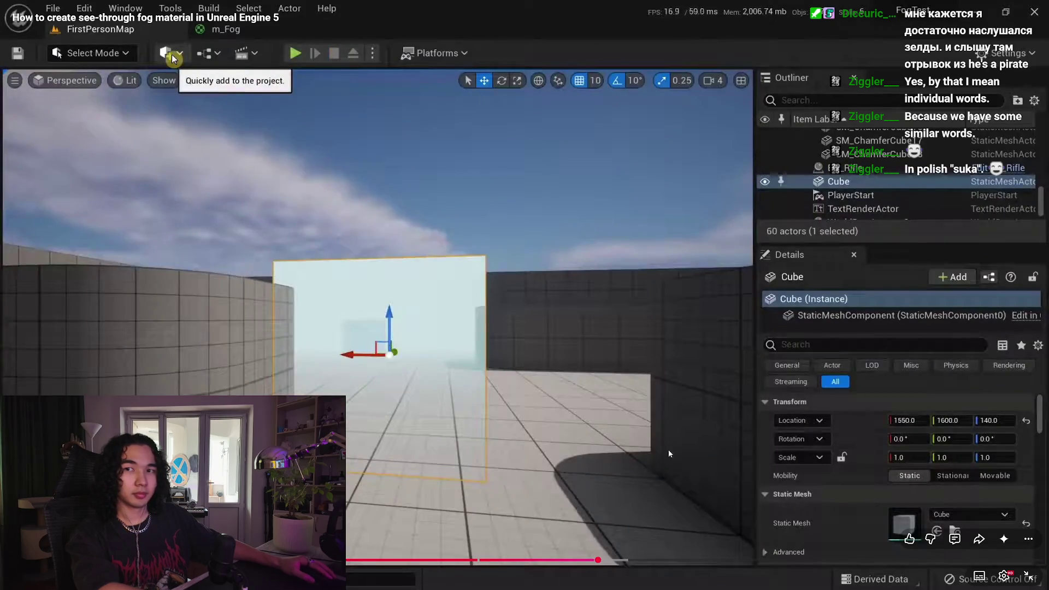
pyautogui.click(655, 442)
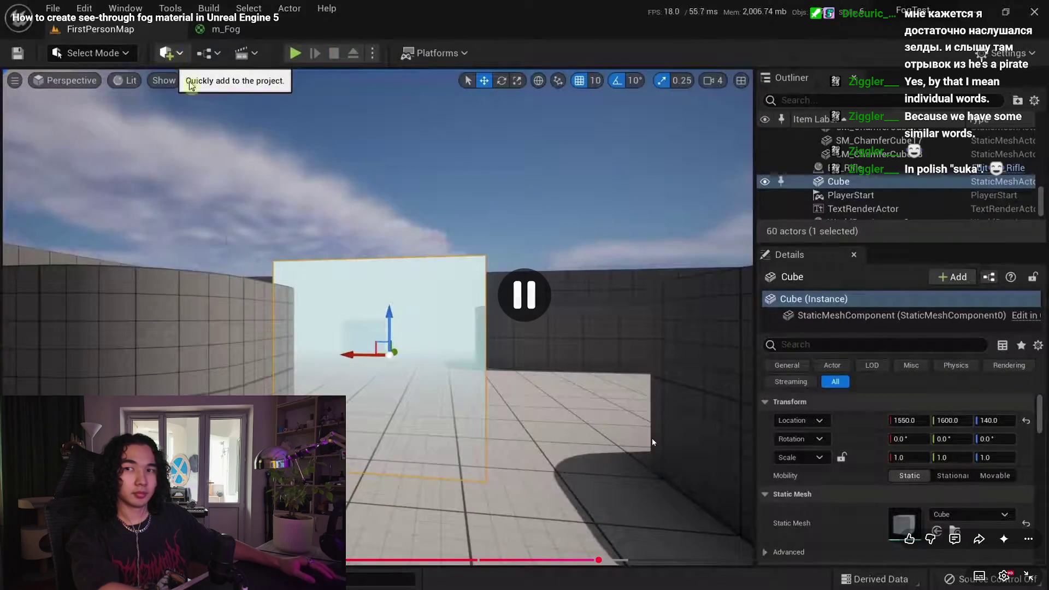
pyautogui.click(644, 444)
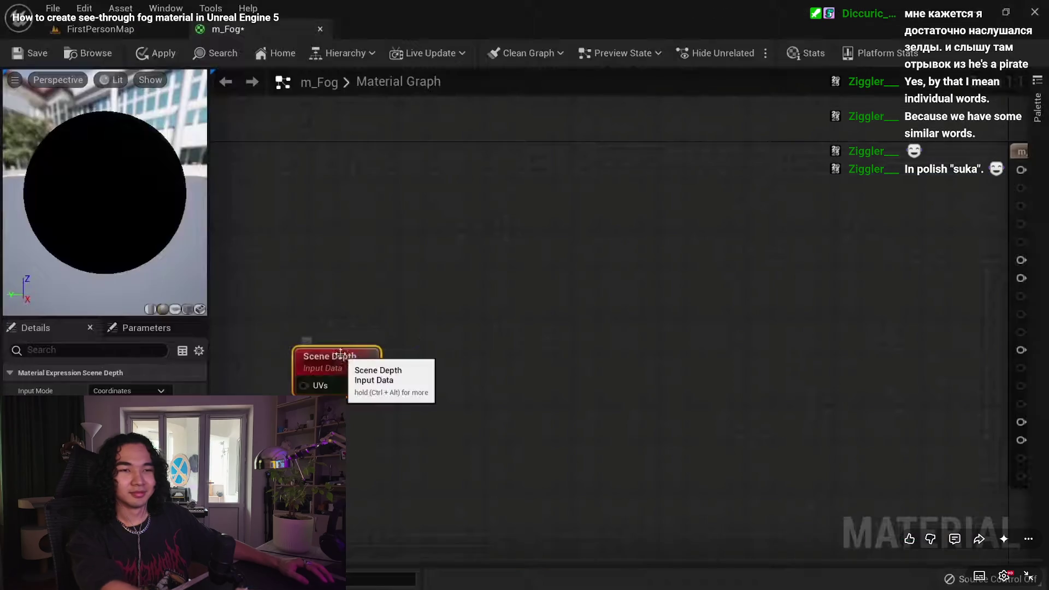
pyautogui.click(500, 356)
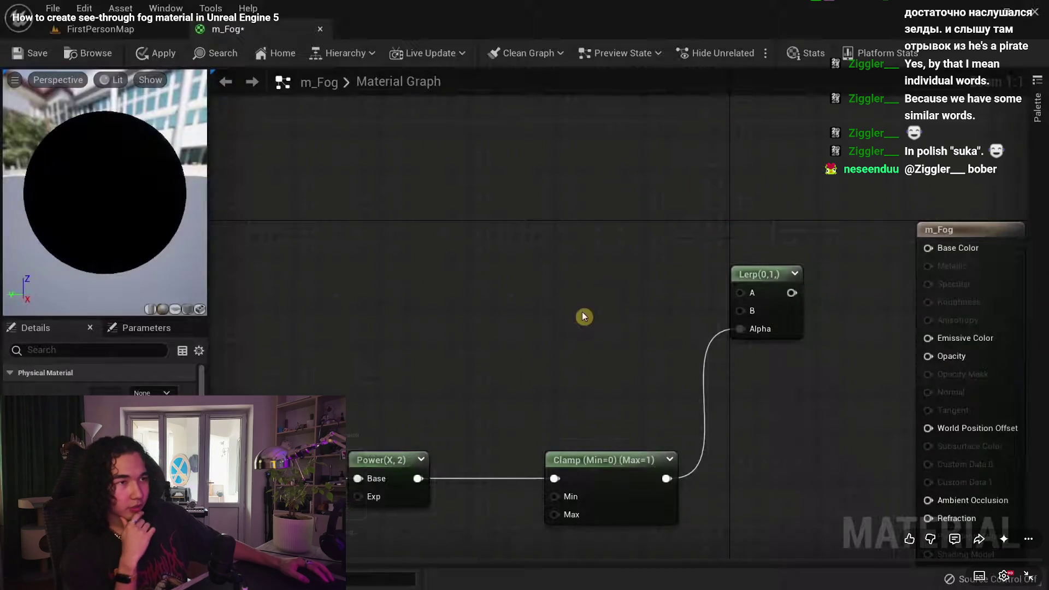
pyautogui.moveTo(347, 562); pyautogui.dragTo(391, 559)
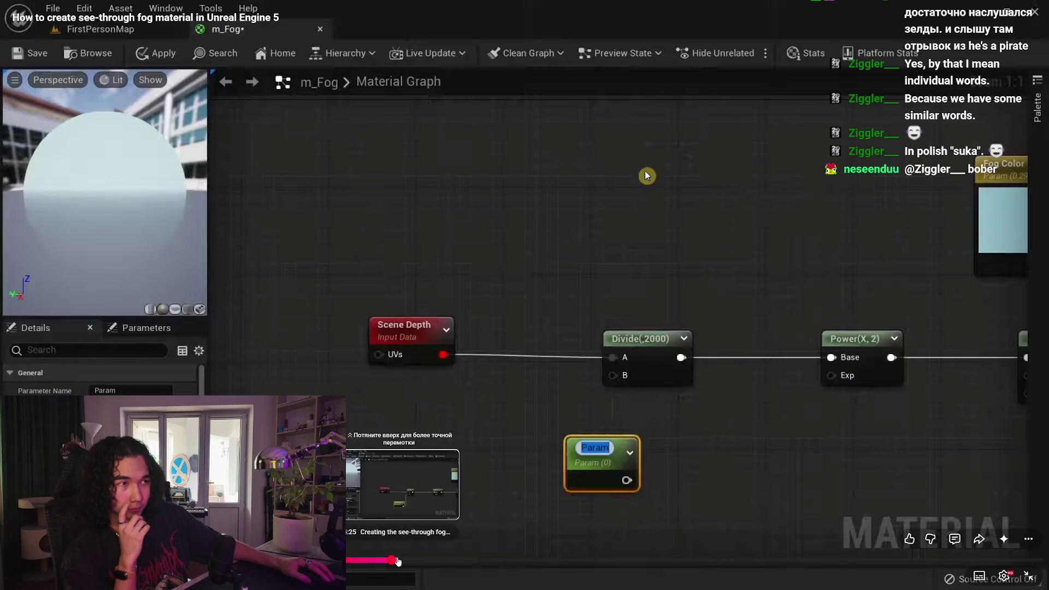
pyautogui.click(570, 328)
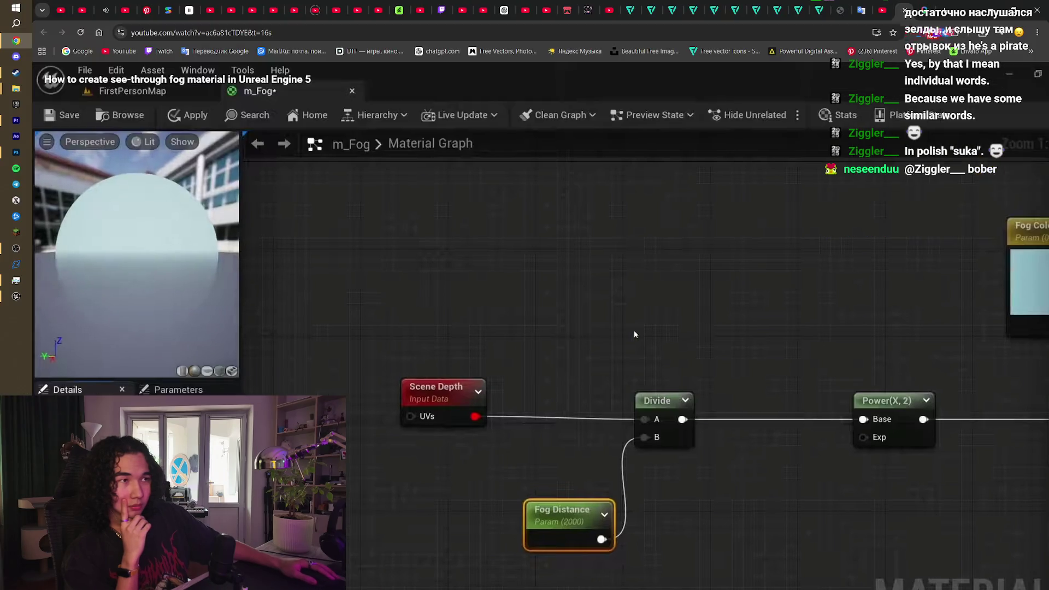
# Step: Exit full screen and return to the Unreal editor's top-level Content folders
pyautogui.doubleClick(634, 334)
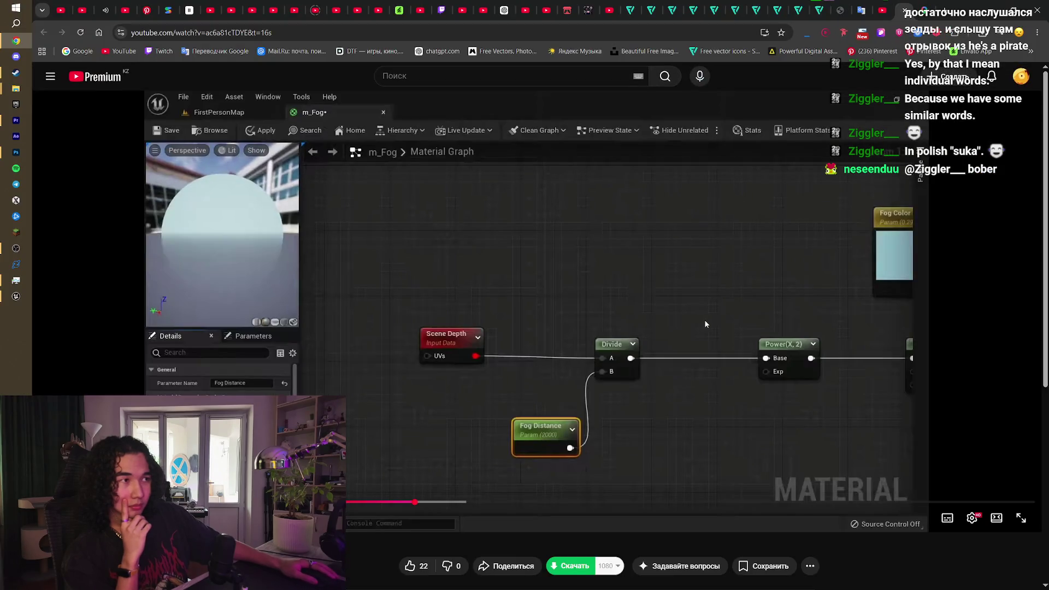
pyautogui.click(16, 295)
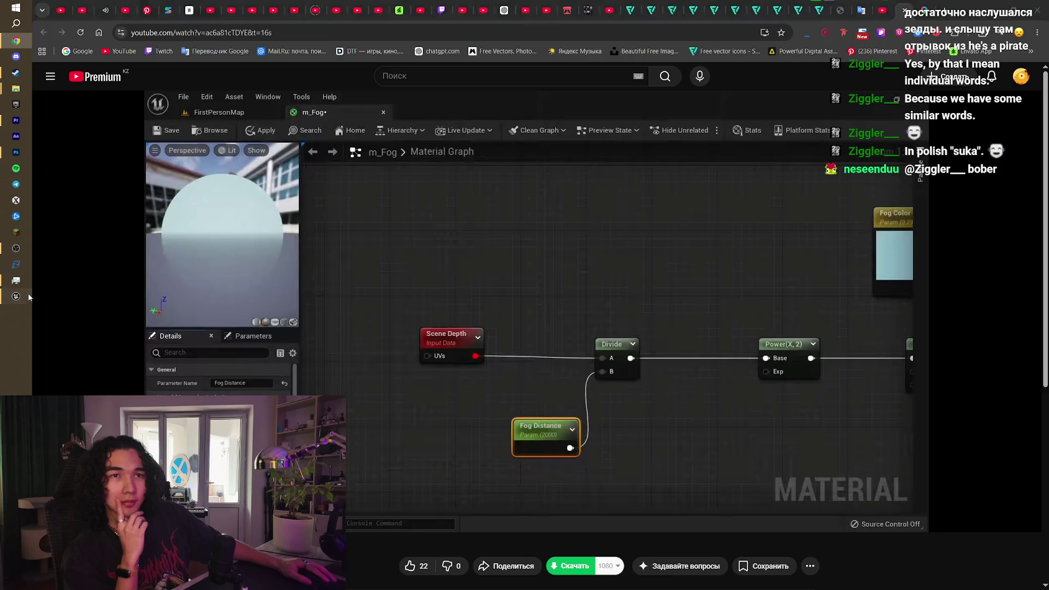
pyautogui.click(411, 408)
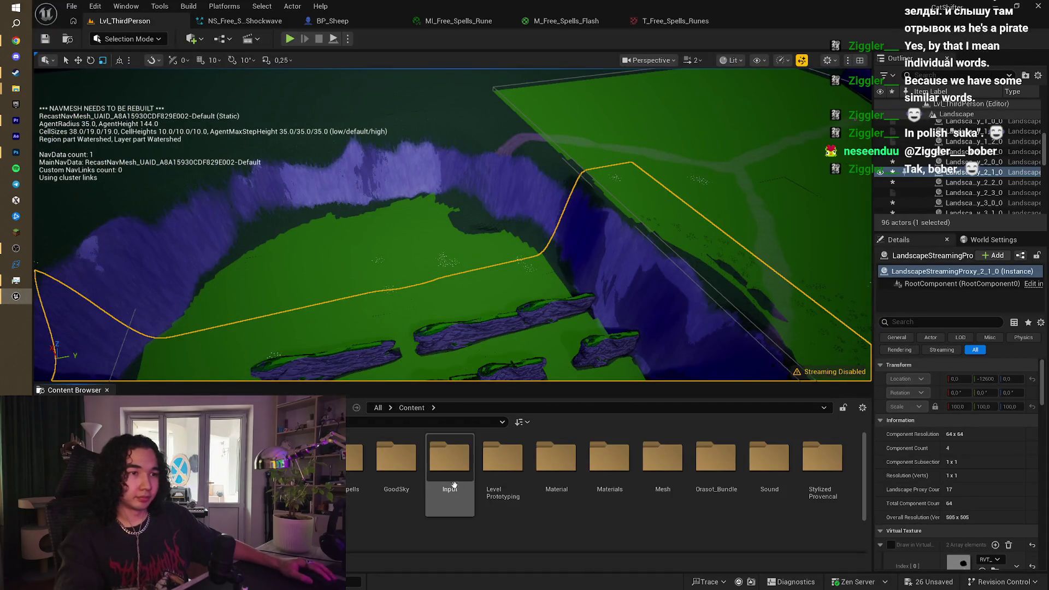
# Step: Add a Material asset M_Fog under Content > Material, open it, and inspect its Blend Mode list
pyautogui.doubleClick(556, 457)
pyautogui.rightClick(356, 469)
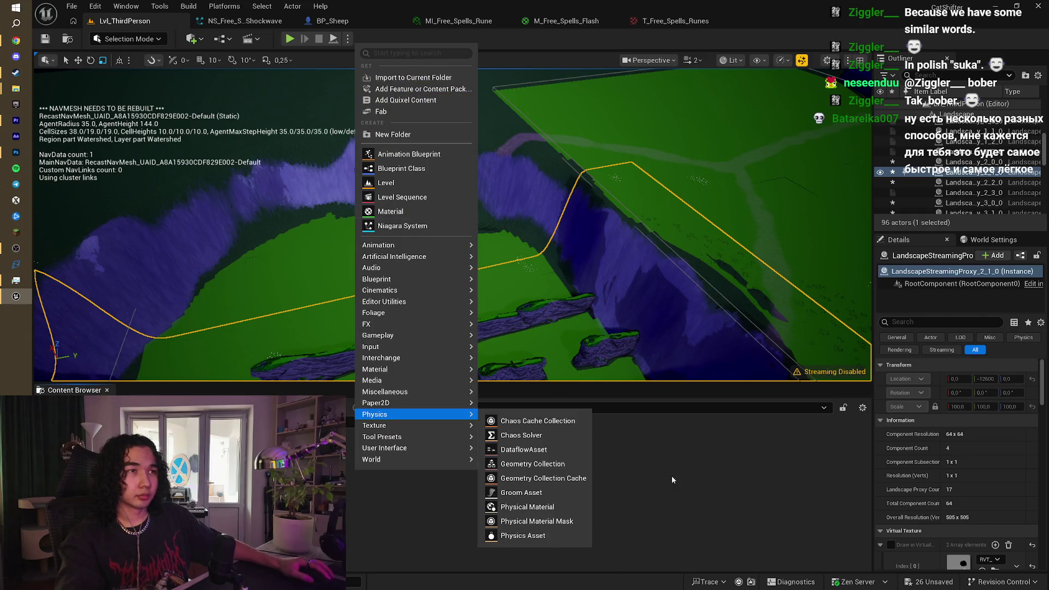
pyautogui.click(696, 456)
pyautogui.hotkey('alt', 'Tab')
pyautogui.hotkey('alt', 'Tab')
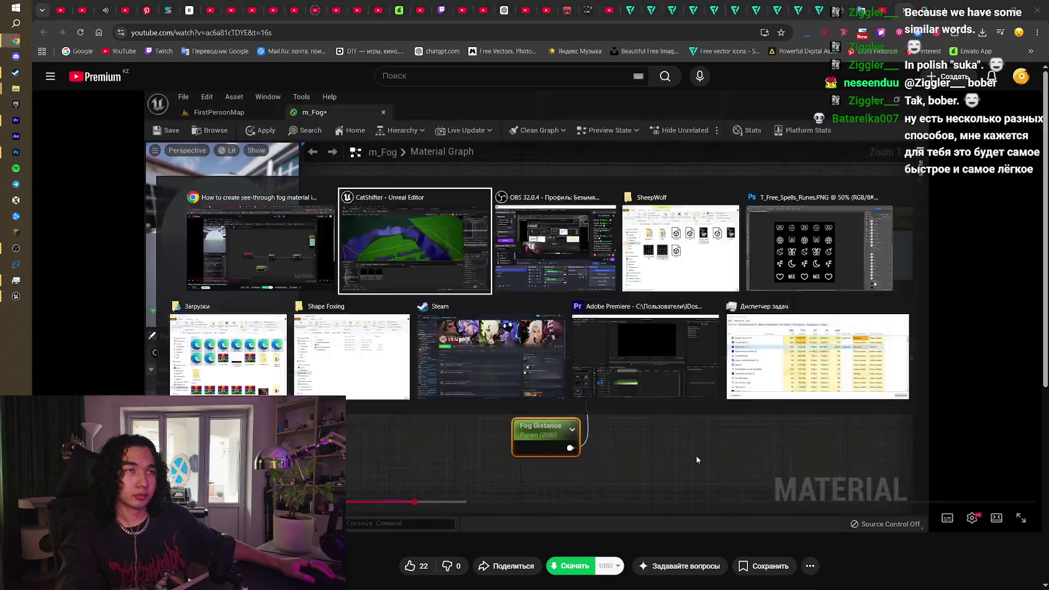
pyautogui.rightClick(430, 461)
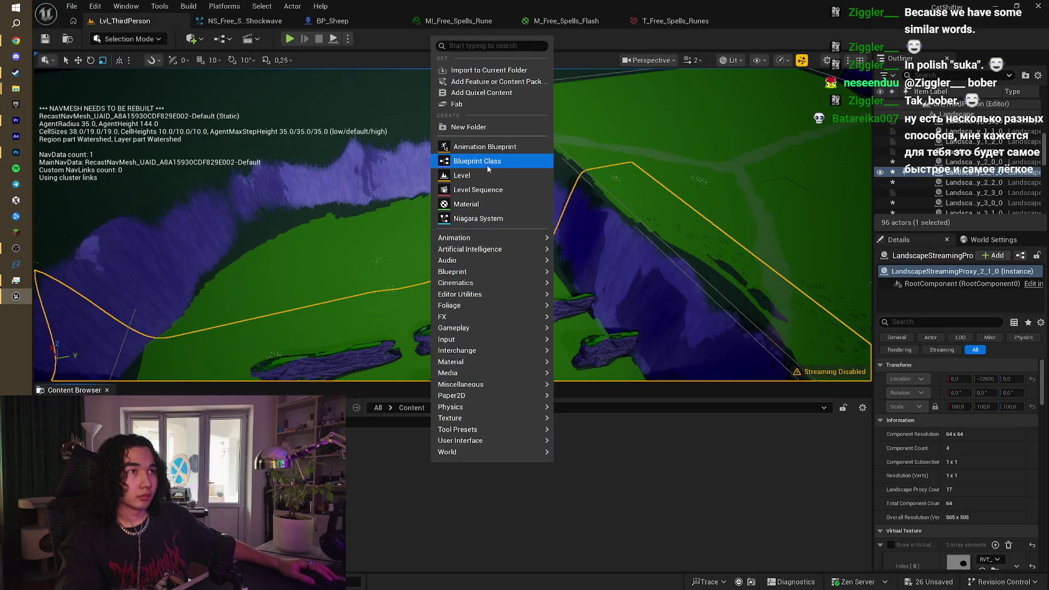
pyautogui.click(476, 204)
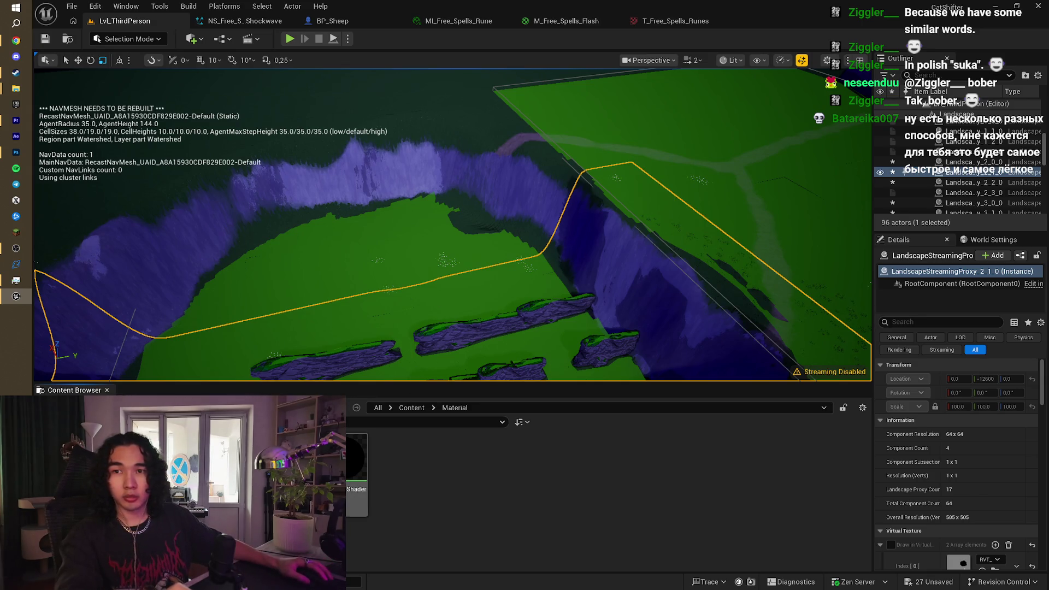
pyautogui.moveTo(367, 497)
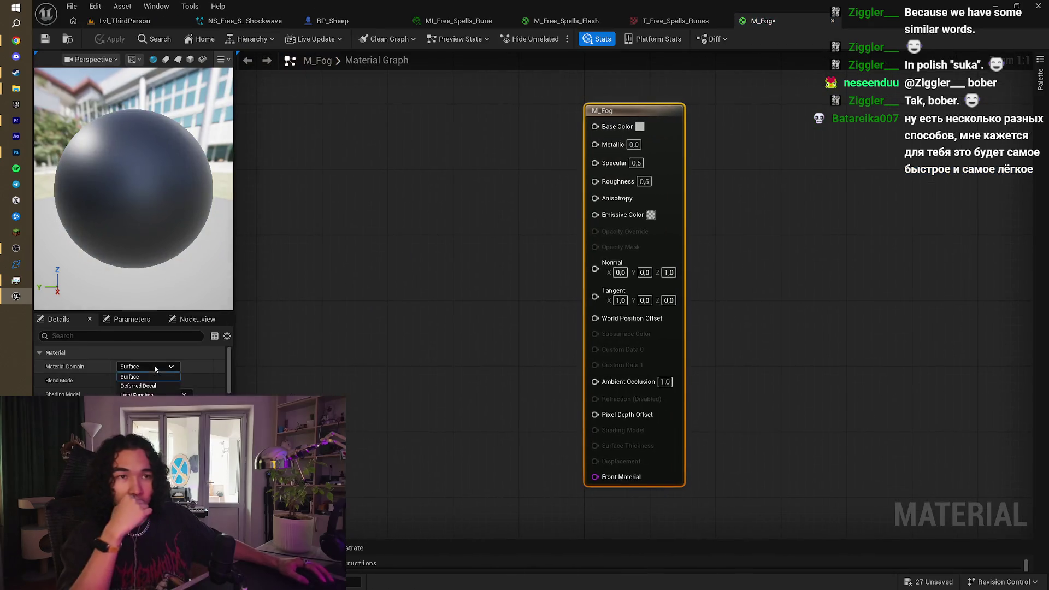
pyautogui.click(154, 365)
pyautogui.click(129, 377)
pyautogui.click(146, 380)
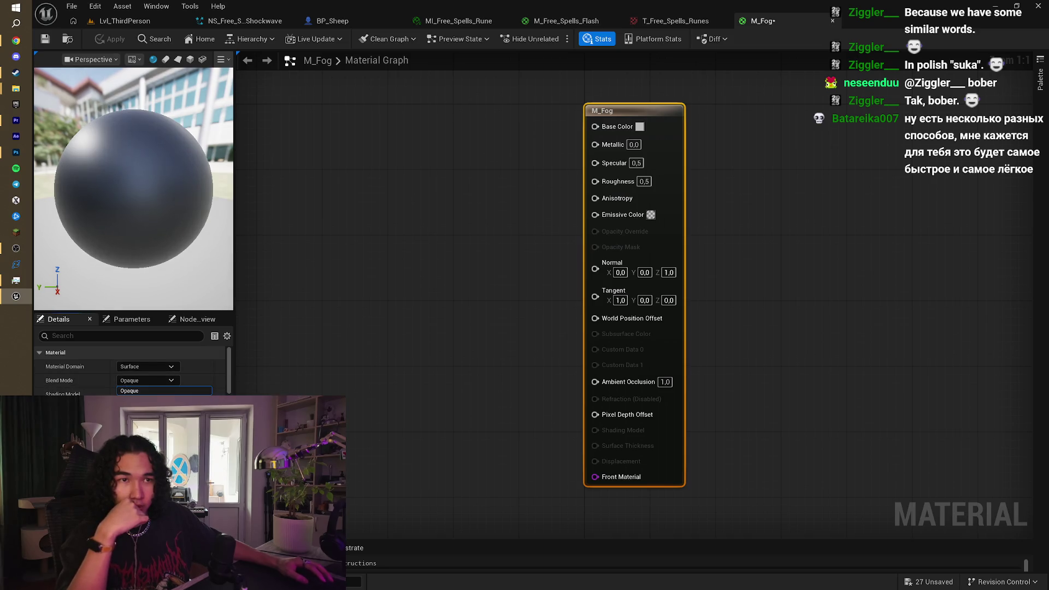
# Step: Leave the blend mode Opaque for now and re-watch a few seconds of the tutorial
pyautogui.click(154, 367)
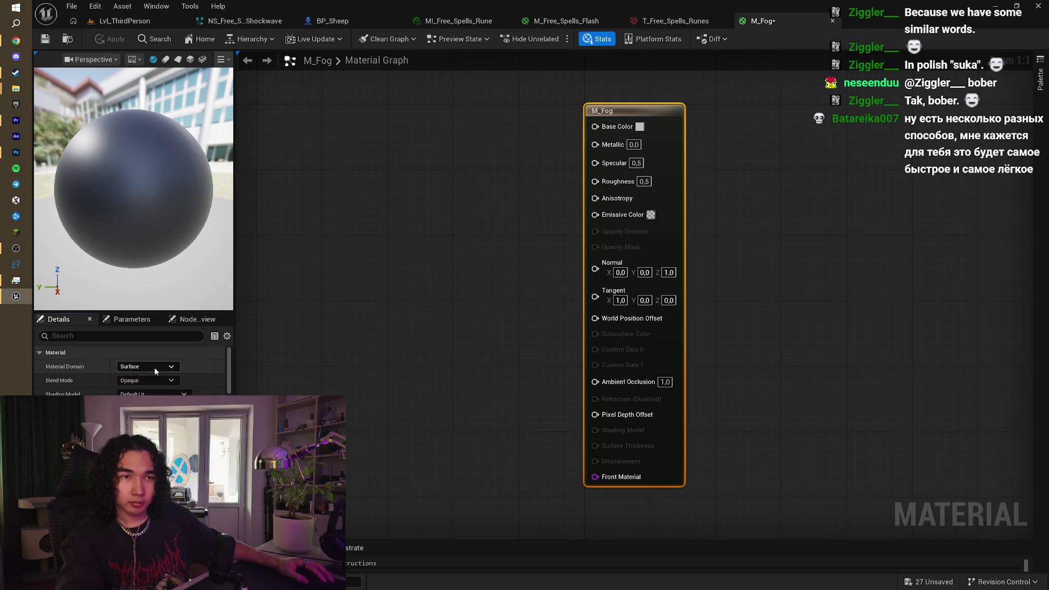
pyautogui.hotkey('alt', 'Tab')
pyautogui.click(408, 365)
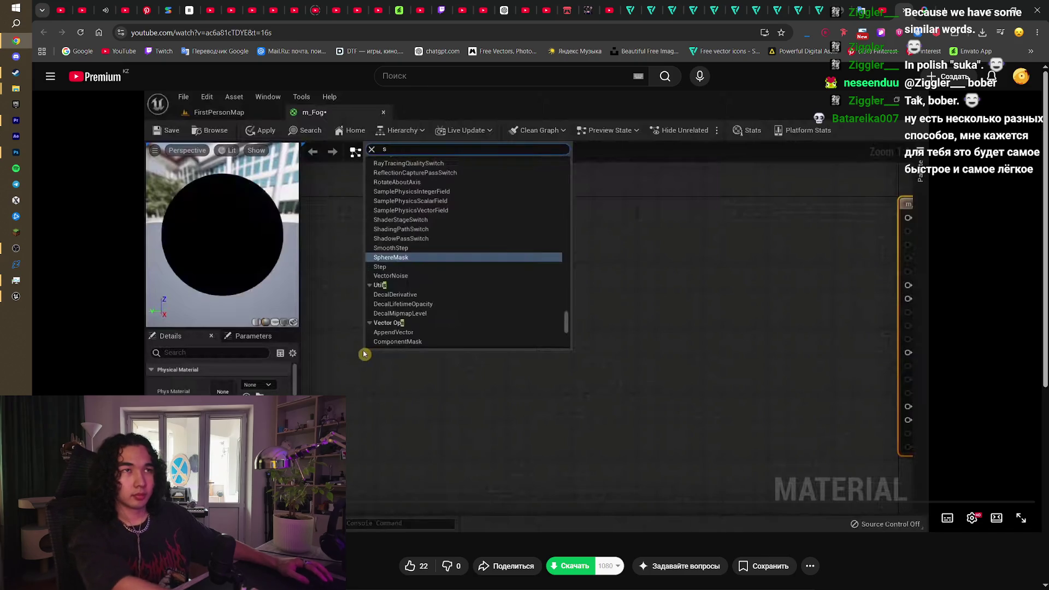
pyautogui.press('Left')
pyautogui.press('Left')
pyautogui.press('Left')
pyautogui.press('Right')
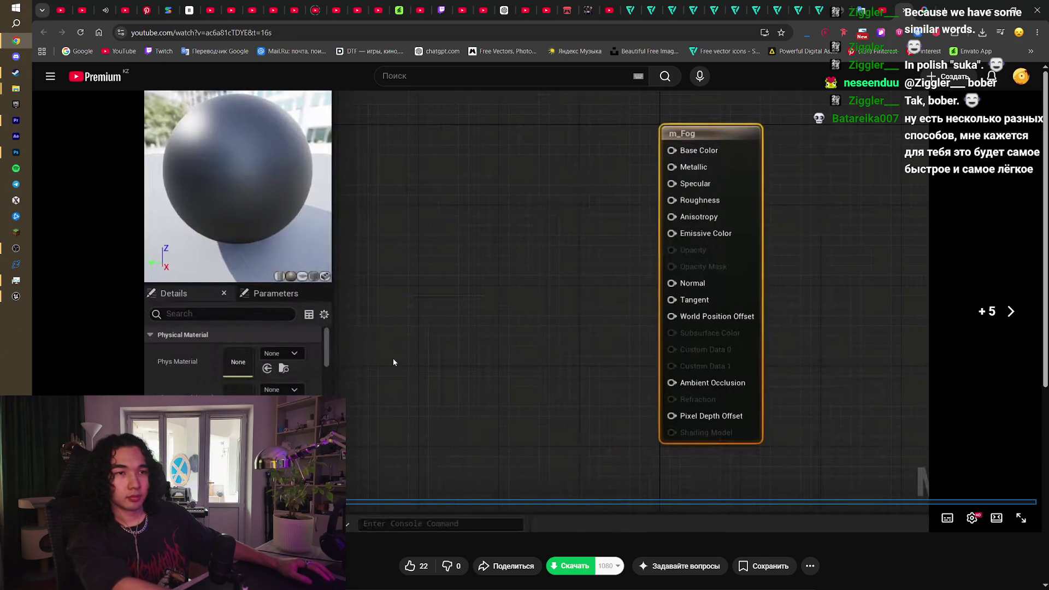
pyautogui.press('Right')
pyautogui.press('Right')
pyautogui.press('space')
pyautogui.hotkey('alt', 'Tab')
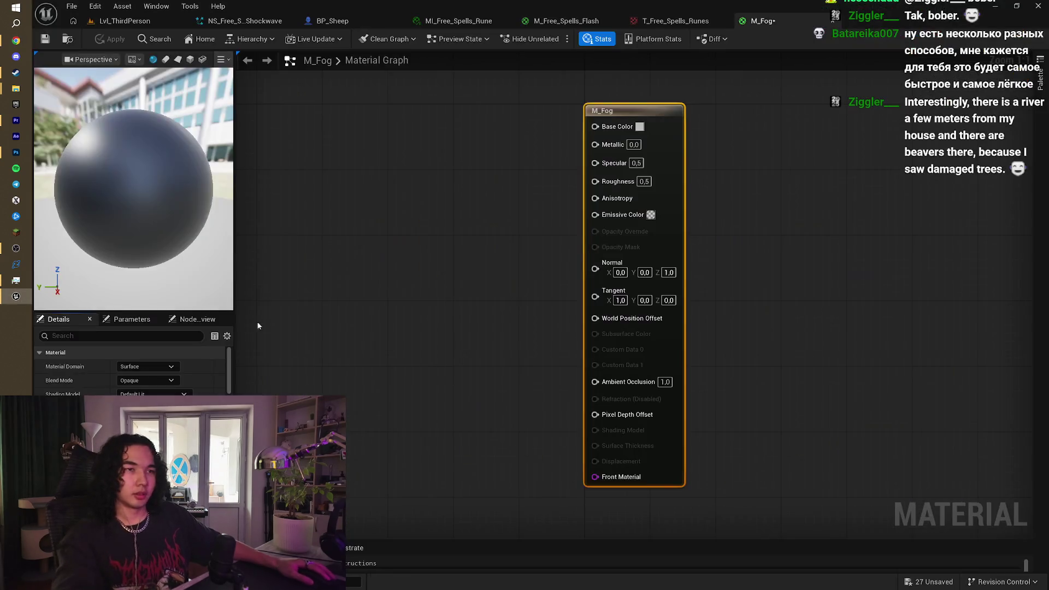
# Step: Set M_Fog's Blend Mode to TranslucentGreyTransmittance and recentre the graph view
pyautogui.click(143, 381)
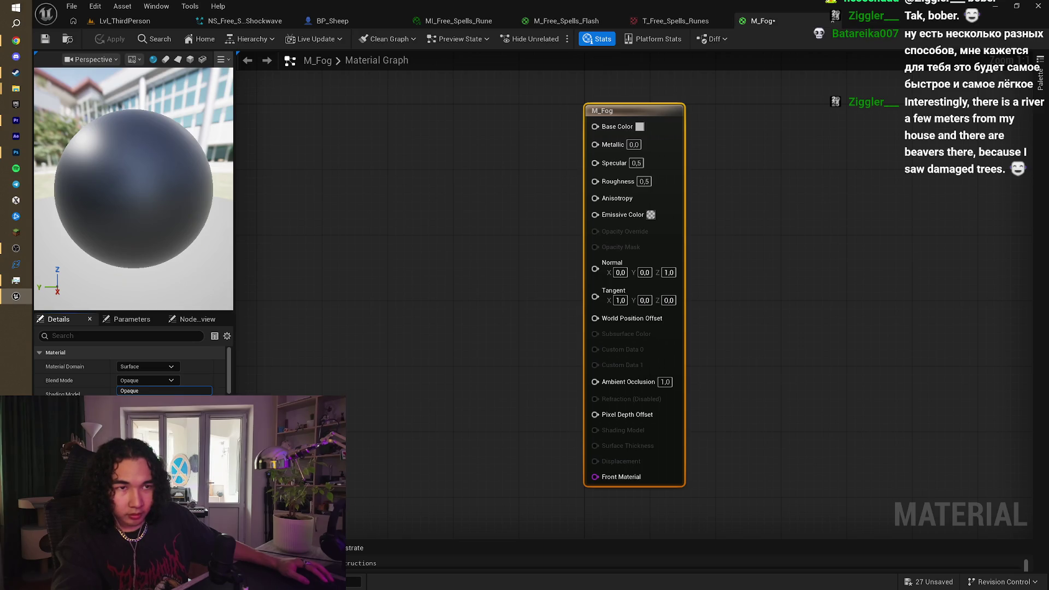
pyautogui.click(171, 384)
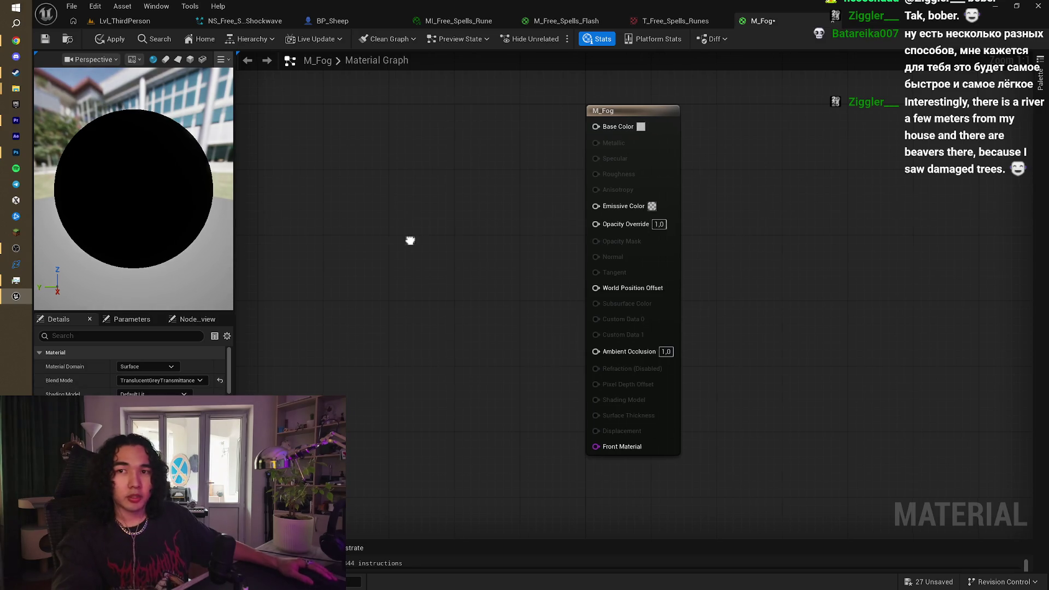
pyautogui.moveTo(409, 239); pyautogui.dragTo(638, 263)
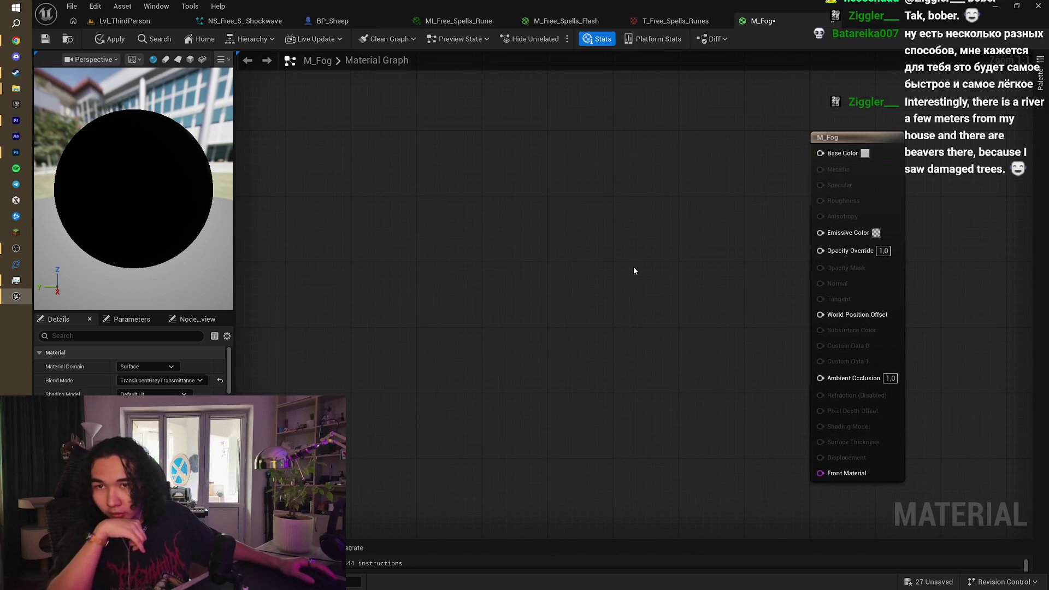
pyautogui.moveTo(634, 267); pyautogui.dragTo(506, 255)
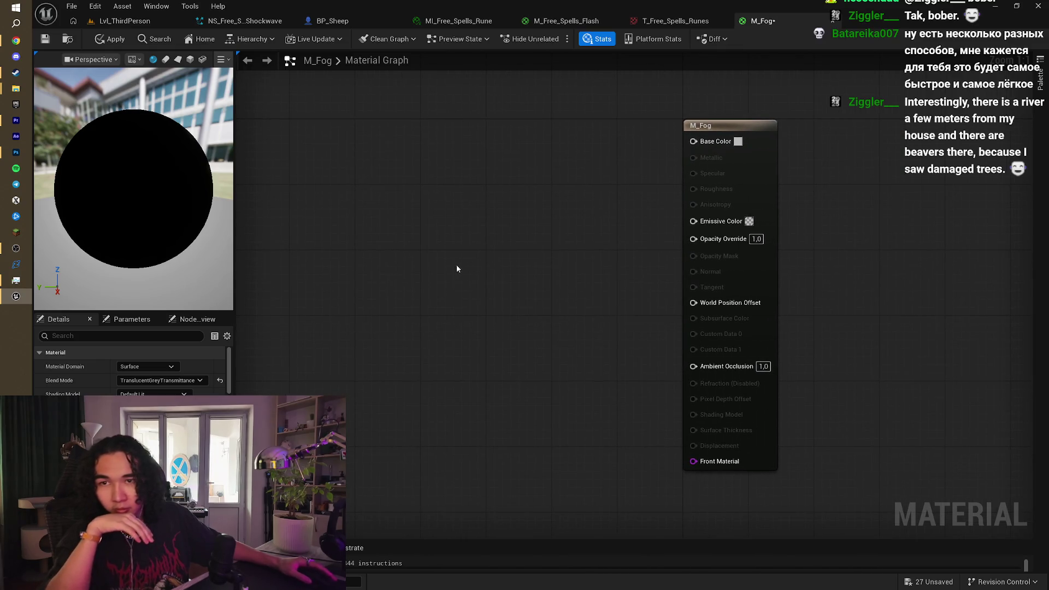
pyautogui.moveTo(419, 277)
pyautogui.mouseDown()
pyautogui.moveTo(452, 251)
pyautogui.moveTo(492, 269)
pyautogui.mouseUp()
pyautogui.hotkey('alt', 'Tab')
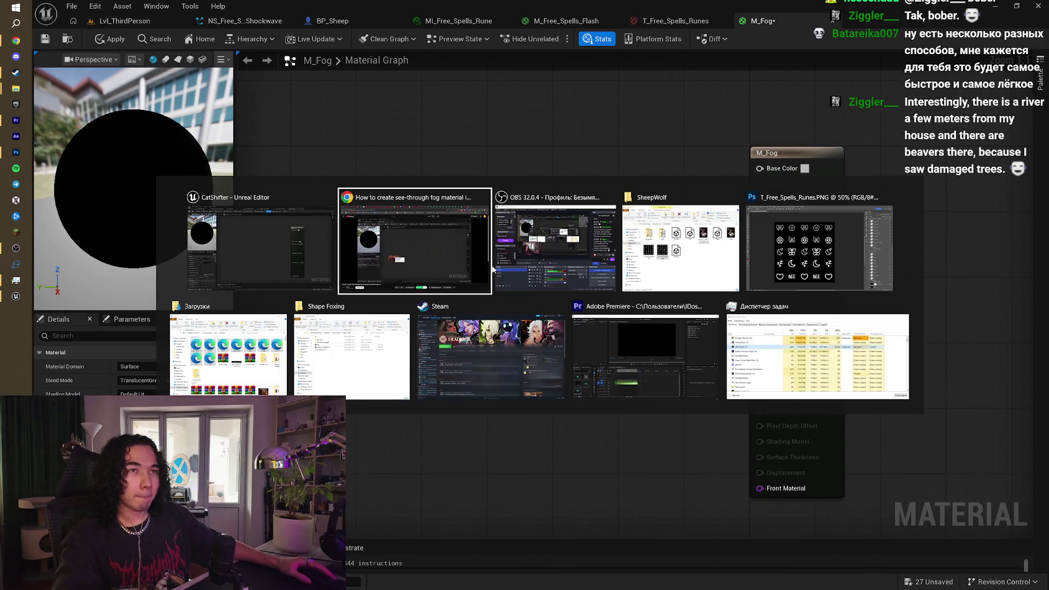
# Step: Watch more of the fog tutorial in Chrome, then go to the 'dense fog material ue5' results tab
pyautogui.click(491, 268)
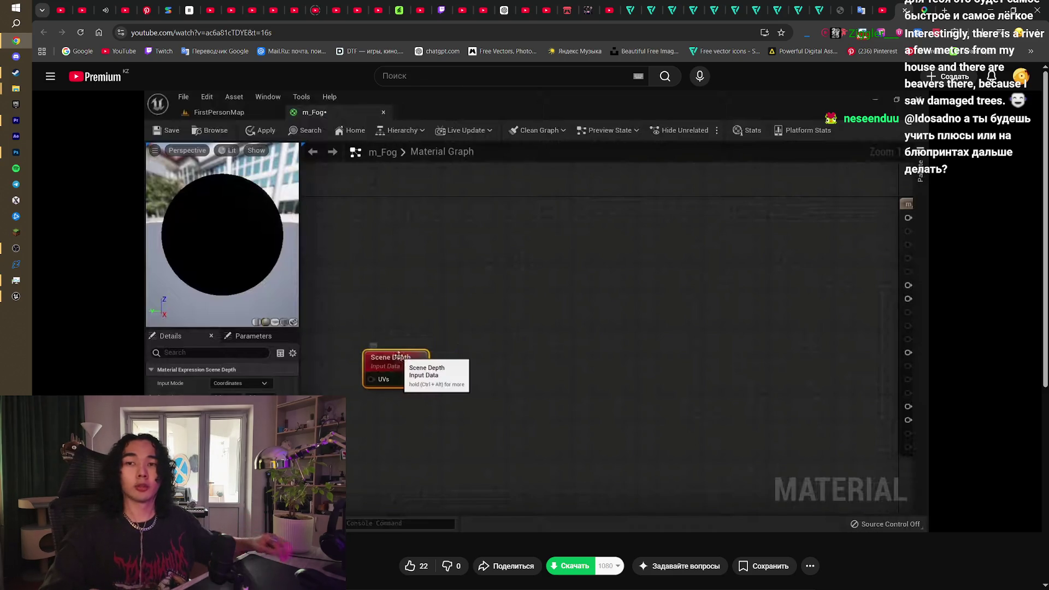
pyautogui.click(889, 4)
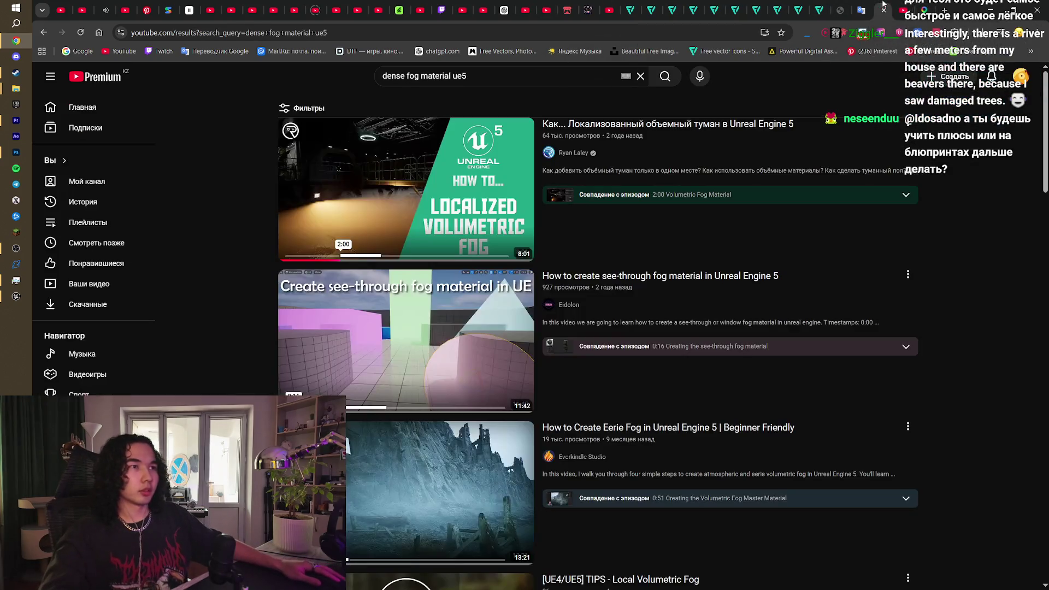
# Step: Search for the UE5 developer's channel and open its latest stream from the Live tab
pyautogui.press('/')
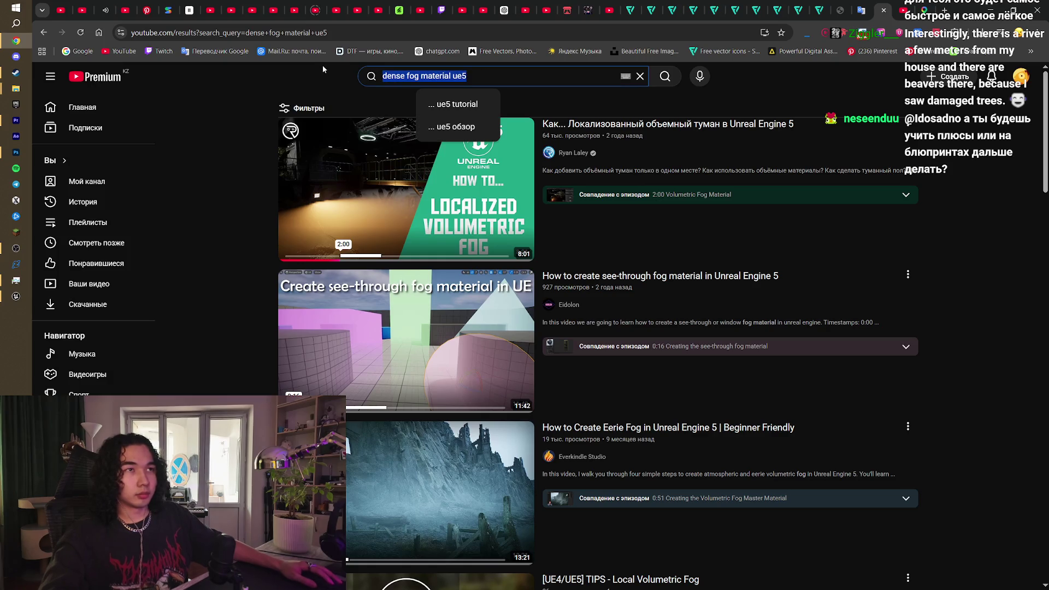
pyautogui.write('egor')
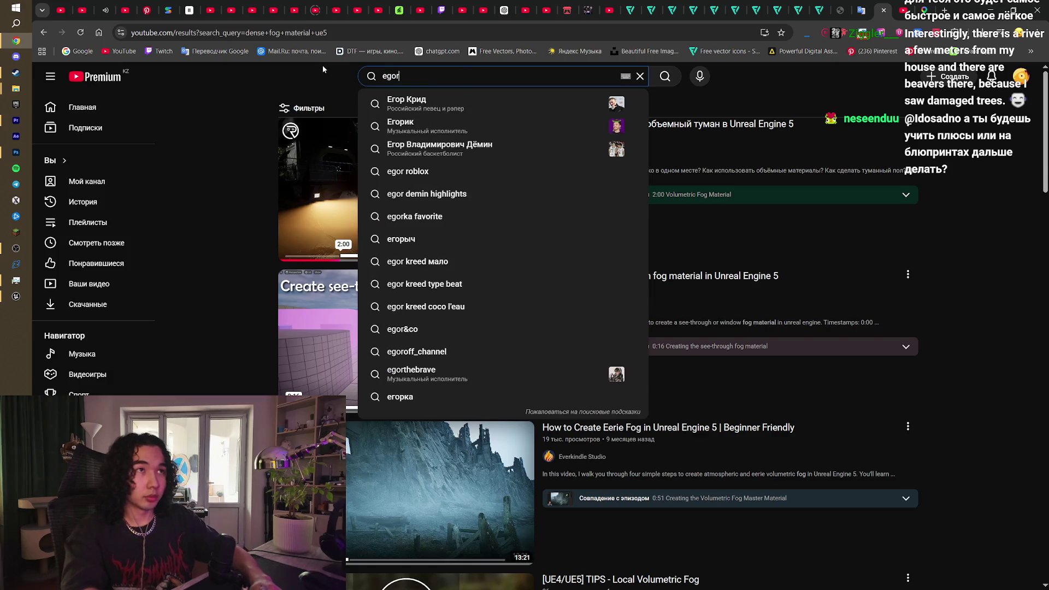
pyautogui.write(' posk')
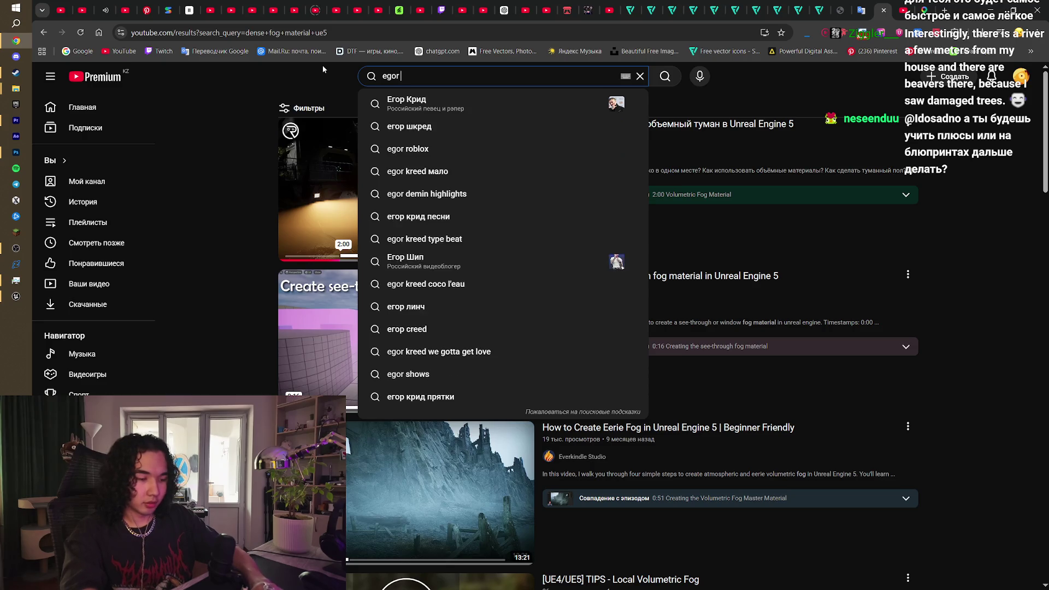
pyautogui.press('Return')
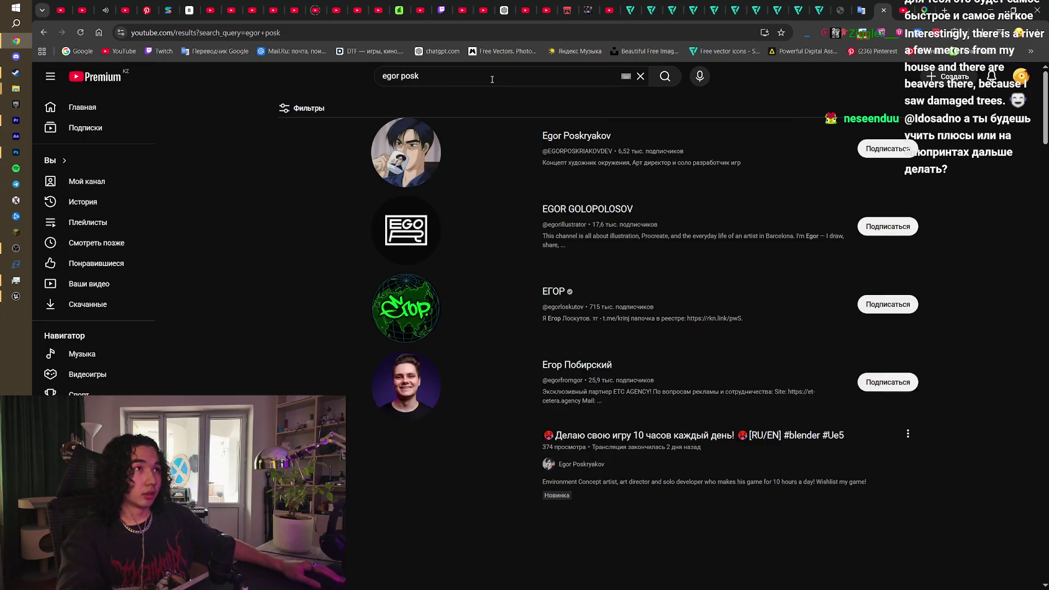
pyautogui.scroll(-3, 563, 255)
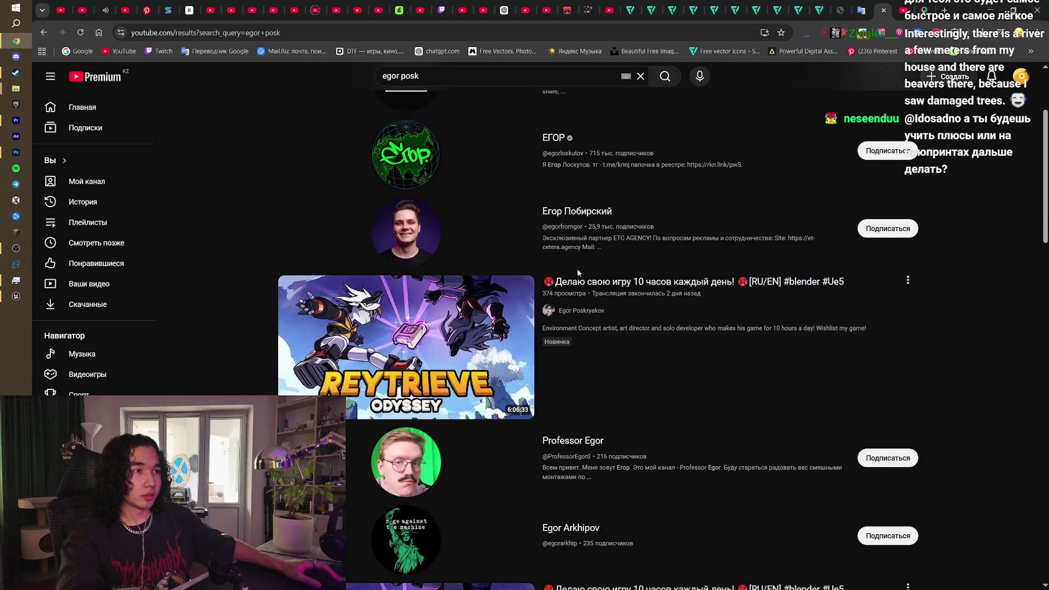
pyautogui.click(580, 311)
pyautogui.click(325, 318)
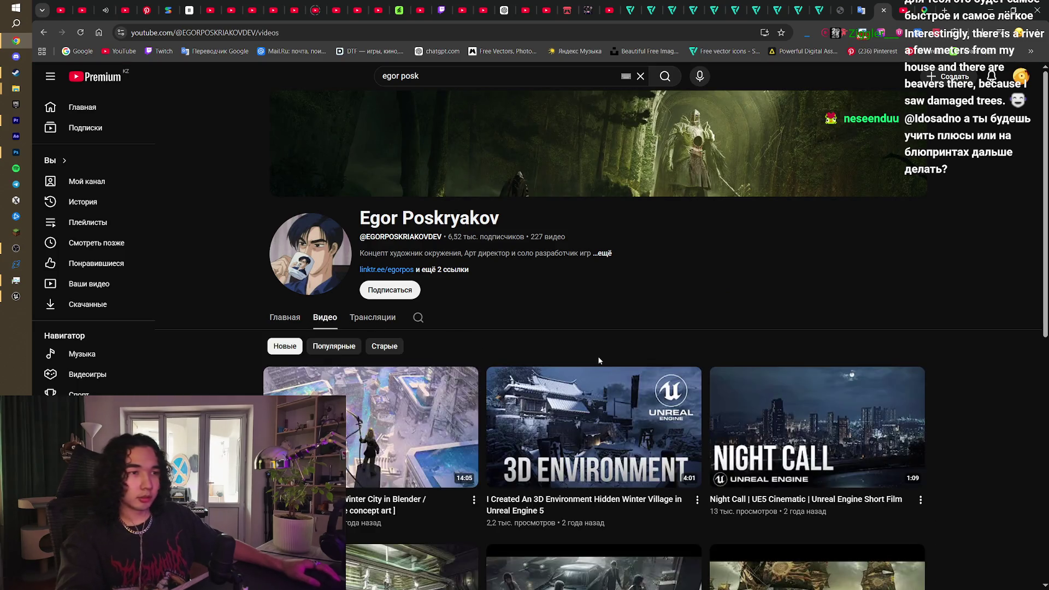
pyautogui.click(375, 328)
pyautogui.scroll(-3, 398, 303)
pyautogui.click(398, 303)
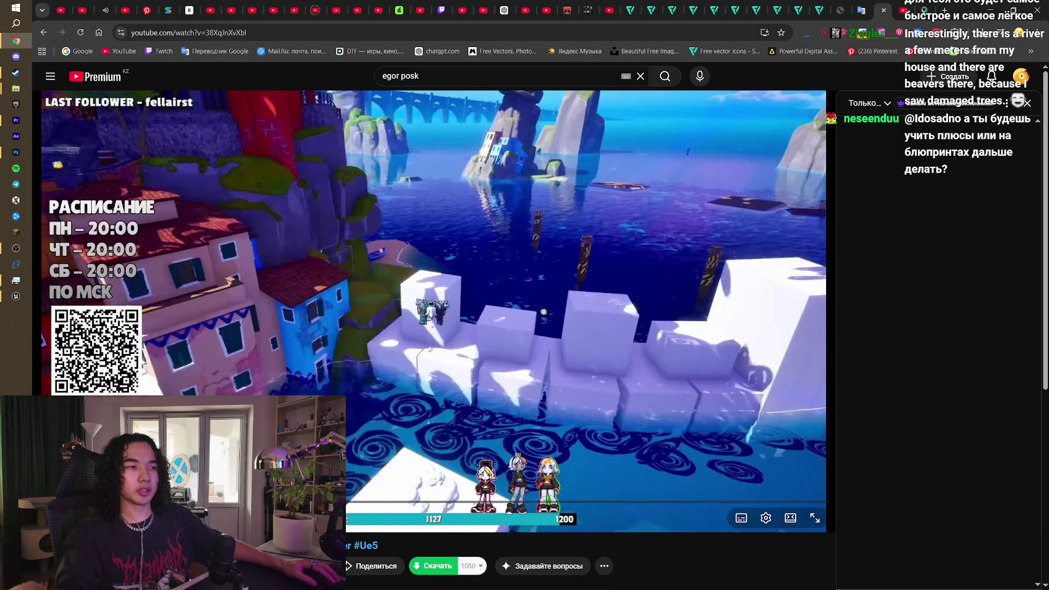
# Step: Pause, resume and seek within the livestream, then go back to the see-through fog tutorial
pyautogui.click(204, 356)
pyautogui.click(486, 306)
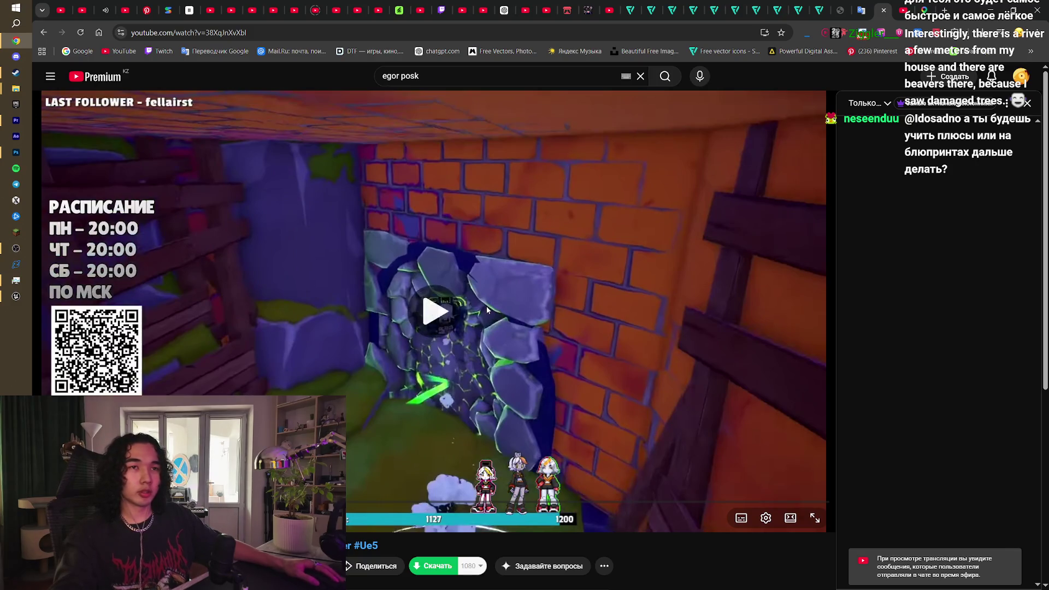
pyautogui.click(449, 310)
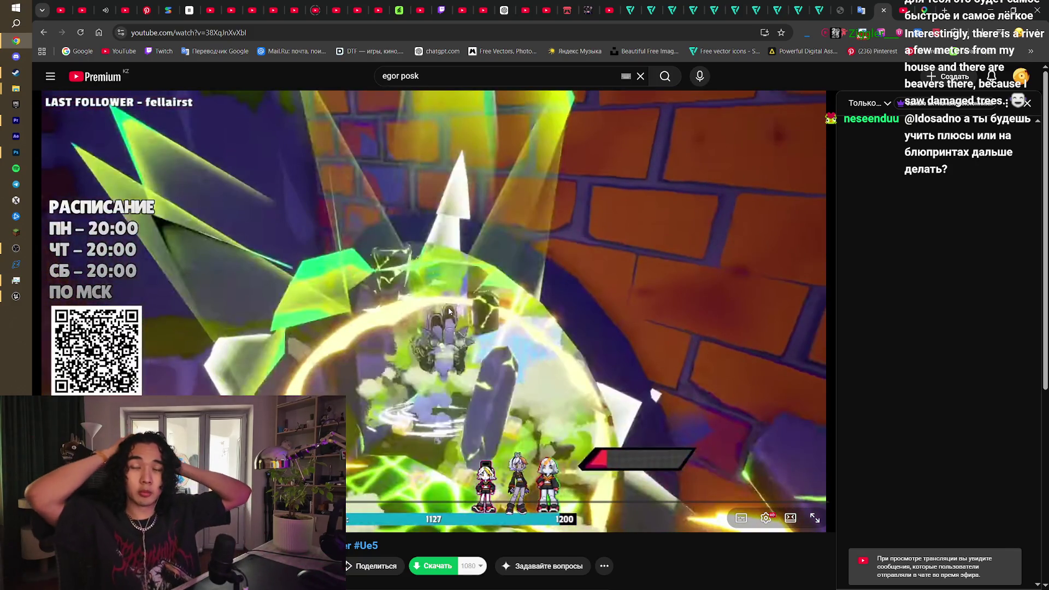
pyautogui.click(411, 296)
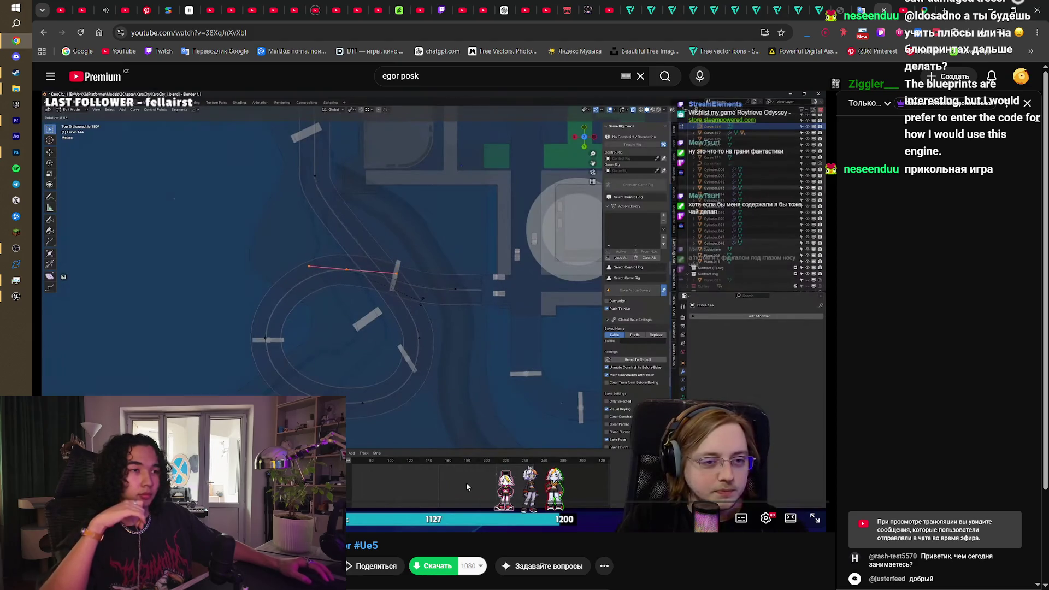
pyautogui.click(469, 501)
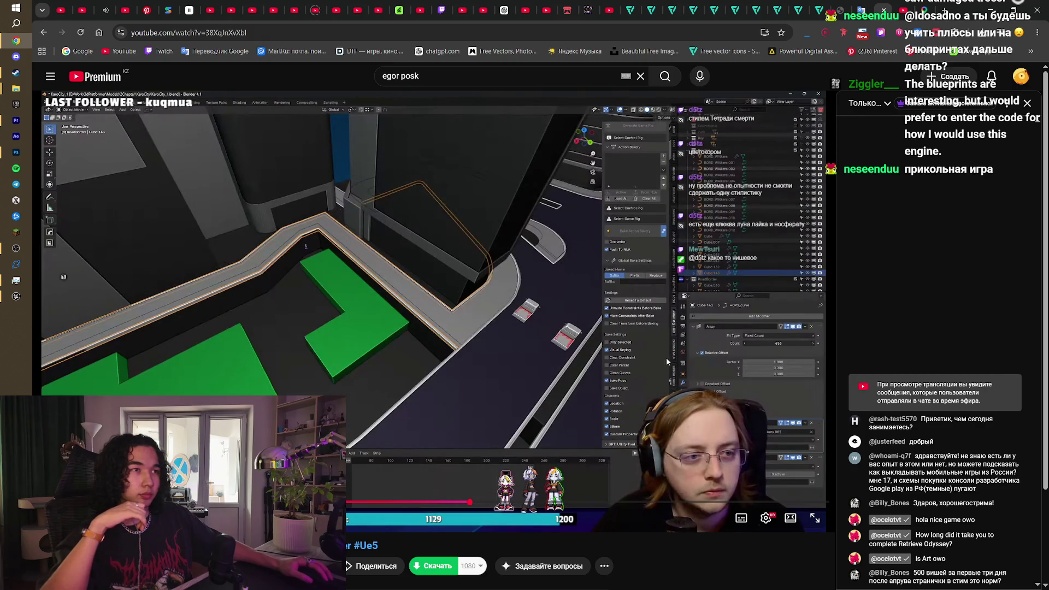
pyautogui.click(439, 222)
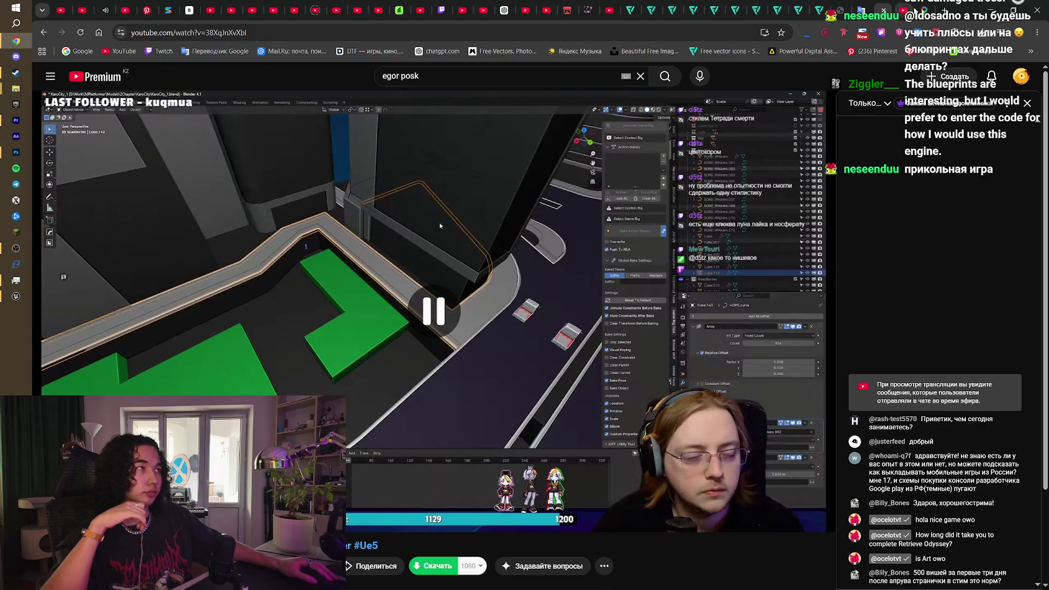
pyautogui.hotkey('alt', 'Left')
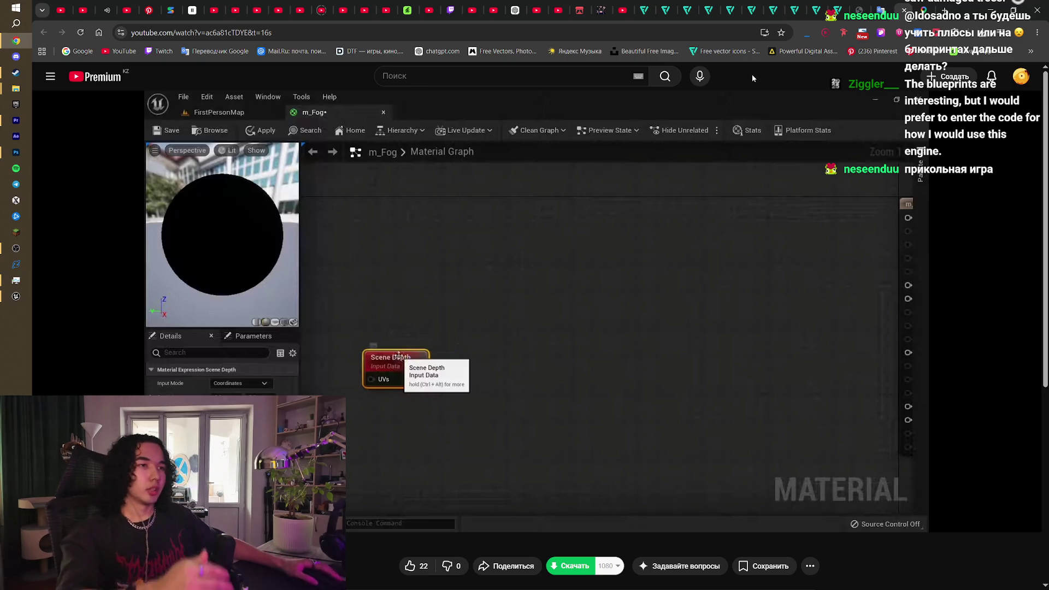
# Step: Play the tutorial through its Divide node step, then bring back the M_Fog graph in Unreal
pyautogui.moveTo(614, 237)
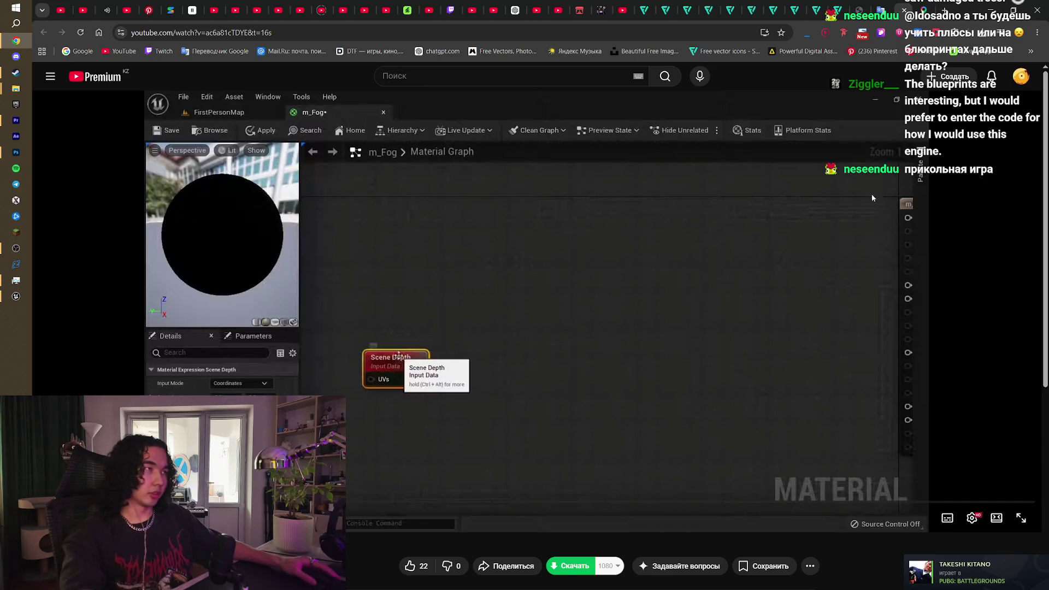
pyautogui.click(16, 296)
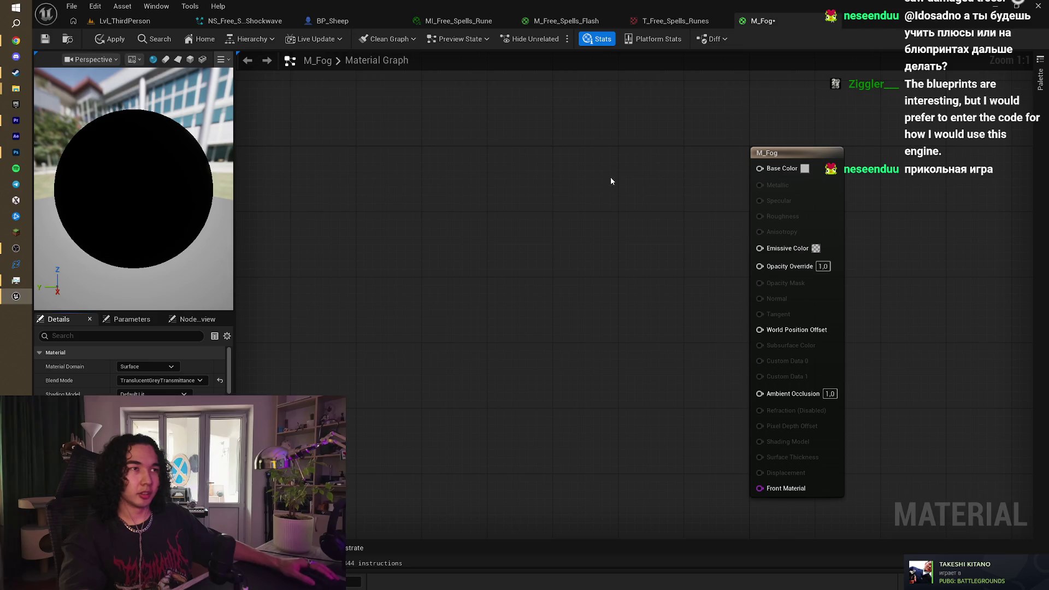
pyautogui.moveTo(481, 212); pyautogui.dragTo(468, 223)
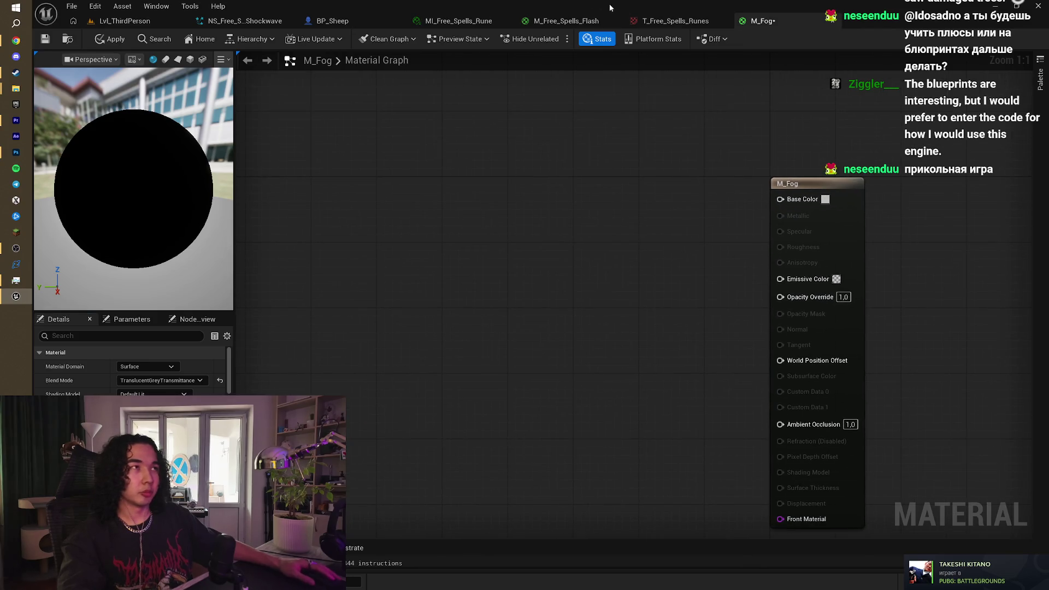
pyautogui.click(997, 5)
pyautogui.click(530, 258)
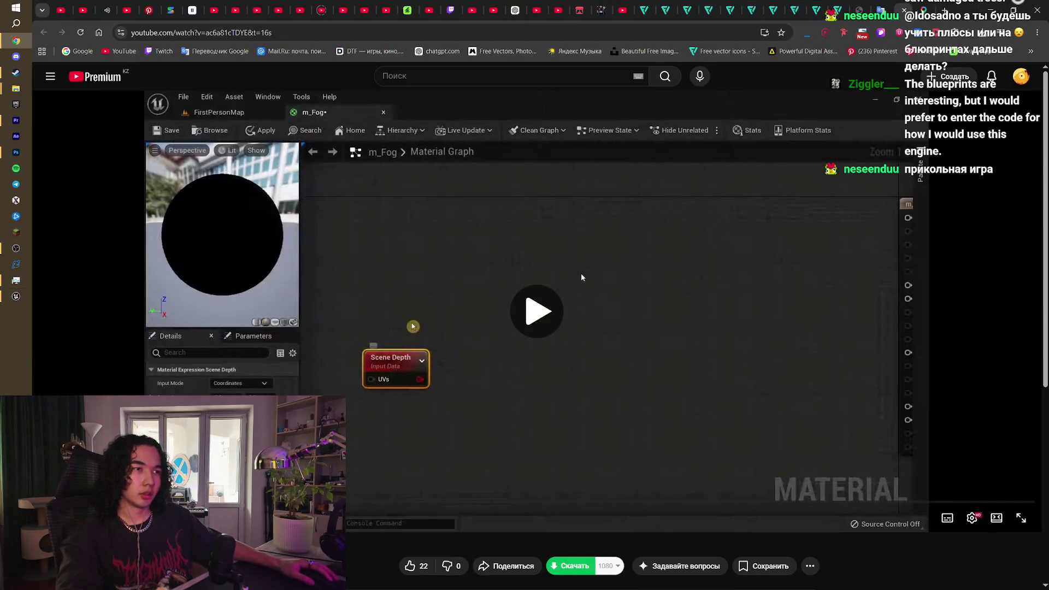
pyautogui.click(582, 304)
pyautogui.hotkey('alt', 'Tab')
pyautogui.moveTo(451, 283)
pyautogui.mouseDown()
pyautogui.moveTo(537, 261)
pyautogui.moveTo(633, 257)
pyautogui.mouseUp()
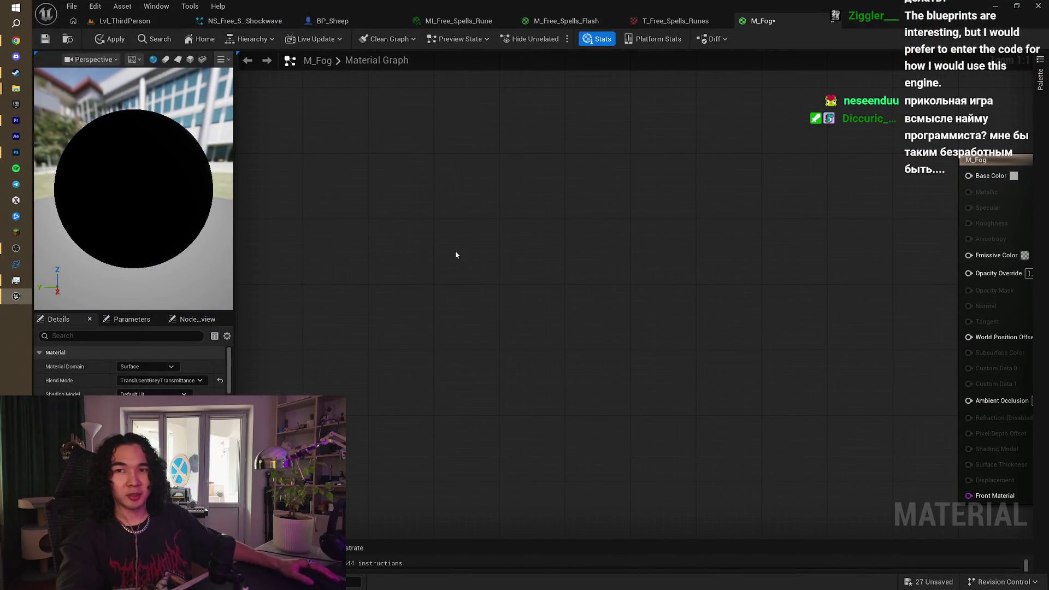
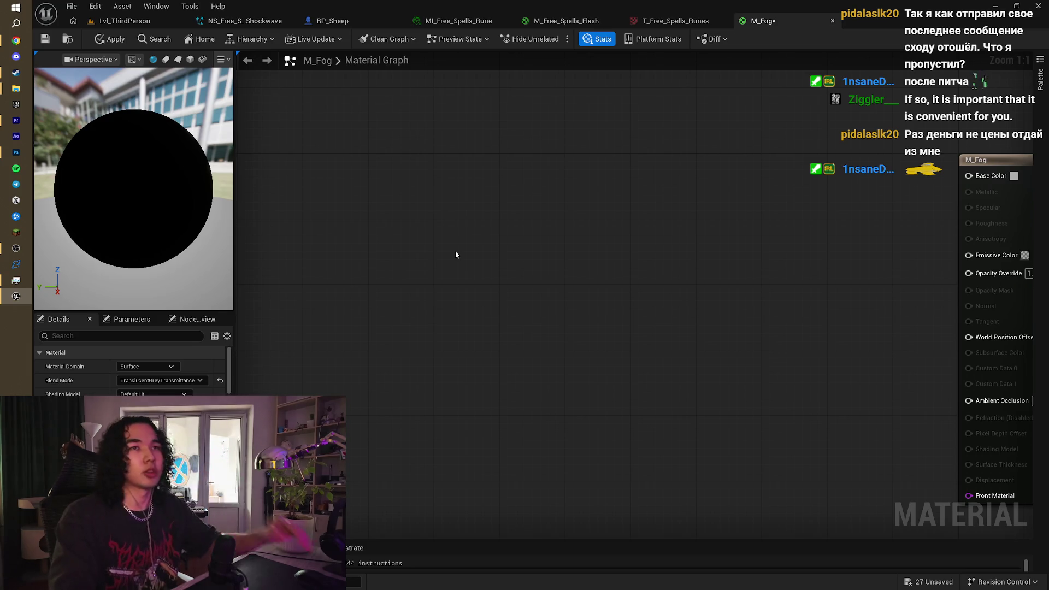
# Step: Close Task Manager and open the M_Free_Spells_Flash graph with its Depth Fade and Switch nodes
pyautogui.moveTo(504, 226)
pyautogui.mouseDown()
pyautogui.moveTo(426, 252)
pyautogui.moveTo(405, 246)
pyautogui.moveTo(410, 189)
pyautogui.moveTo(373, 205)
pyautogui.moveTo(574, 182)
pyautogui.moveTo(625, 211)
pyautogui.moveTo(641, 195)
pyautogui.moveTo(634, 215)
pyautogui.moveTo(648, 199)
pyautogui.moveTo(629, 182)
pyautogui.moveTo(653, 191)
pyautogui.moveTo(640, 187)
pyautogui.mouseUp()
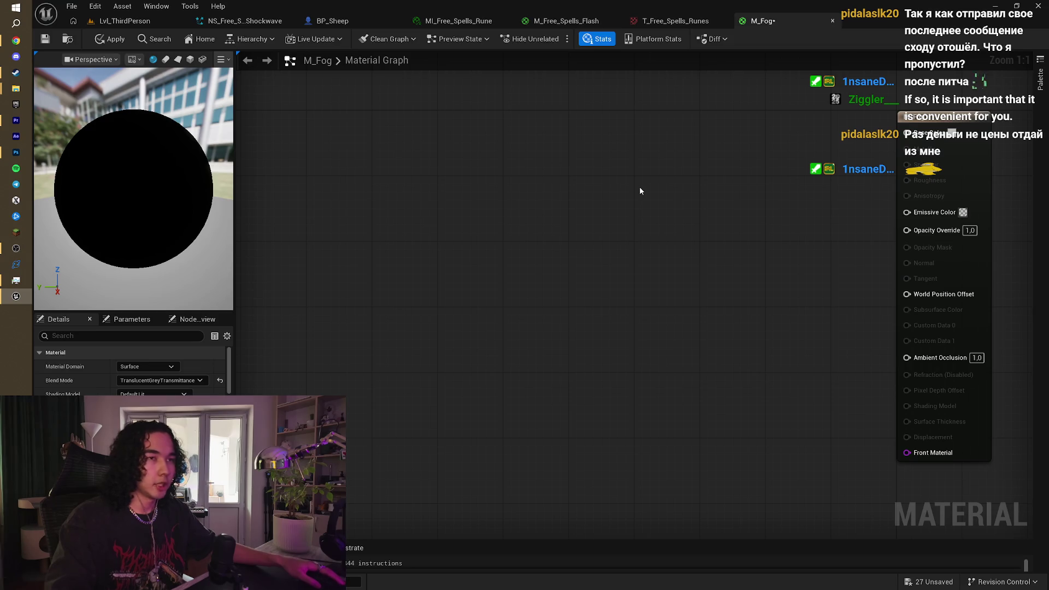
pyautogui.moveTo(16, 287)
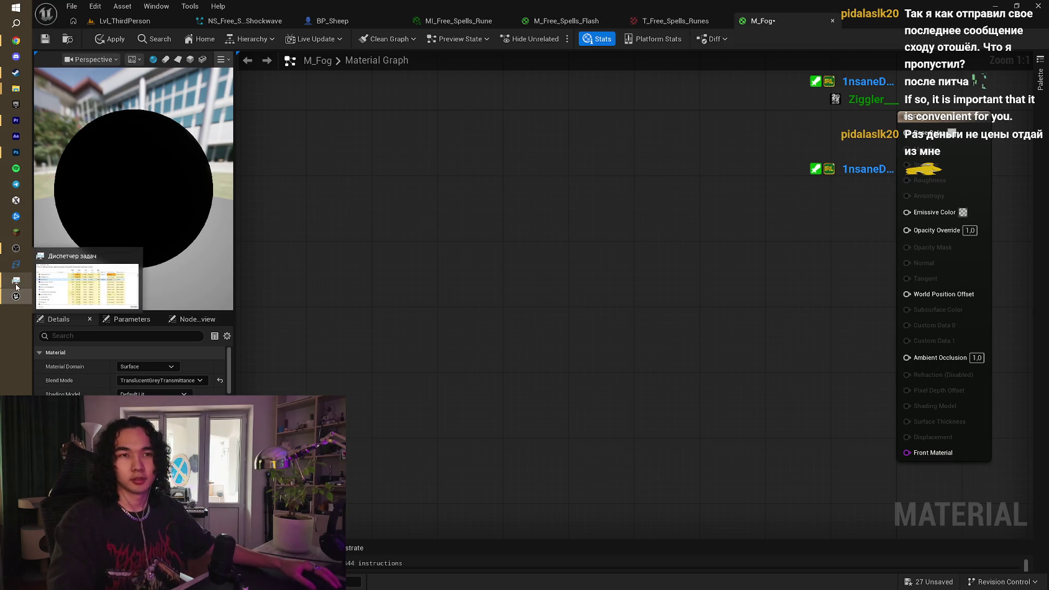
pyautogui.click(134, 255)
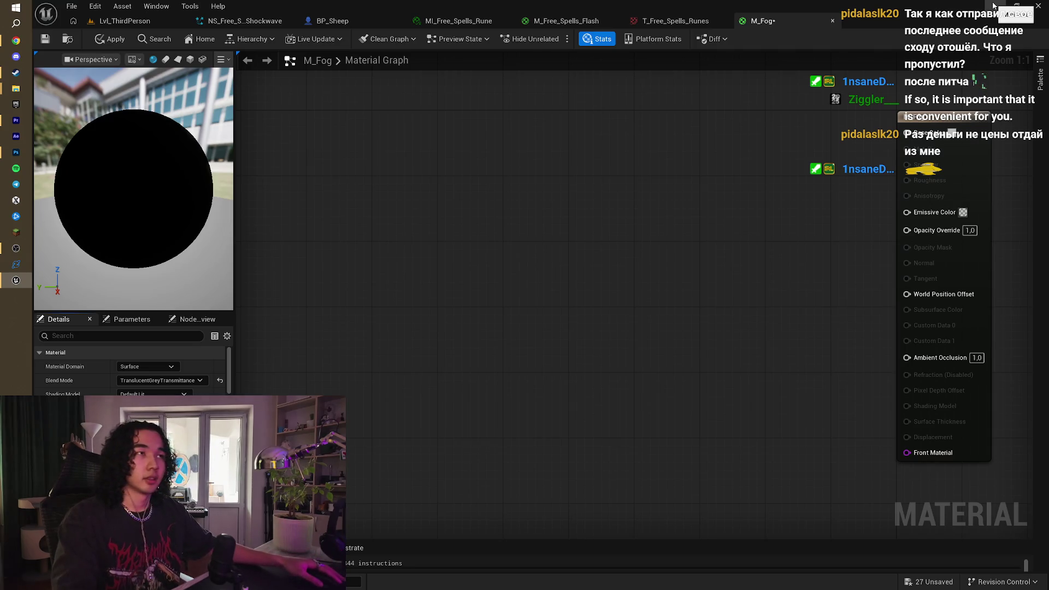
pyautogui.click(580, 21)
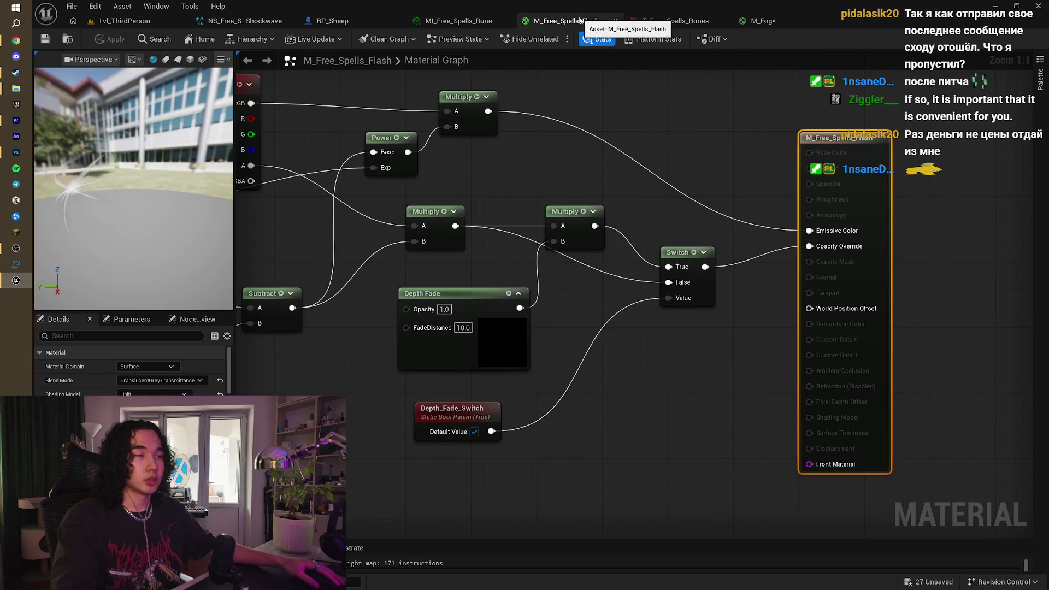
# Step: Open MI_Free_Spells_Rune, watch the tutorial's Scene Depth and Divide step, then return to Unreal
pyautogui.click(464, 20)
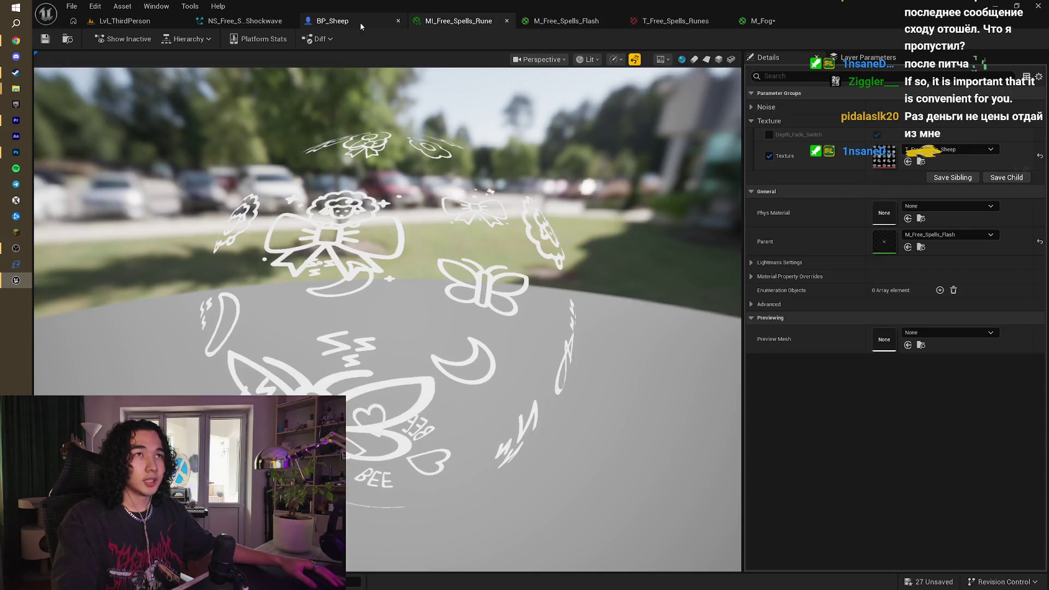
pyautogui.hotkey('alt', 'Tab')
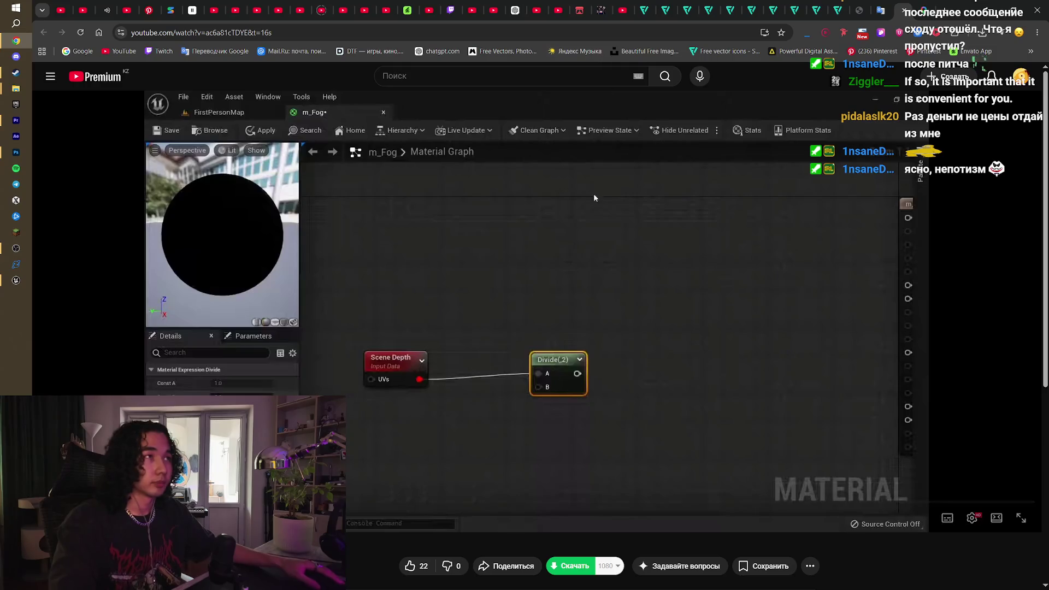
pyautogui.click(542, 255)
pyautogui.click(504, 224)
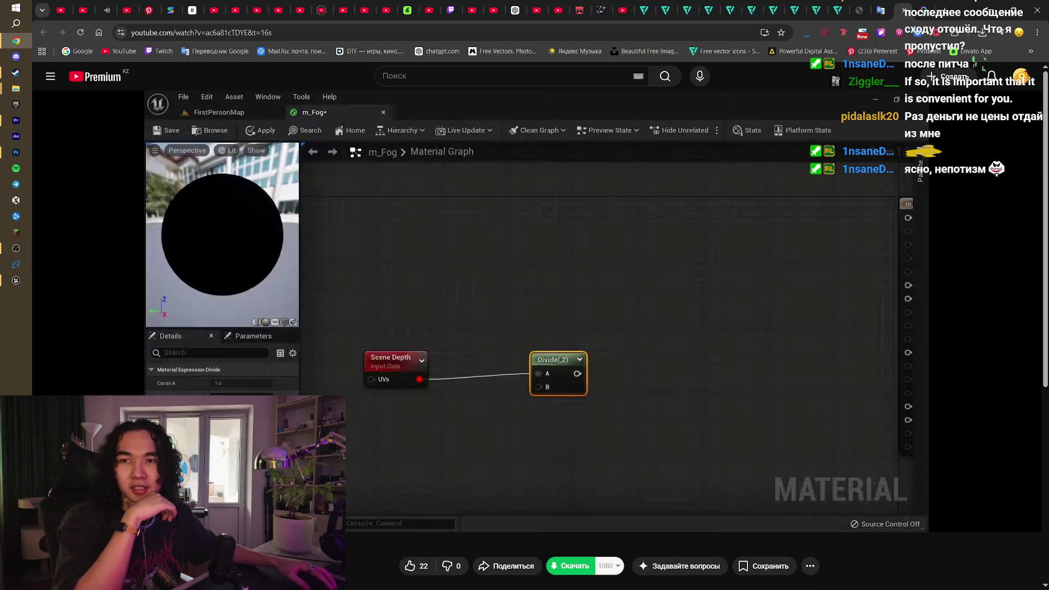
pyautogui.click(359, 186)
pyautogui.click(359, 187)
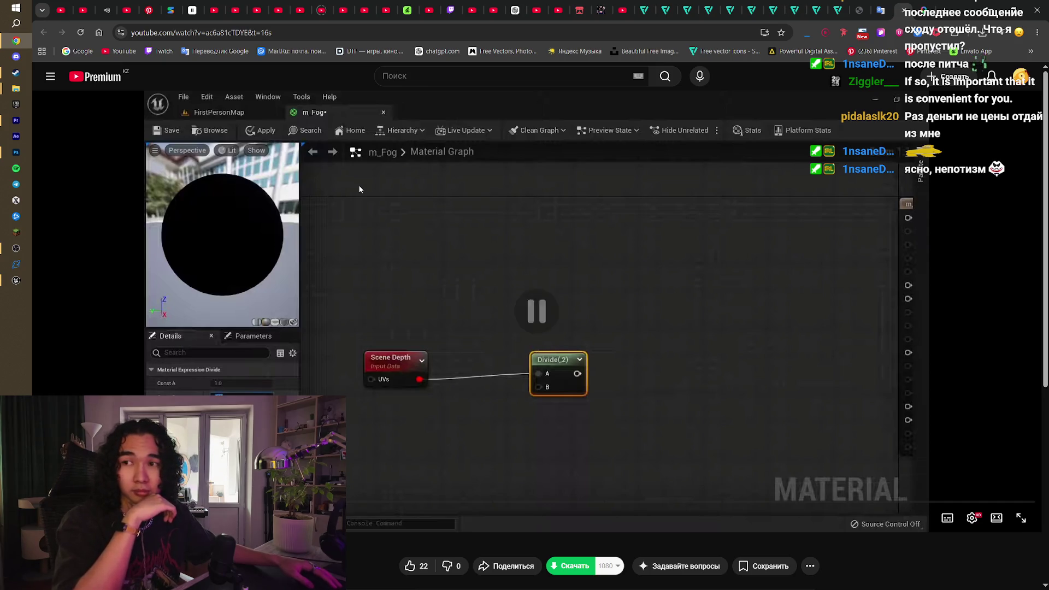
pyautogui.click(359, 187)
pyautogui.click(359, 187)
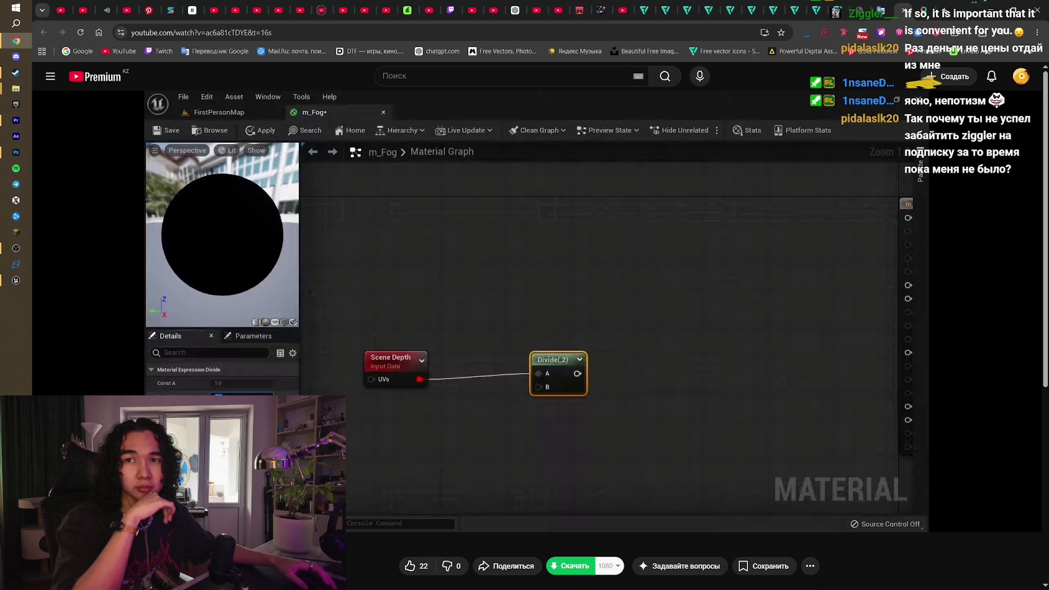
pyautogui.hotkey('alt', 'Tab')
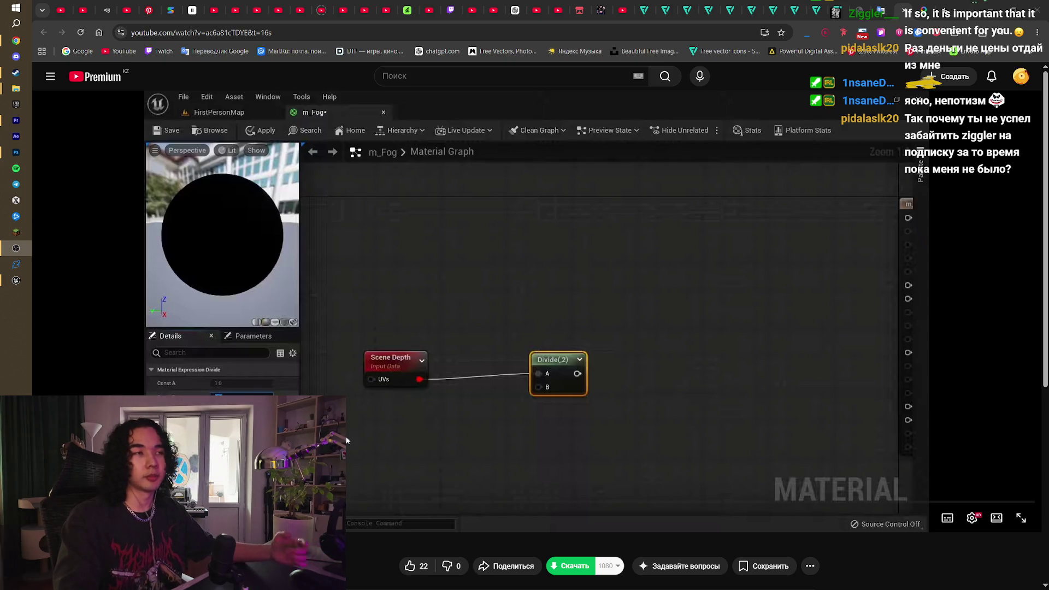
pyautogui.click(16, 280)
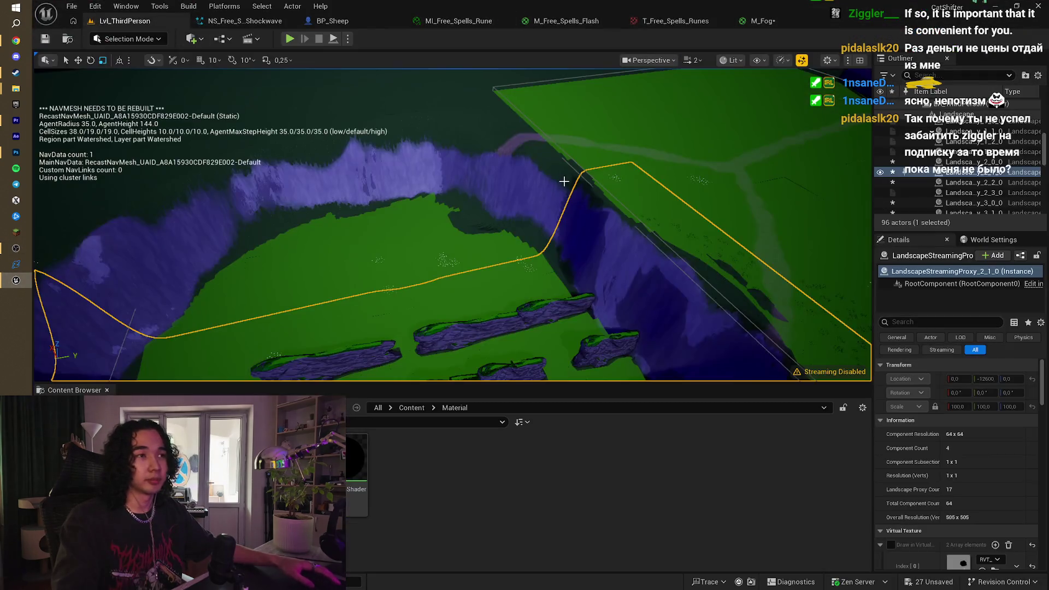
# Step: Select the LandscapeStreamingProxy_3_1_0 landscape section, save all assets, and reopen the M_Fog graph
pyautogui.moveTo(564, 180); pyautogui.dragTo(453, 218)
pyautogui.click(475, 227)
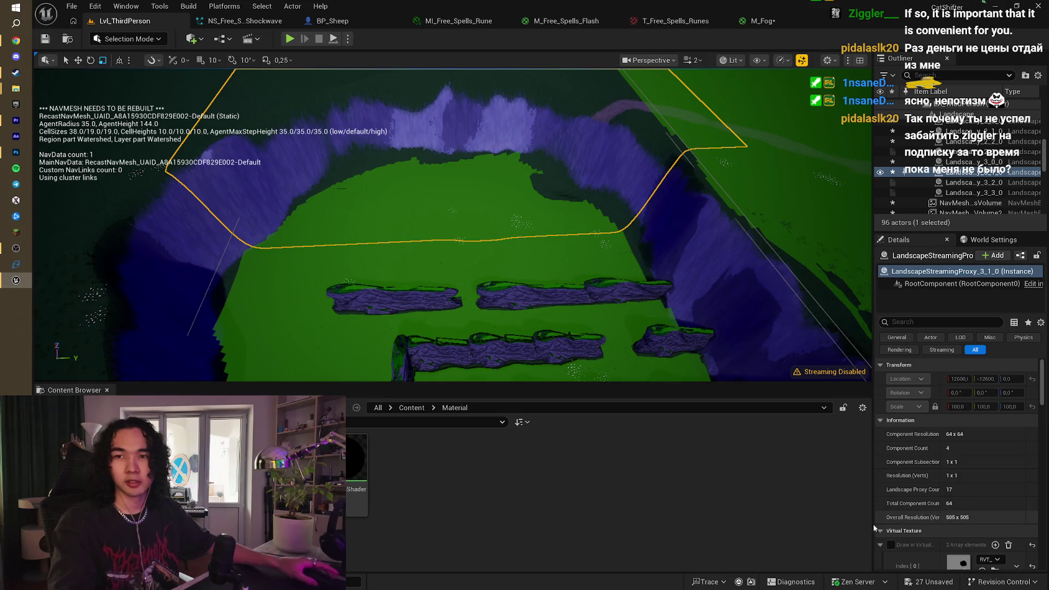
pyautogui.moveTo(710, 293)
pyautogui.mouseDown()
pyautogui.moveTo(667, 298)
pyautogui.moveTo(642, 198)
pyautogui.mouseUp()
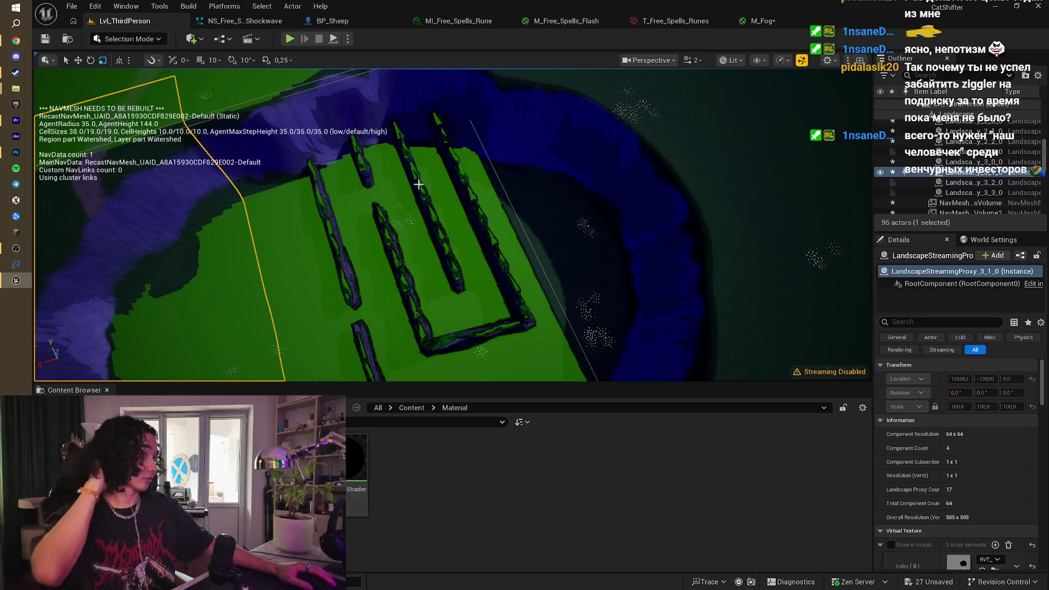
pyautogui.hotkey('ctrl', 's')
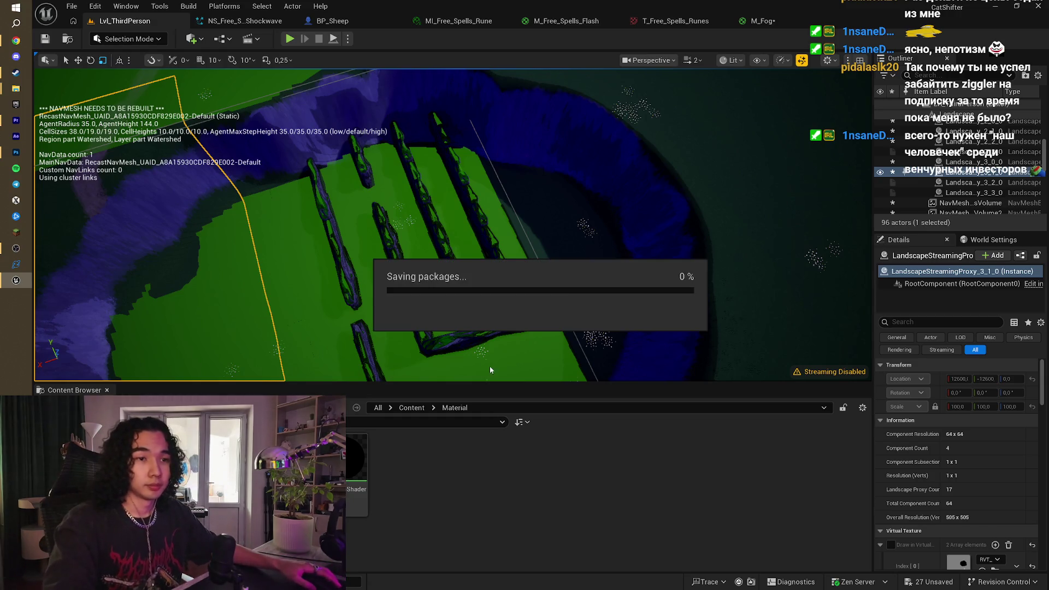
pyautogui.click(762, 21)
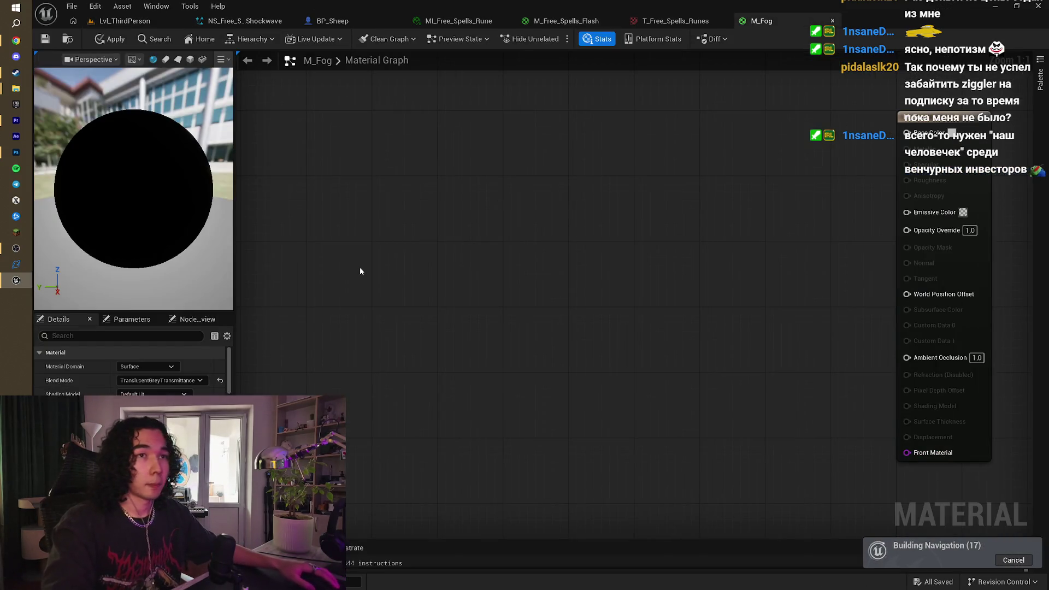
# Step: Add a Scene Depth node to the M_Fog graph by searching 'scene'
pyautogui.rightClick(389, 230)
pyautogui.write('sc')
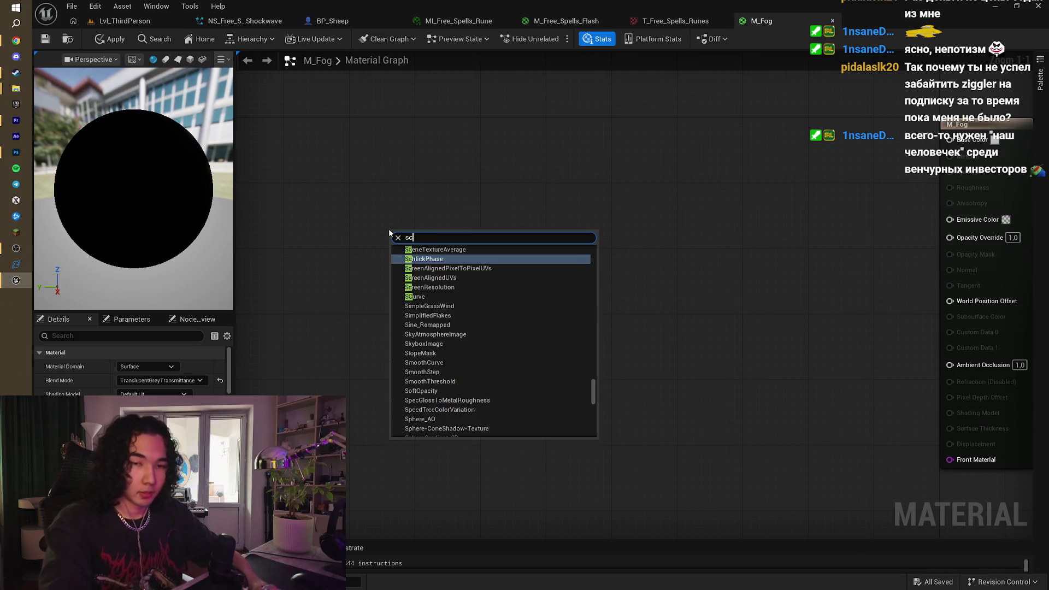
pyautogui.write('ene')
pyautogui.press('Return')
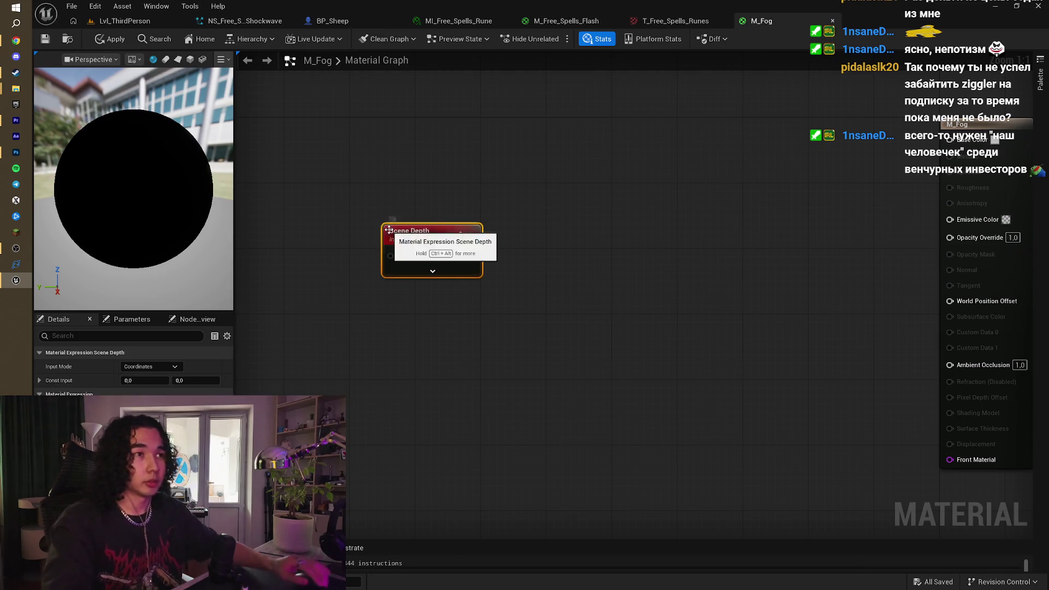
# Step: Compare the Scene Depth node with the tutorial, paused at 1:19 showing Scene Depth into Divide(2000)
pyautogui.hotkey('alt', 'Tab')
pyautogui.hotkey('alt', 'Tab')
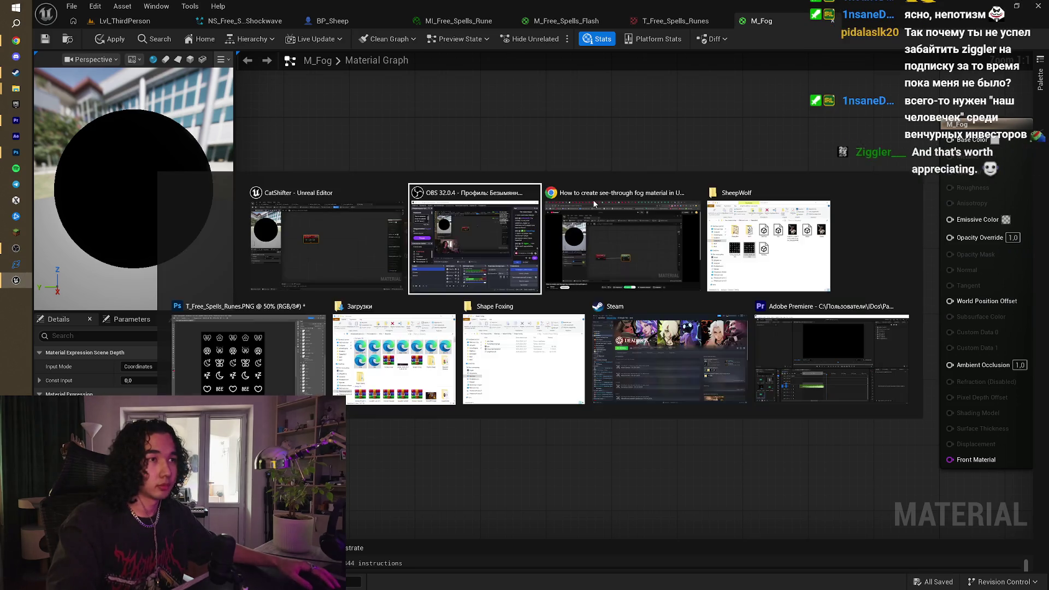
pyautogui.click(594, 202)
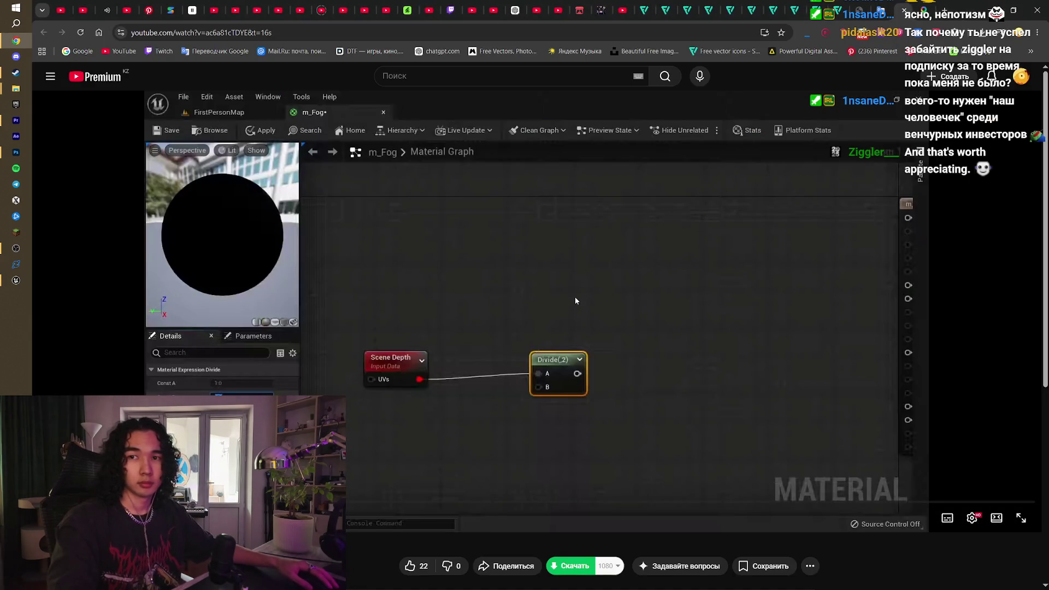
pyautogui.click(587, 264)
pyautogui.click(588, 265)
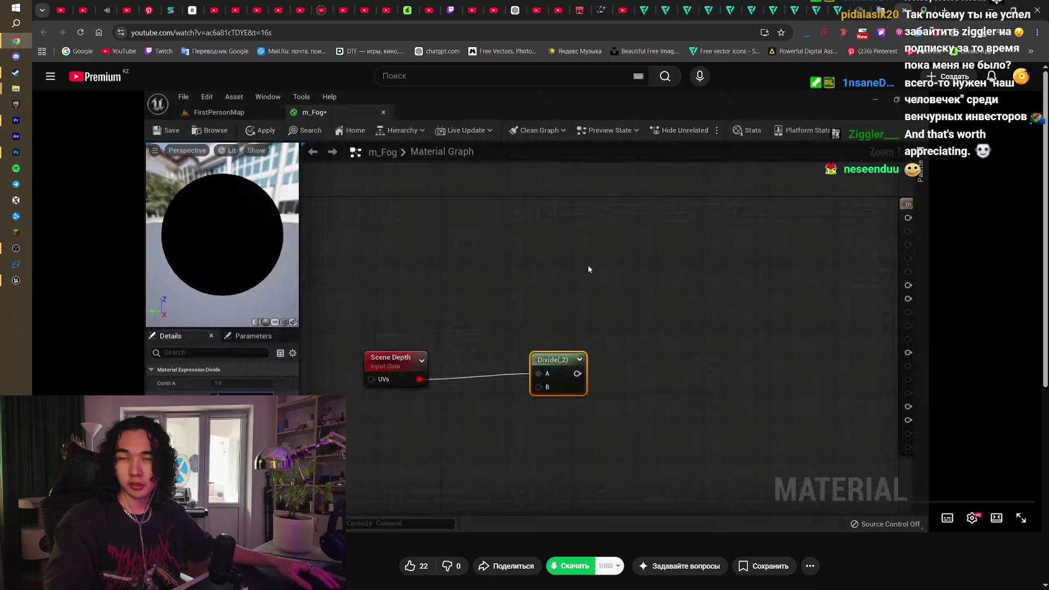
pyautogui.click(573, 257)
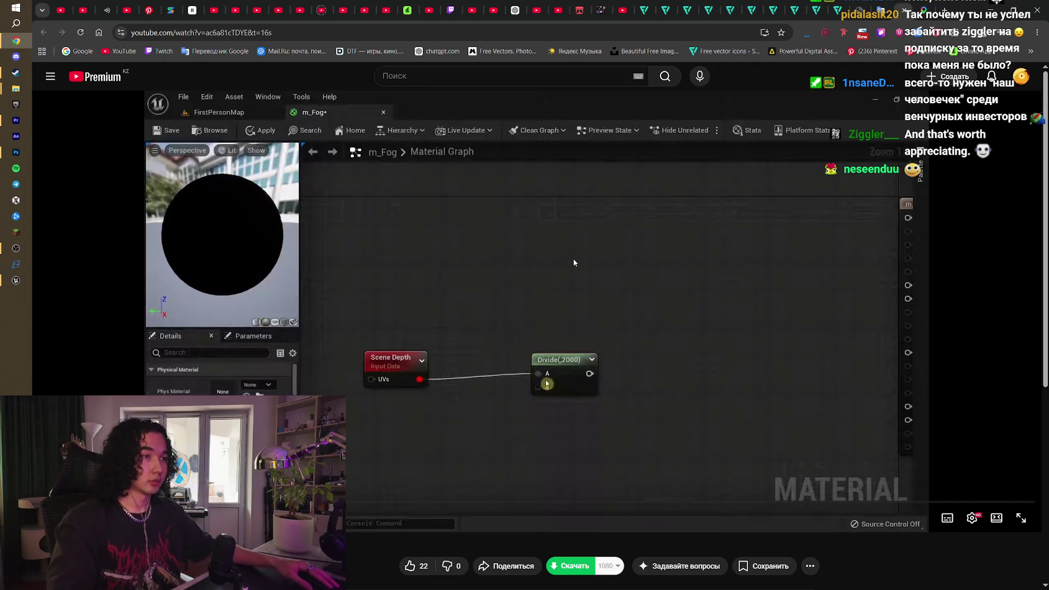
pyautogui.click(563, 279)
pyautogui.hotkey('alt', 'Tab')
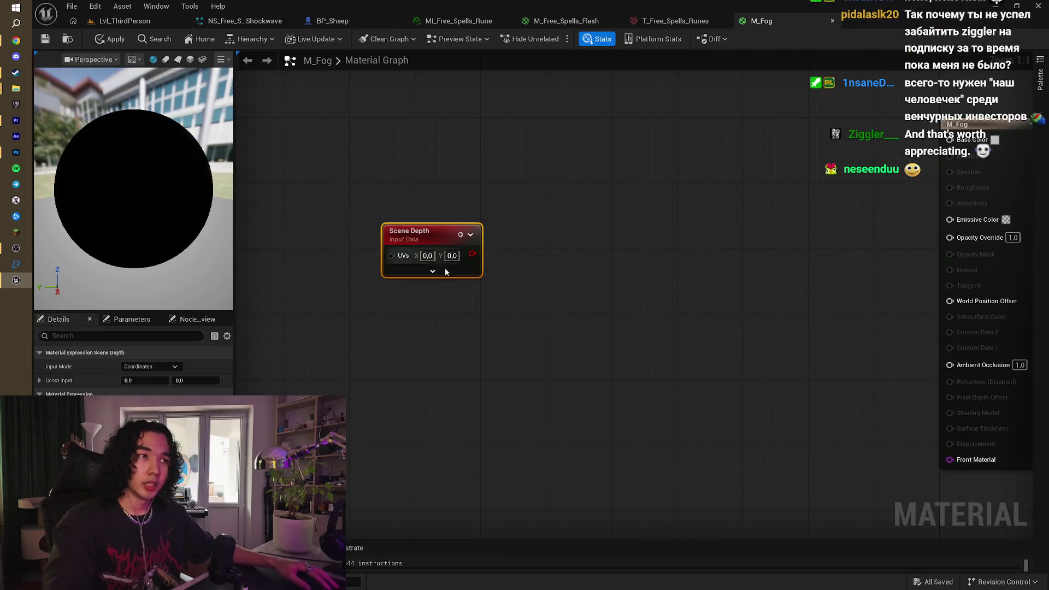
pyautogui.click(432, 271)
pyautogui.click(452, 302)
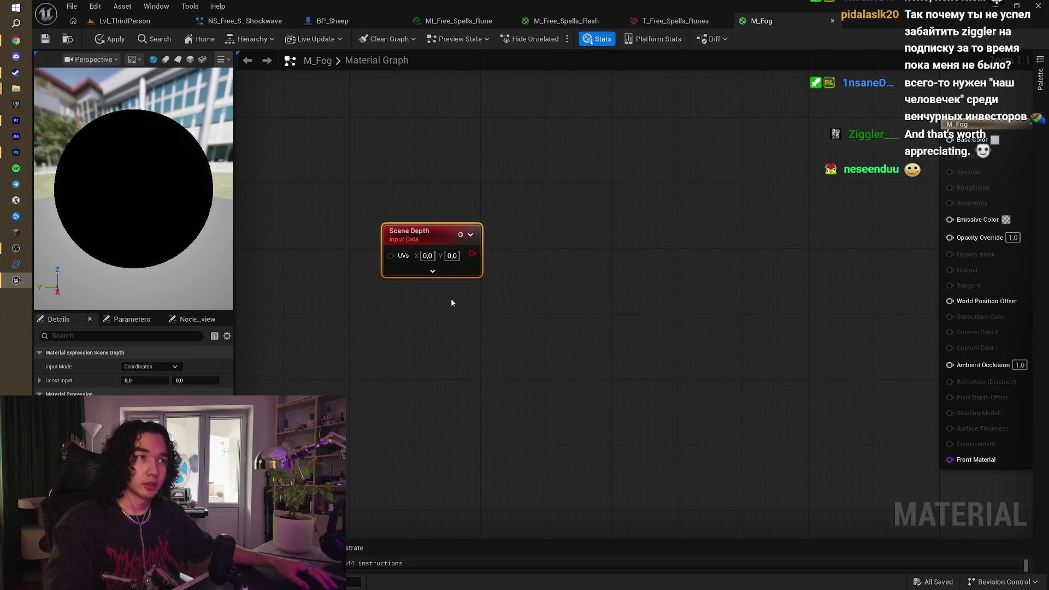
pyautogui.hotkey('alt', 'Tab')
pyautogui.click(601, 320)
pyautogui.click(601, 320)
pyautogui.scroll(-3, 568, 329)
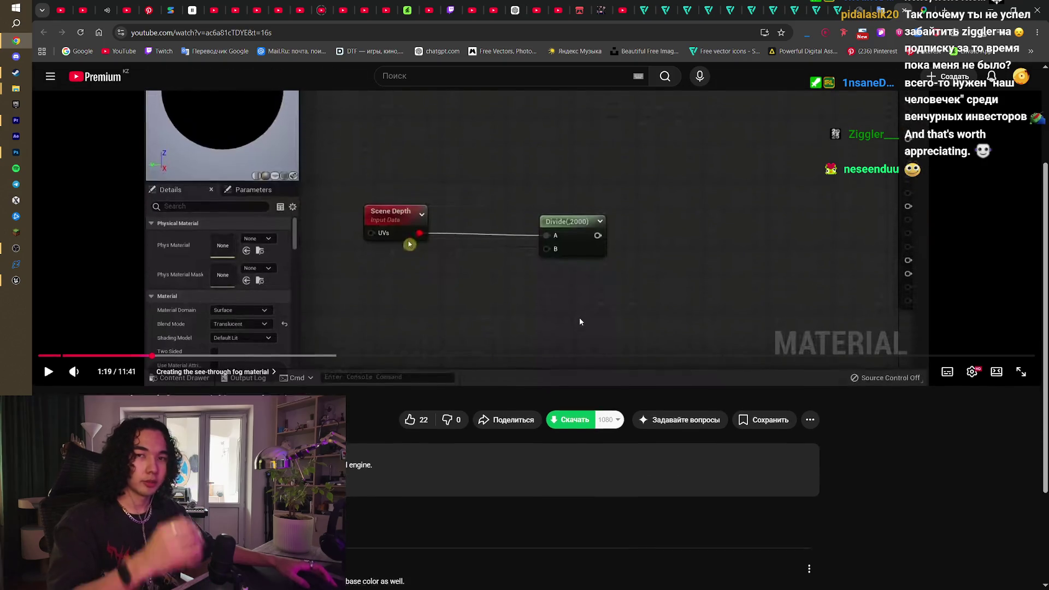
# Step: Watch a little more of the tutorial's Divide step
pyautogui.scroll(3, 579, 317)
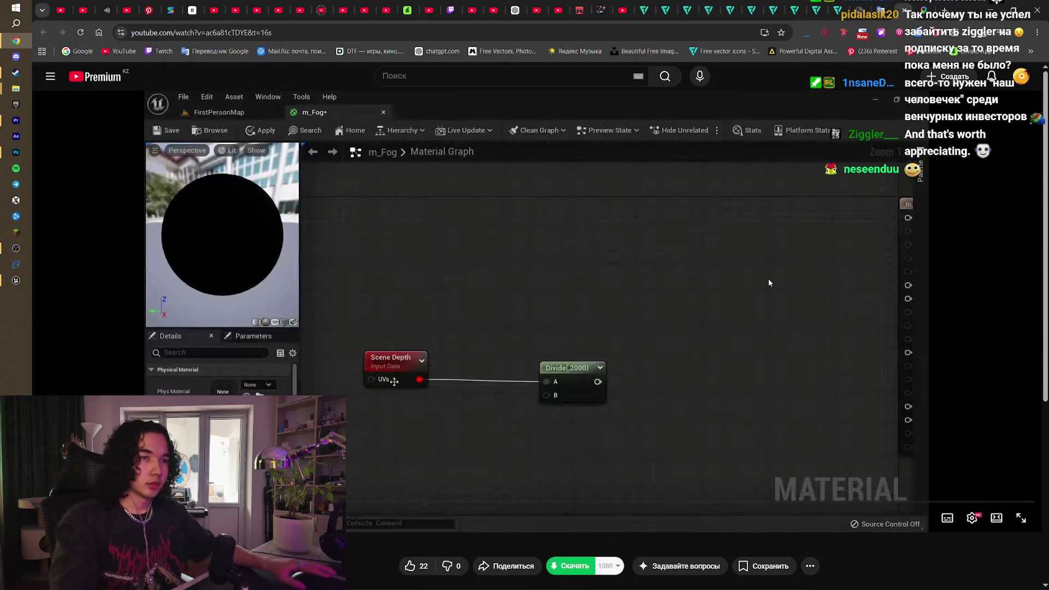
pyautogui.click(714, 269)
pyautogui.click(711, 268)
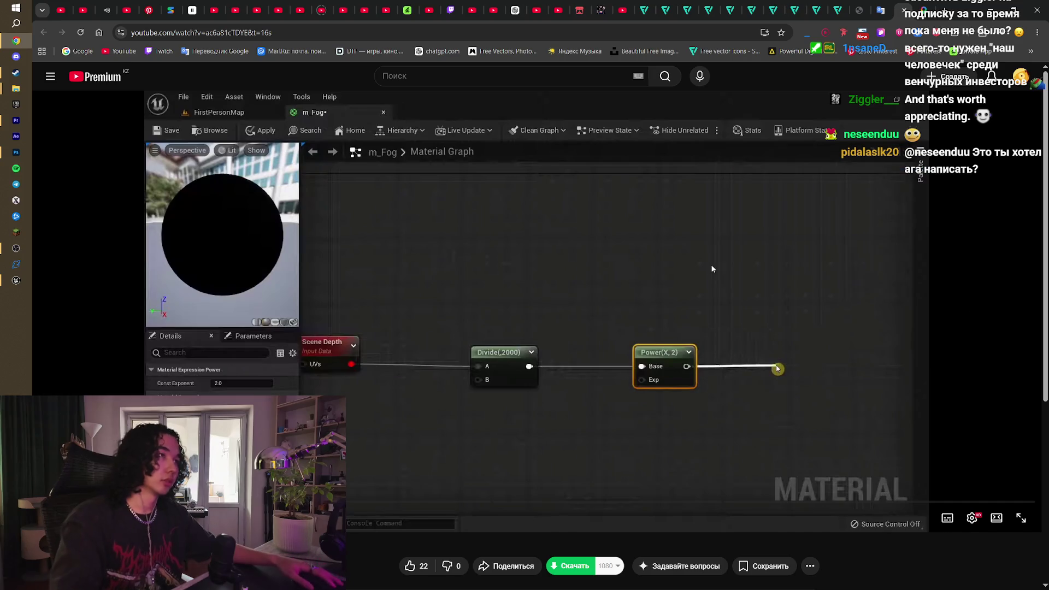
pyautogui.hotkey('alt', 'Tab')
# Step: Wire Scene Depth into a new Divide node with B set to 2000
pyautogui.moveTo(471, 253); pyautogui.dragTo(516, 254)
pyautogui.write('dic')
pyautogui.press('BackSpace')
pyautogui.write('vide')
pyautogui.press('Return')
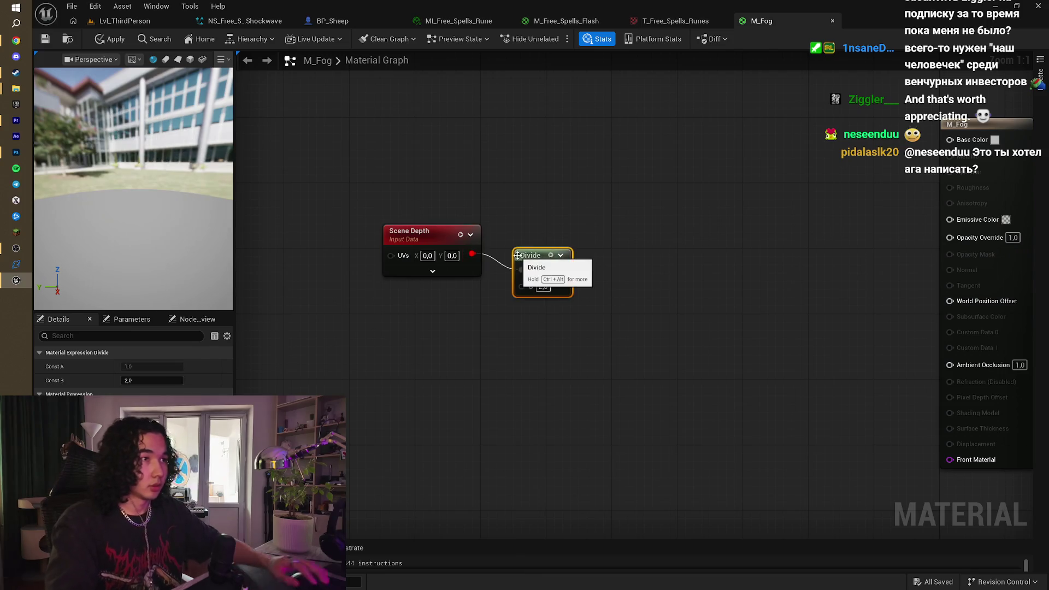
pyautogui.click(543, 287)
pyautogui.write('200')
pyautogui.press('Return')
pyautogui.write('2000')
pyautogui.press('Return')
pyautogui.click(554, 371)
# Step: Play the tutorial on to the Power(X,2) and Clamp(0–1) nodes
pyautogui.hotkey('alt', 'Tab')
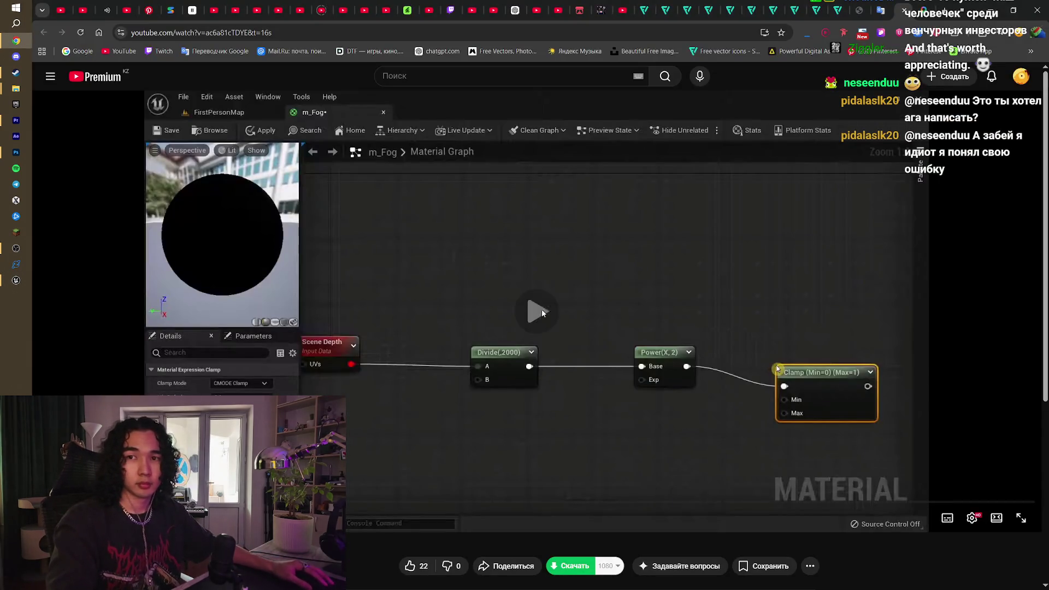
pyautogui.click(579, 268)
pyautogui.click(597, 251)
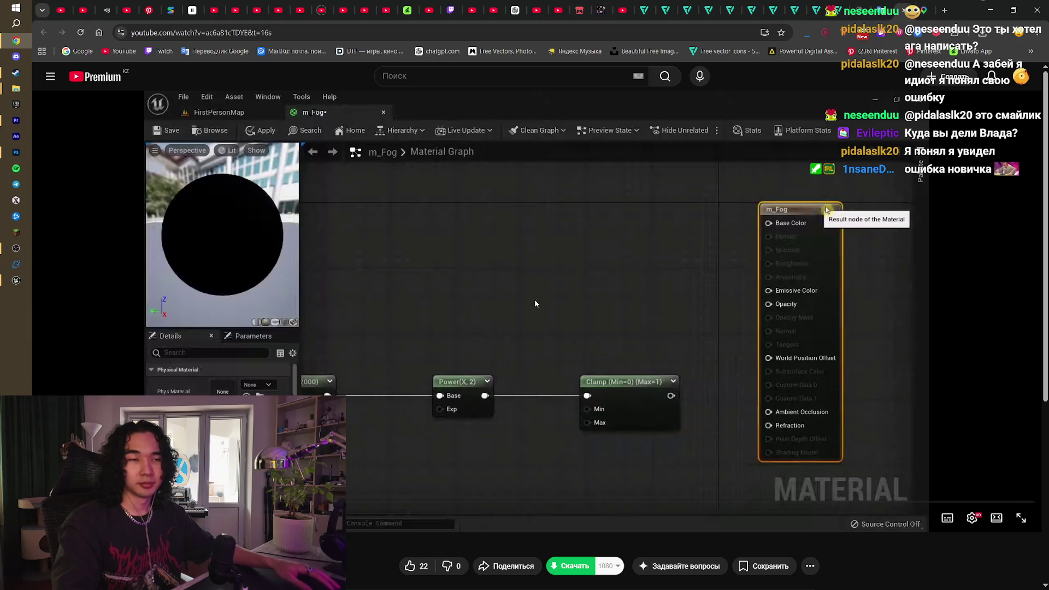
pyautogui.click(513, 361)
# Step: Play the tutorial up to its Power node
pyautogui.click(514, 364)
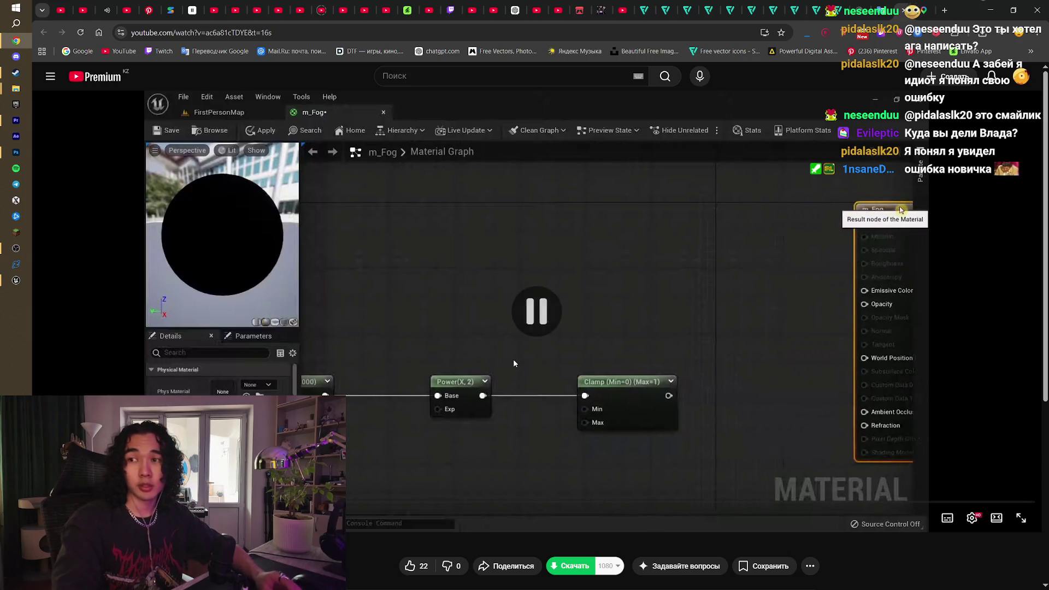
pyautogui.click(513, 361)
pyautogui.click(513, 362)
pyautogui.click(513, 363)
pyautogui.click(513, 362)
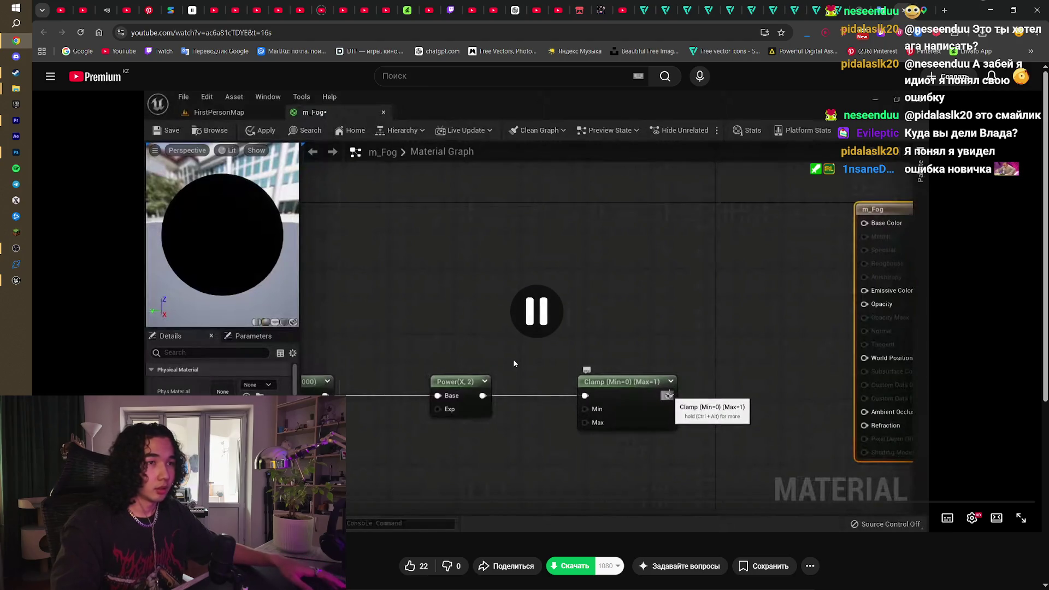
# Step: Add a Power node with exponent 2.0 after the Divide output
pyautogui.hotkey('alt', 'Tab')
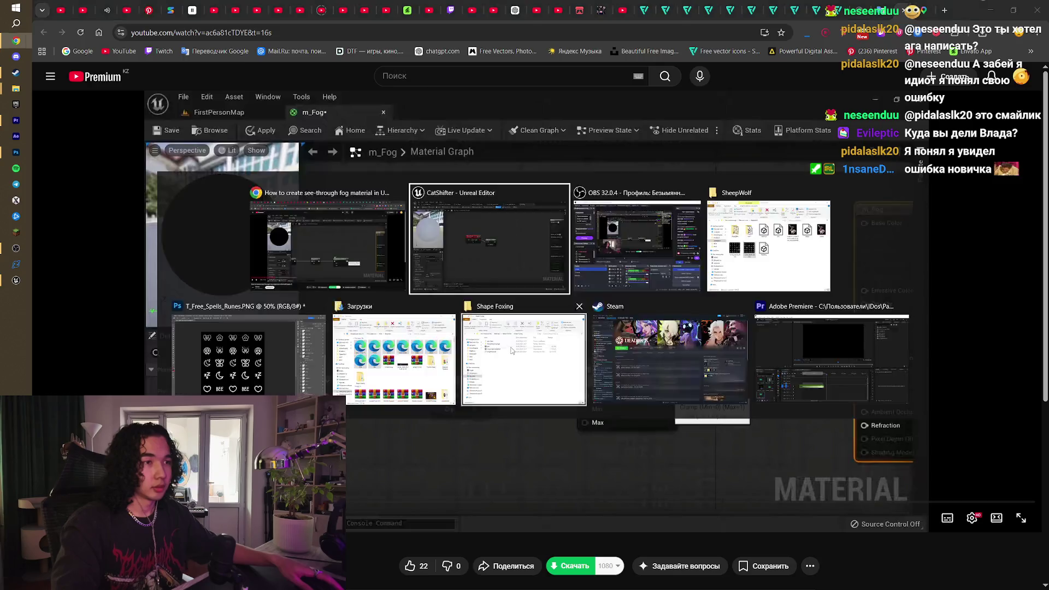
pyautogui.moveTo(631, 268); pyautogui.dragTo(632, 269)
pyautogui.write('pow')
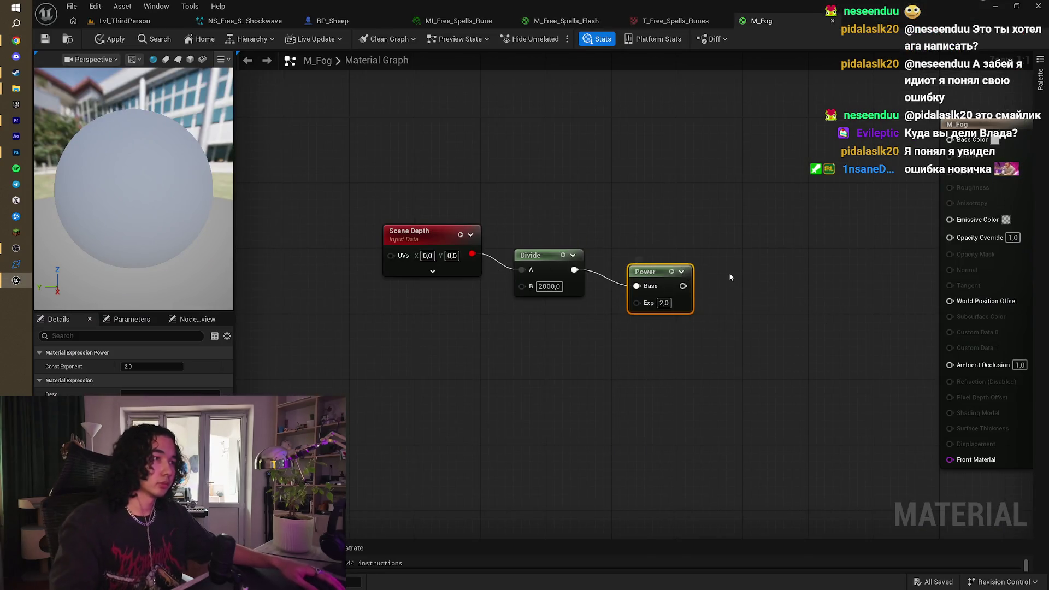
pyautogui.hotkey('alt', 'Tab')
pyautogui.click(682, 288)
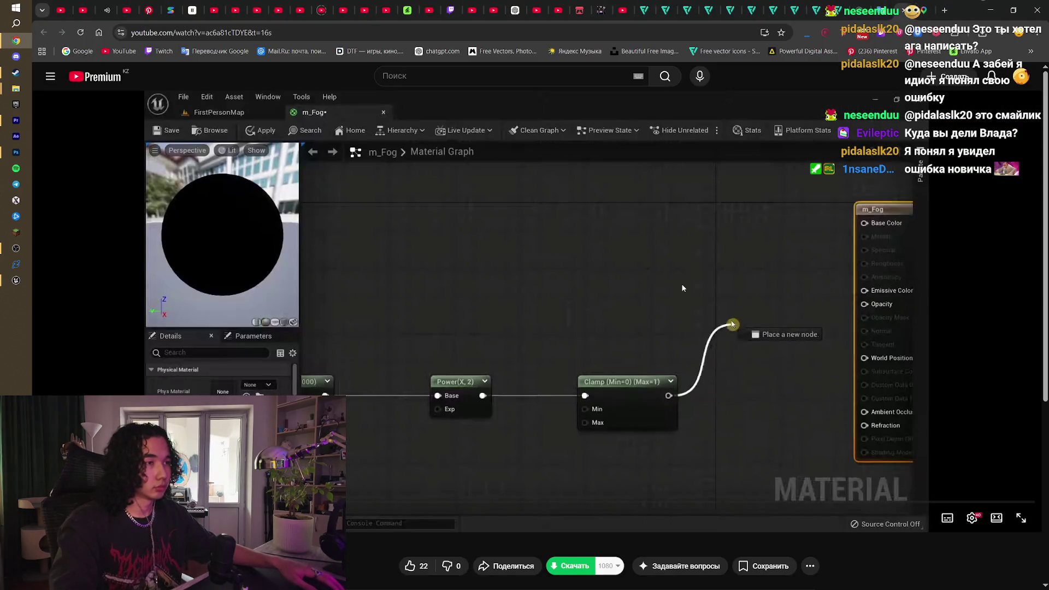
pyautogui.click(708, 260)
pyautogui.hotkey('alt', 'Tab')
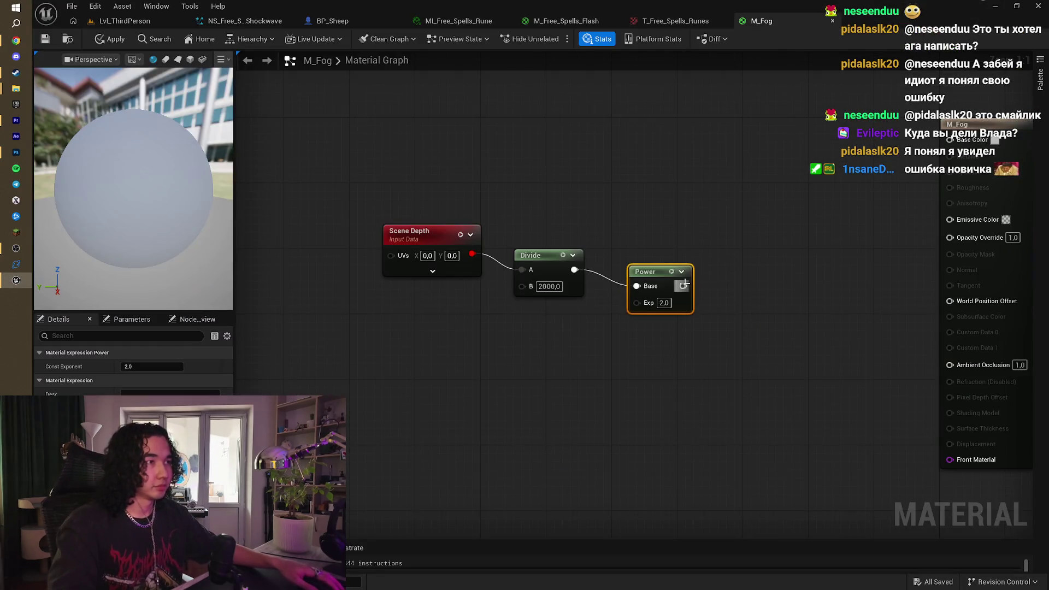
# Step: Add a Clamp (Min 0, Max 1) after Power and straighten the chain into one row
pyautogui.moveTo(685, 283); pyautogui.dragTo(732, 283)
pyautogui.write('sat')
pyautogui.press('Escape')
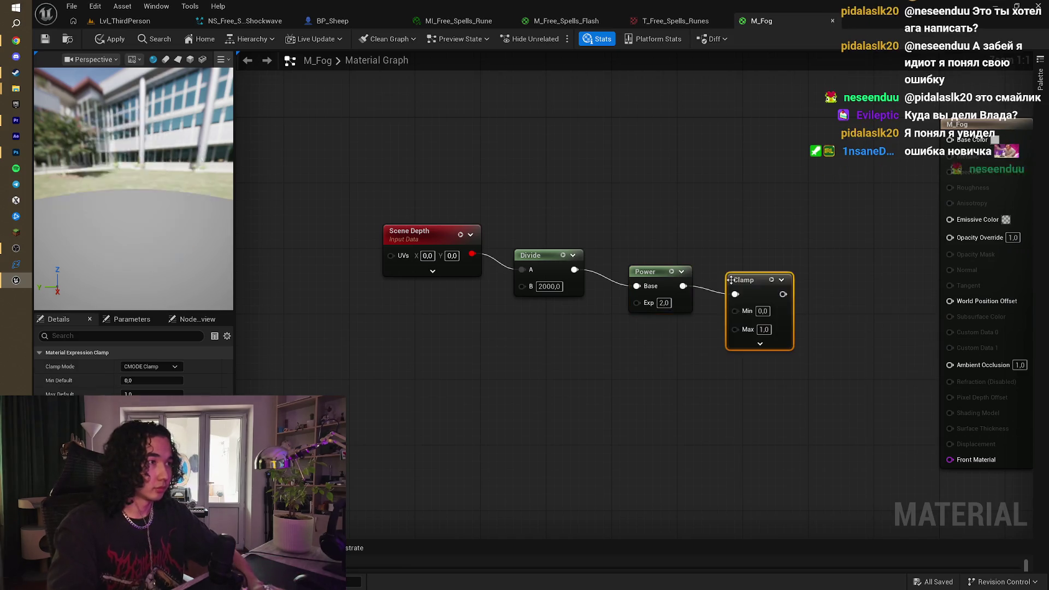
pyautogui.moveTo(391, 164)
pyautogui.mouseDown()
pyautogui.moveTo(451, 206)
pyautogui.moveTo(743, 277)
pyautogui.moveTo(539, 253)
pyautogui.mouseUp()
pyautogui.press('q')
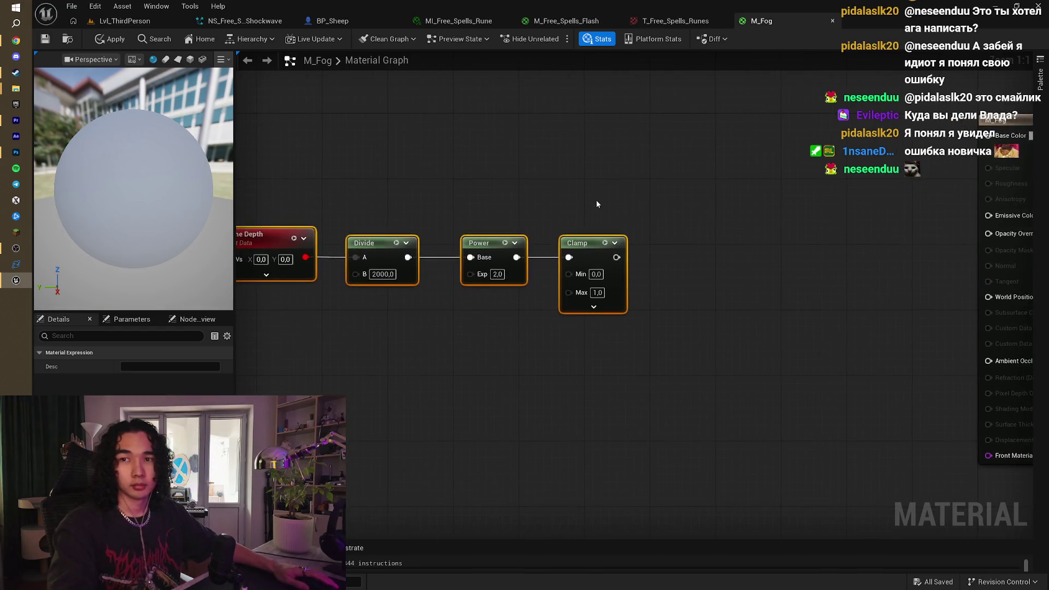
pyautogui.hotkey('alt', 'Tab')
# Step: Watch the tutorial up to its Lerp node
pyautogui.click(556, 282)
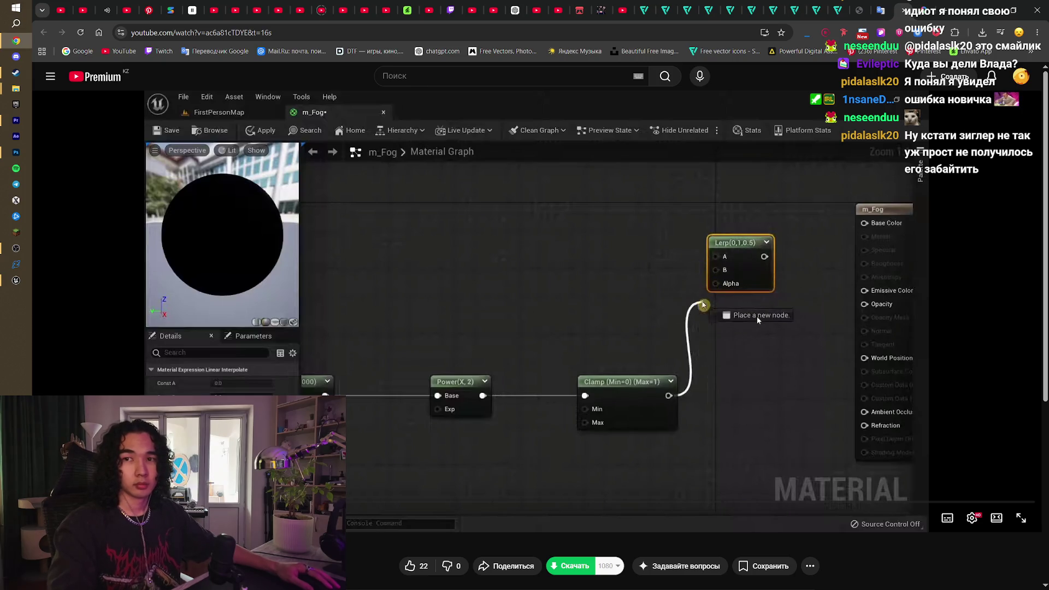
pyautogui.click(757, 318)
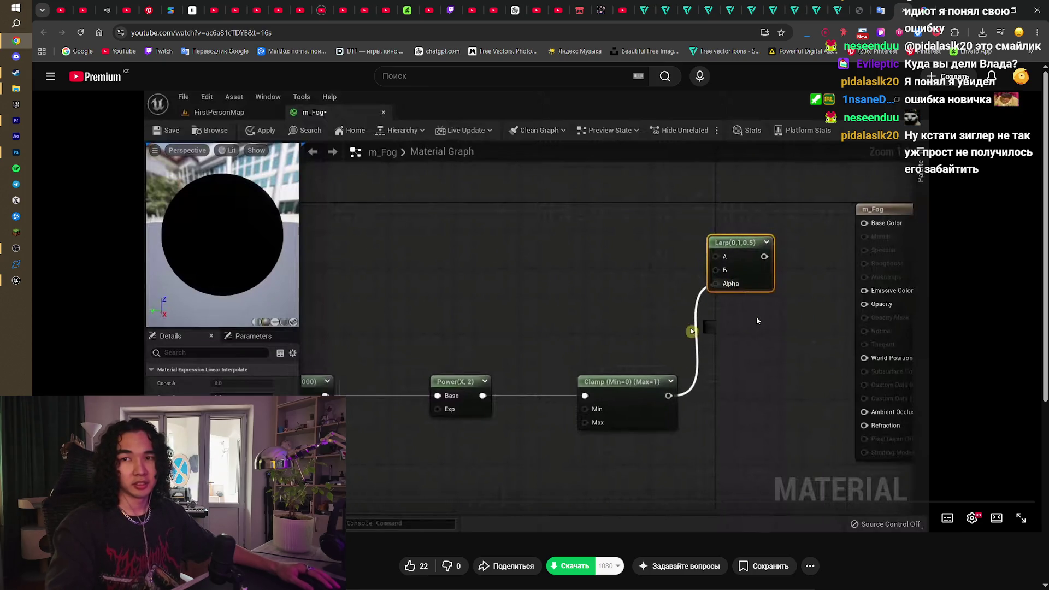
pyautogui.click(755, 323)
pyautogui.click(751, 320)
pyautogui.click(751, 319)
pyautogui.click(751, 320)
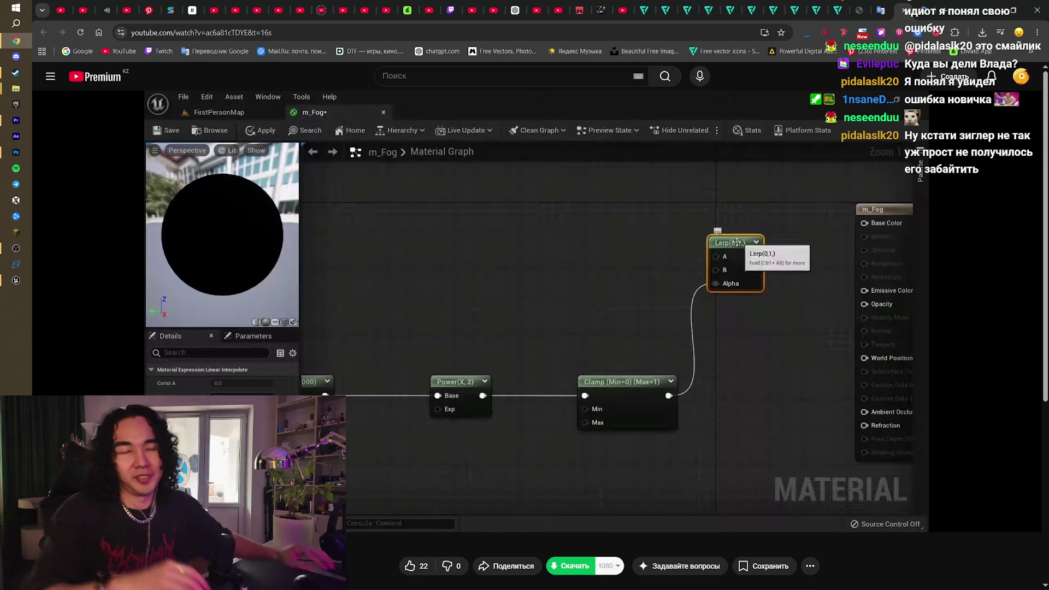
pyautogui.click(751, 320)
pyautogui.click(751, 320)
pyautogui.click(751, 319)
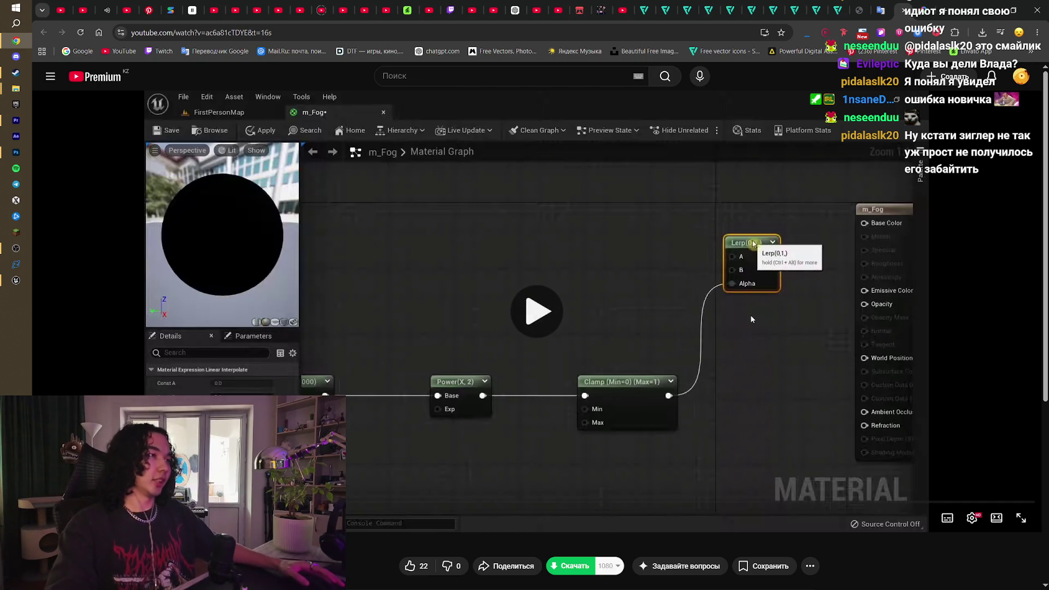
pyautogui.click(751, 319)
# Step: Add a LinearInterpolate node and wire the Clamp output to its Alpha
pyautogui.hotkey('alt', 'Tab')
pyautogui.moveTo(623, 256); pyautogui.dragTo(712, 159)
pyautogui.write('lerp')
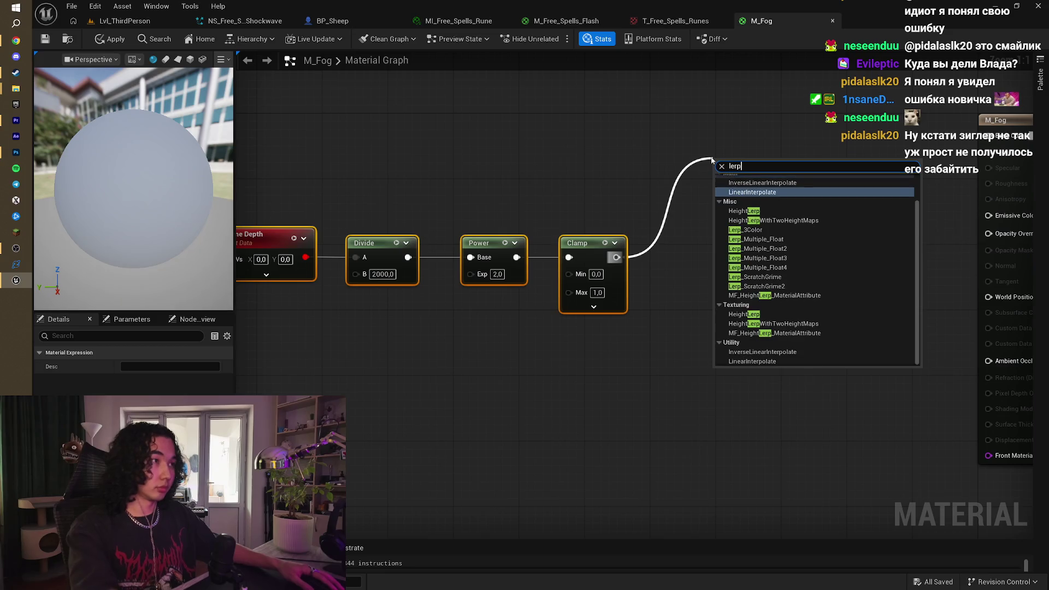
pyautogui.click(735, 193)
pyautogui.moveTo(617, 258)
pyautogui.mouseDown()
pyautogui.moveTo(684, 238)
pyautogui.moveTo(713, 212)
pyautogui.mouseUp()
# Step: Play the tutorial to the black 0,0,0 constant color feeding the Lerp
pyautogui.hotkey('alt', 'Tab')
pyautogui.click(578, 275)
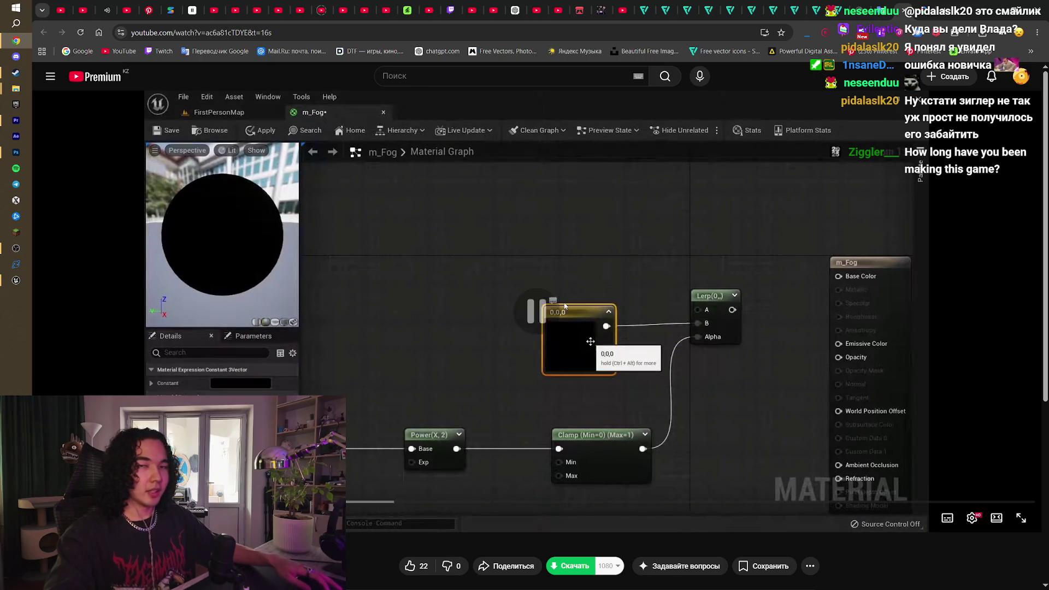
pyautogui.click(555, 327)
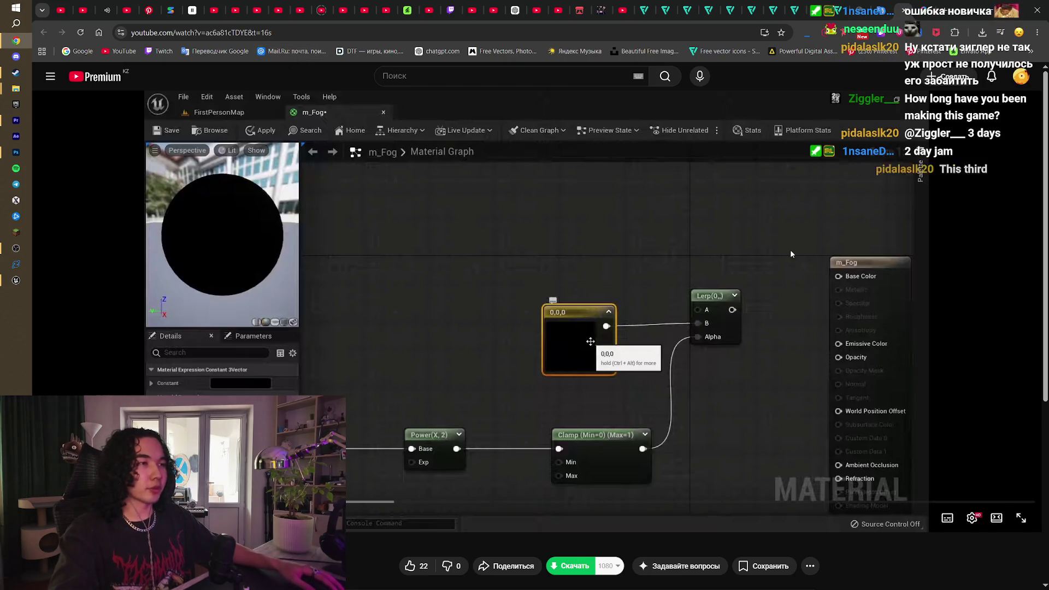
pyautogui.scroll(-3, 573, 359)
pyautogui.scroll(3, 551, 342)
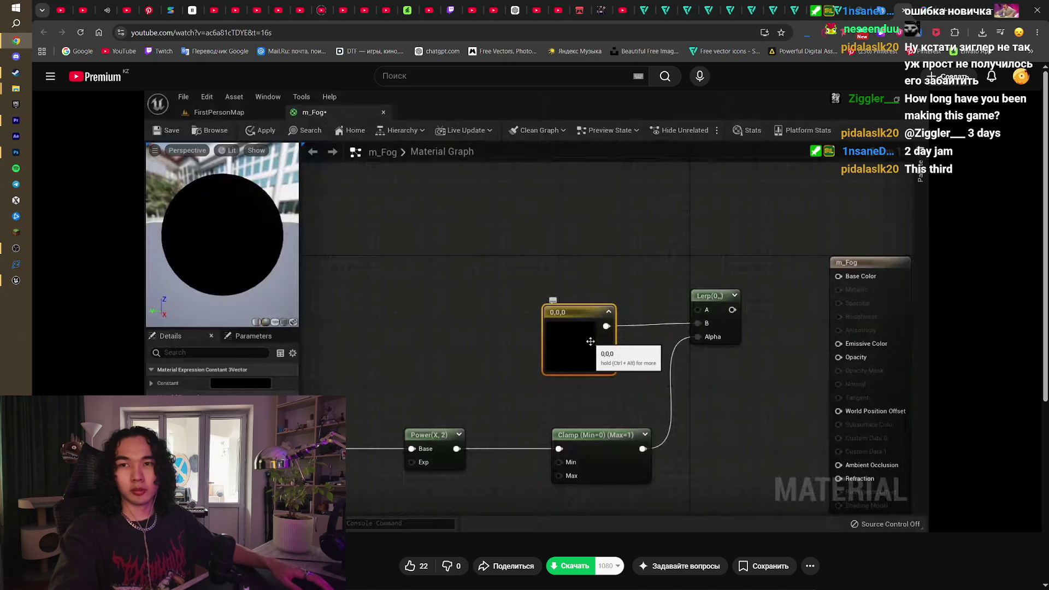
pyautogui.moveTo(12, 285)
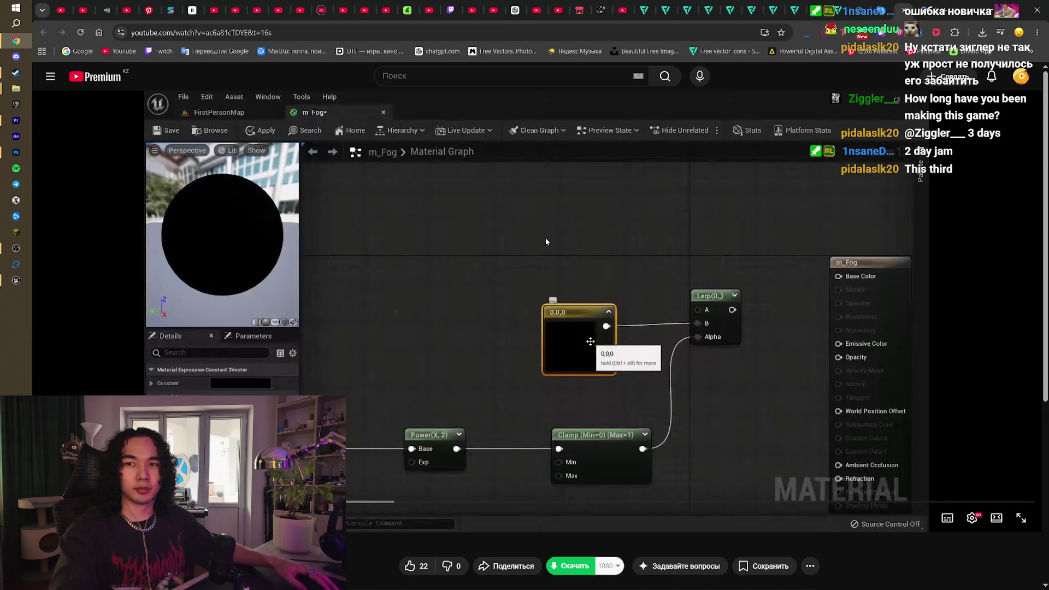
pyautogui.click(546, 241)
pyautogui.click(545, 241)
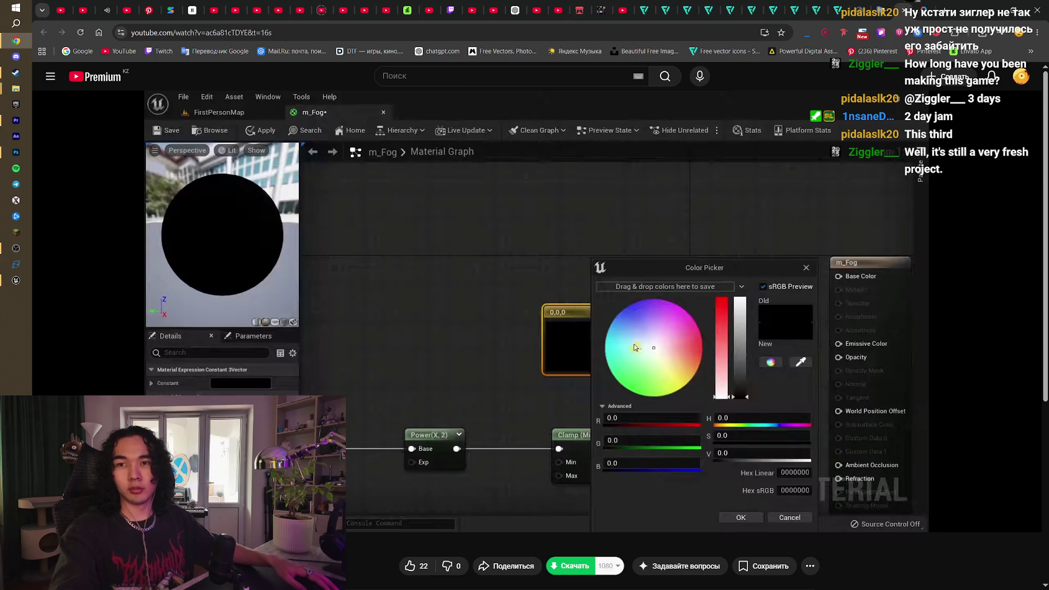
# Step: Watch the tutorial's teal colour constant setup, then return to the M_Fog graph
pyautogui.click(490, 305)
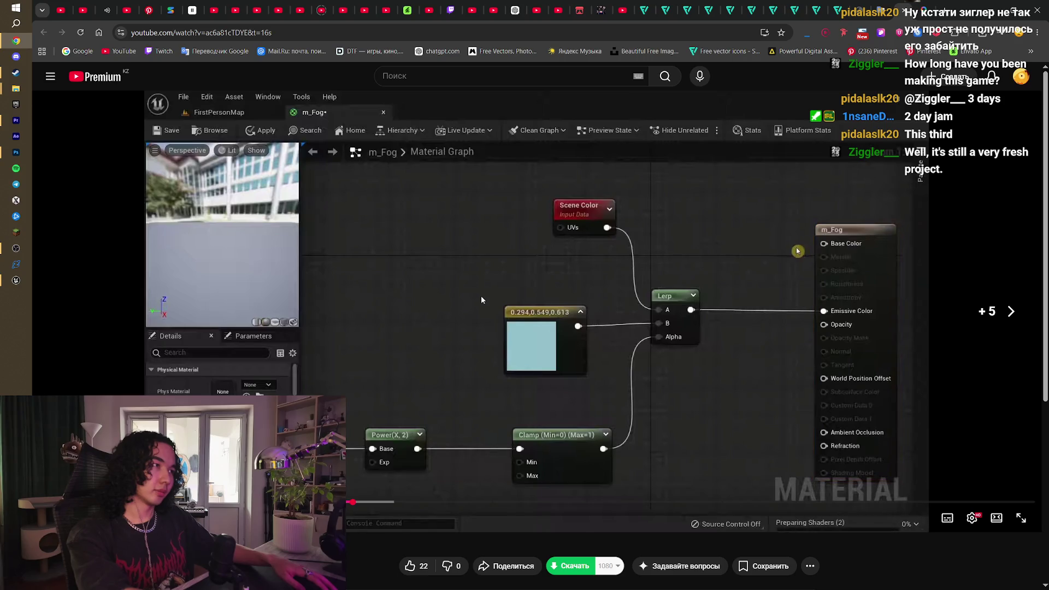
pyautogui.click(480, 300)
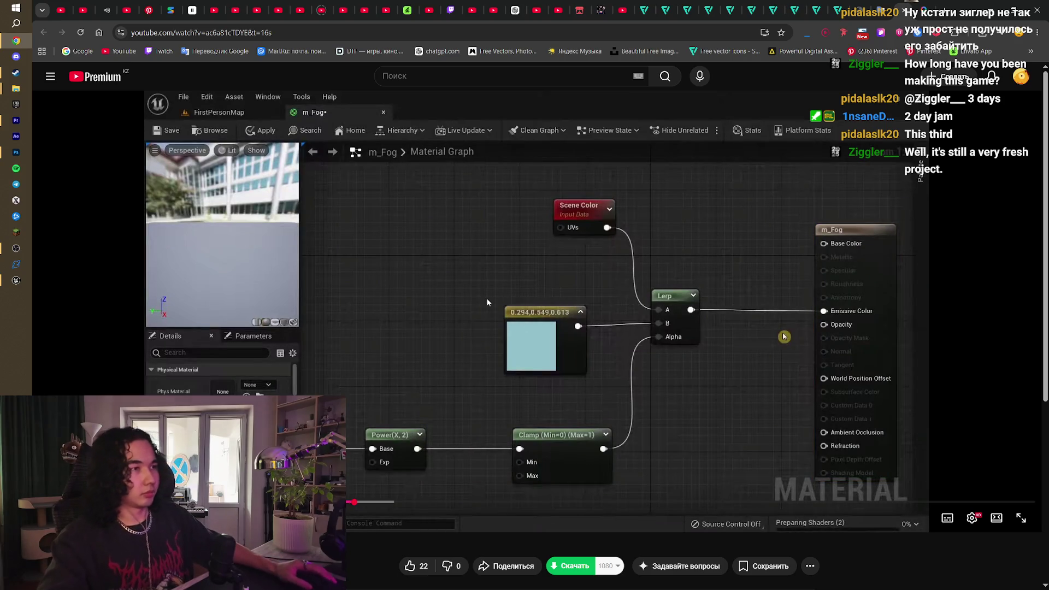
pyautogui.hotkey('alt', 'Tab')
pyautogui.moveTo(599, 312); pyautogui.dragTo(599, 311)
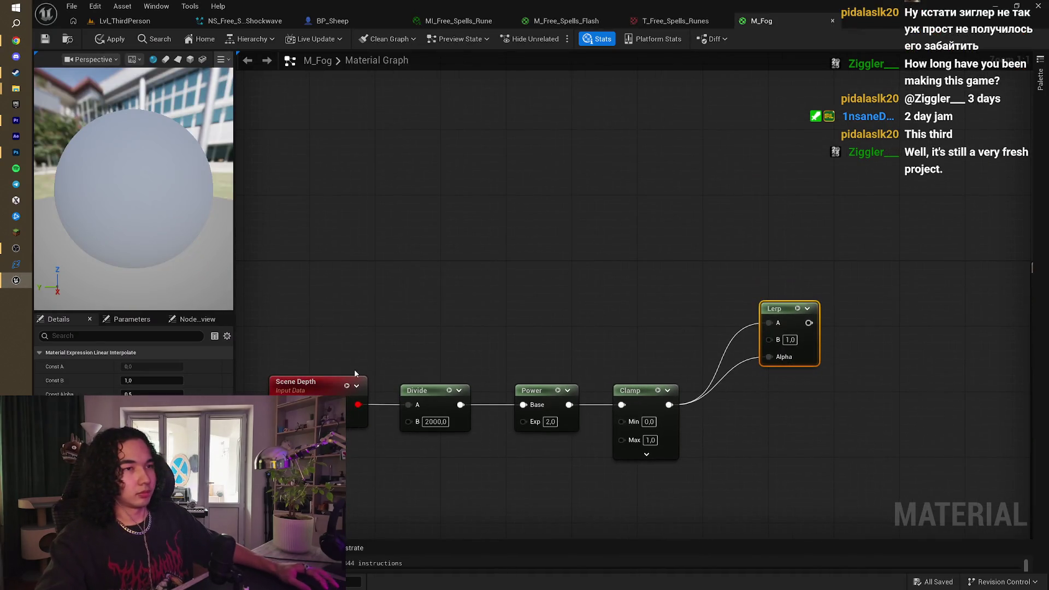
# Step: Add a Scene Color node via 'scenecolor' search and wire its RGB into the Lerp
pyautogui.rightClick(534, 230)
pyautogui.write('sce')
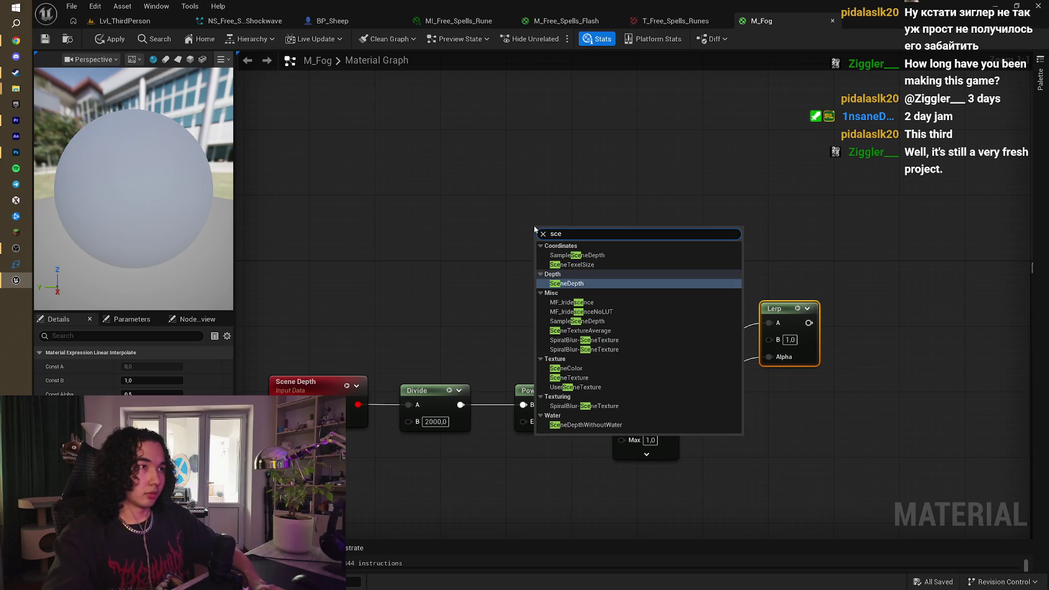
pyautogui.write('necolor')
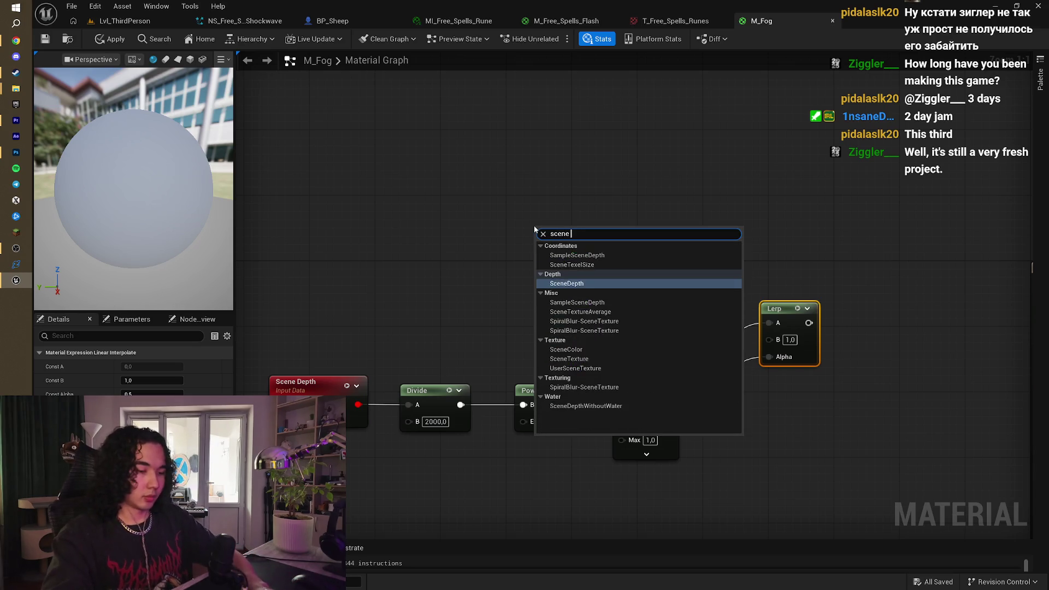
pyautogui.press('Return')
pyautogui.moveTo(632, 249)
pyautogui.mouseDown()
pyautogui.moveTo(779, 314)
pyautogui.moveTo(772, 322)
pyautogui.mouseUp()
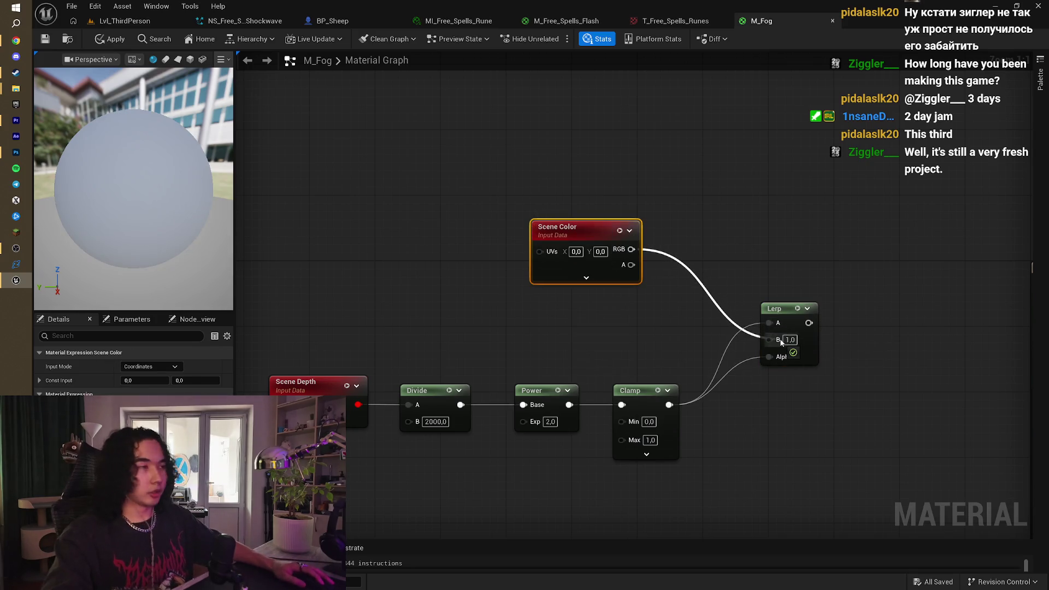
pyautogui.hotkey('alt', 'Tab')
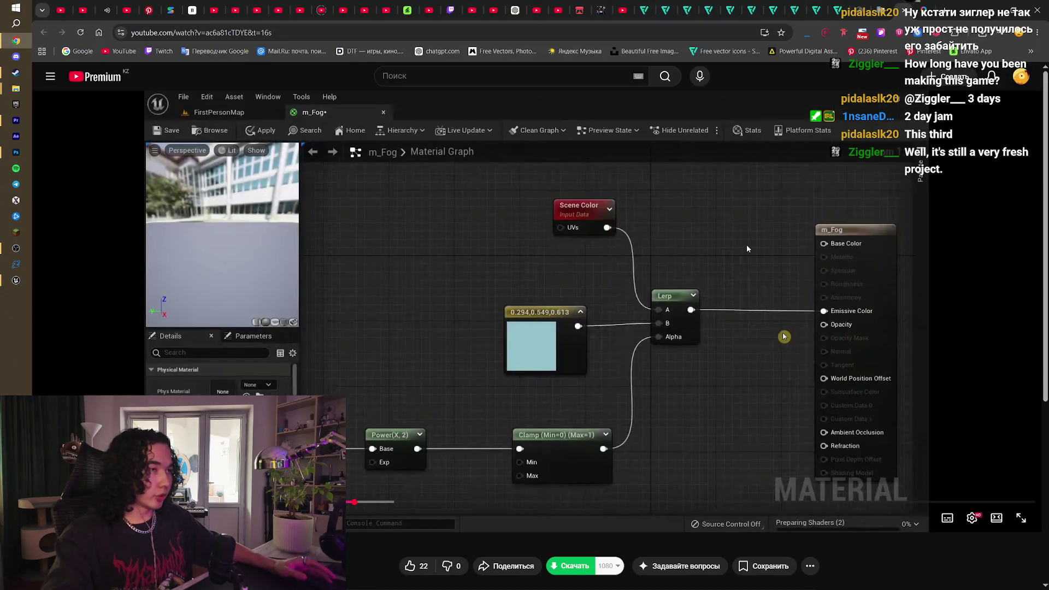
# Step: Bring Chrome back to the front and pause and resume the tutorial video
pyautogui.hotkey('alt', 'Tab')
pyautogui.hotkey('alt', 'Tab')
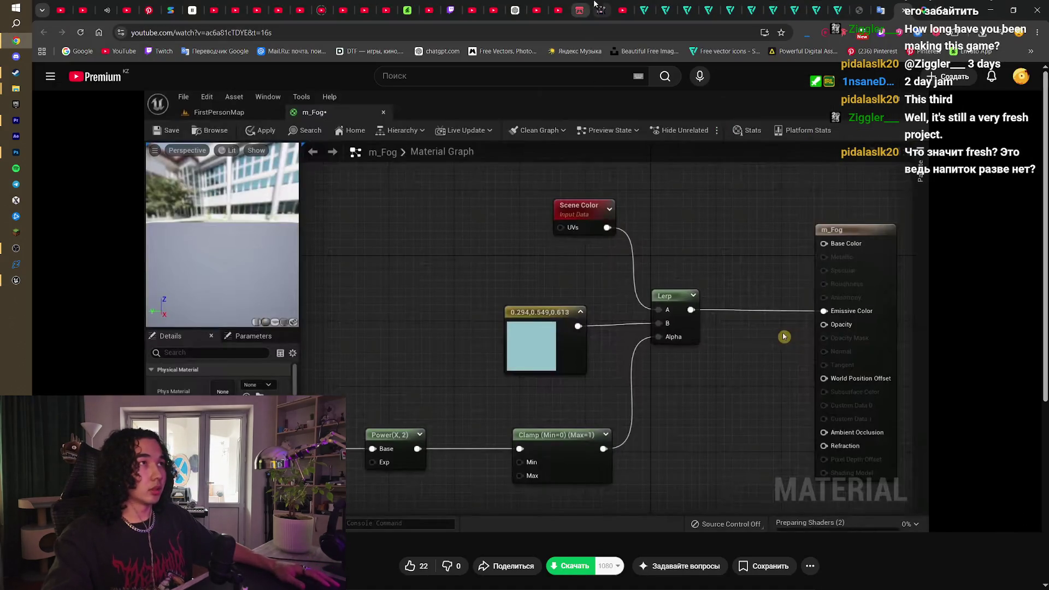
pyautogui.click(592, 10)
pyautogui.scroll(-5, 559, 369)
pyautogui.scroll(5, 559, 369)
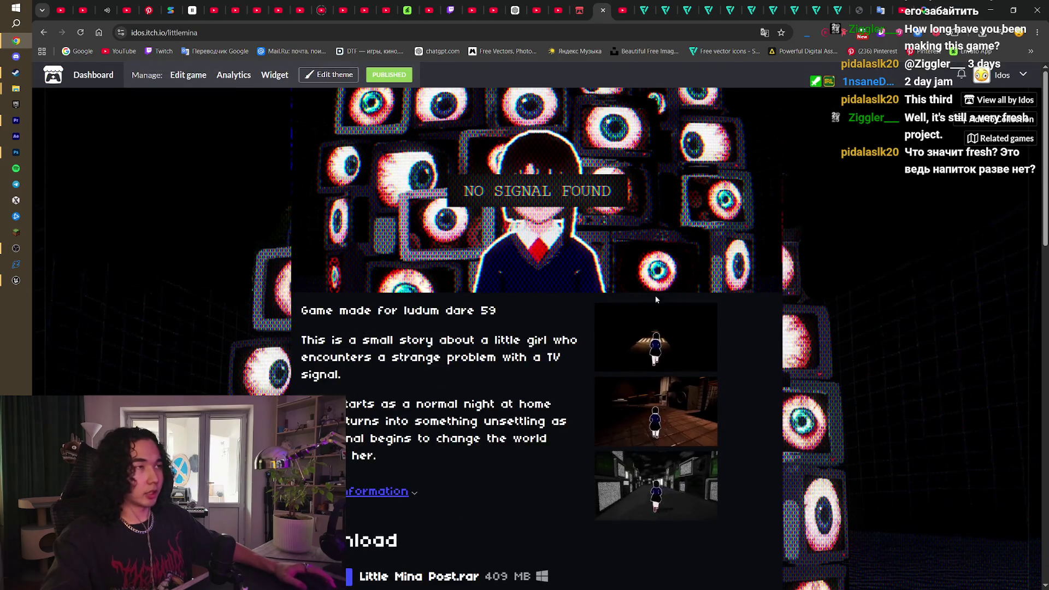
pyautogui.click(990, 8)
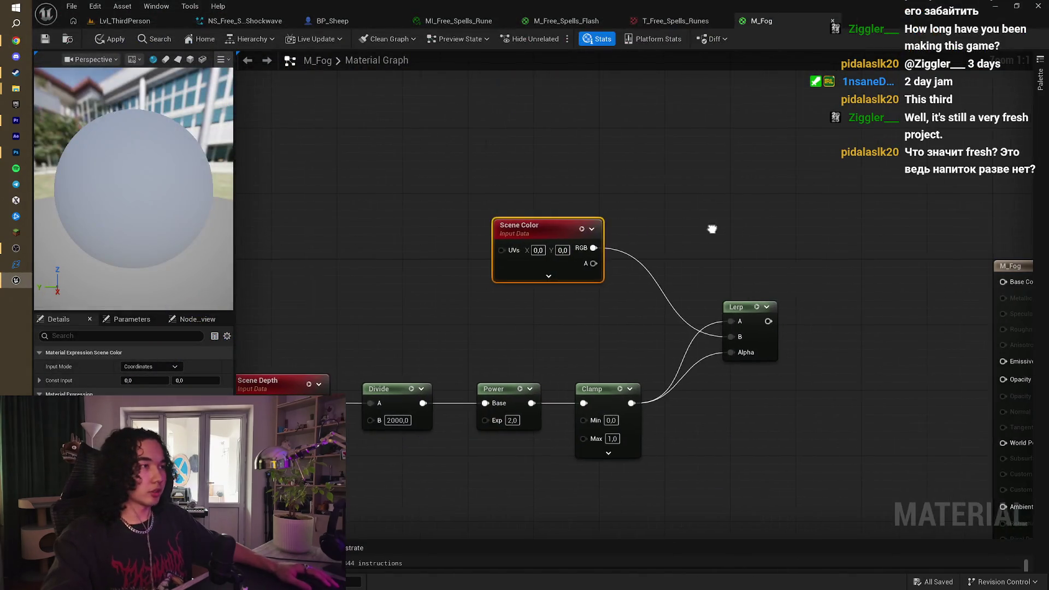
pyautogui.hotkey('alt', 'Tab')
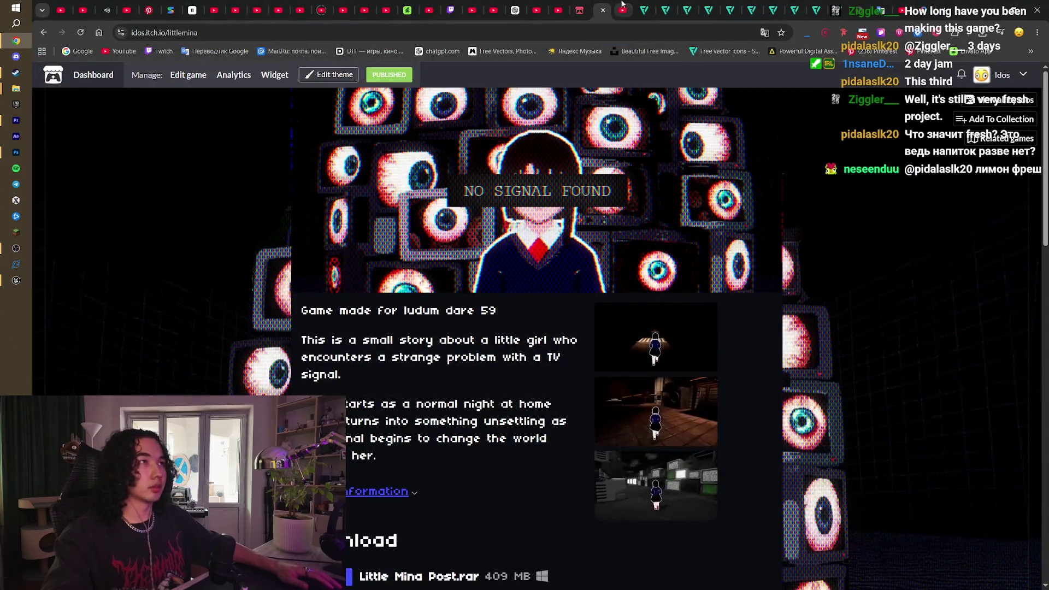
pyautogui.hotkey('ctrl', 'Tab')
pyautogui.click(505, 280)
pyautogui.click(505, 280)
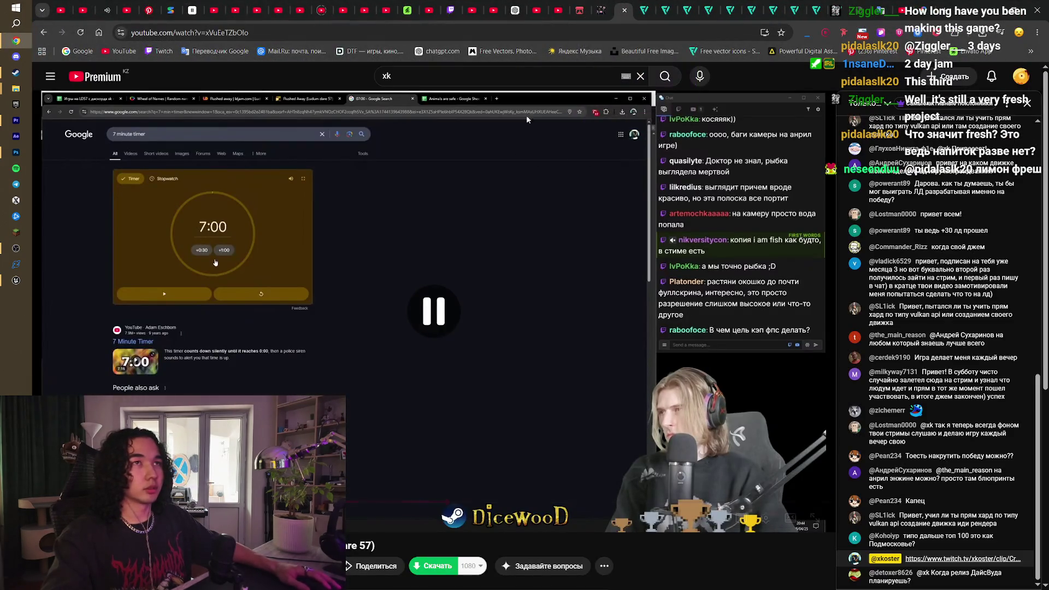
# Step: Browse the Chrome tabs to the channel's Unreal Engine 5 videos, then return to Unreal
pyautogui.click(579, 10)
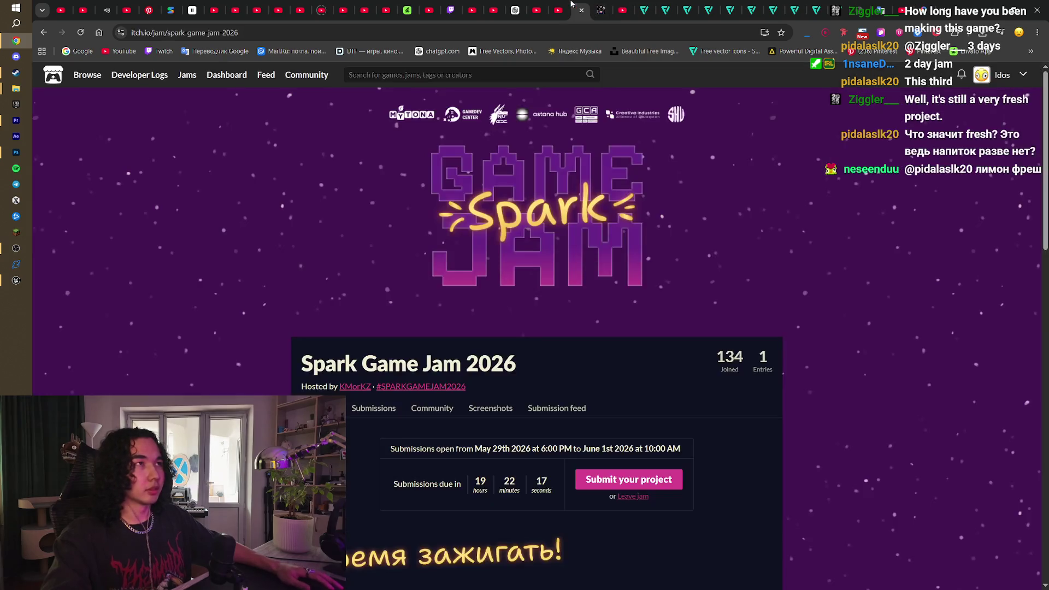
pyautogui.click(550, 6)
pyautogui.click(536, 10)
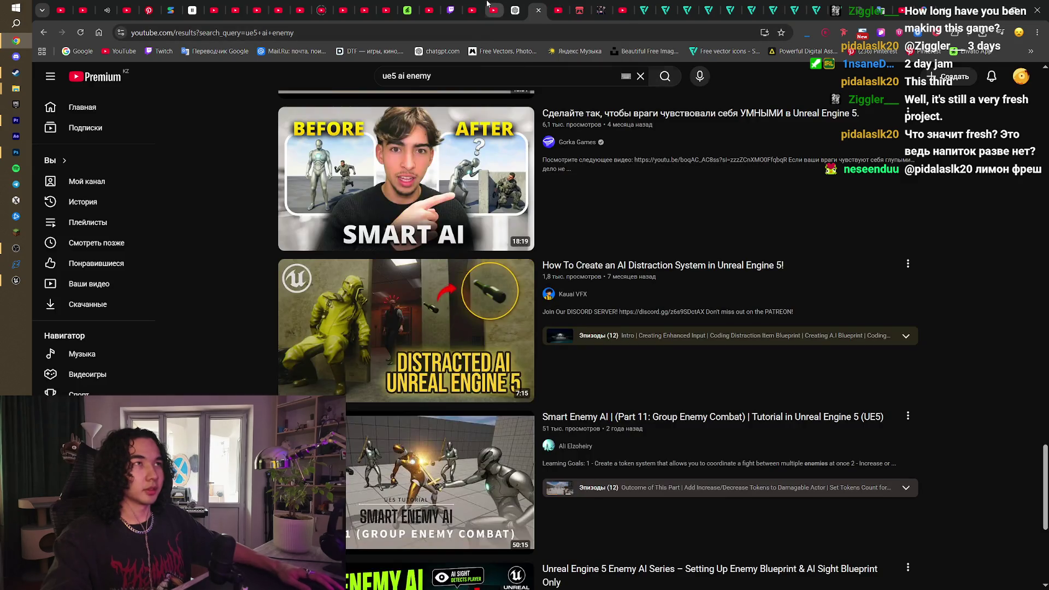
pyautogui.click(489, 7)
pyautogui.click(469, 8)
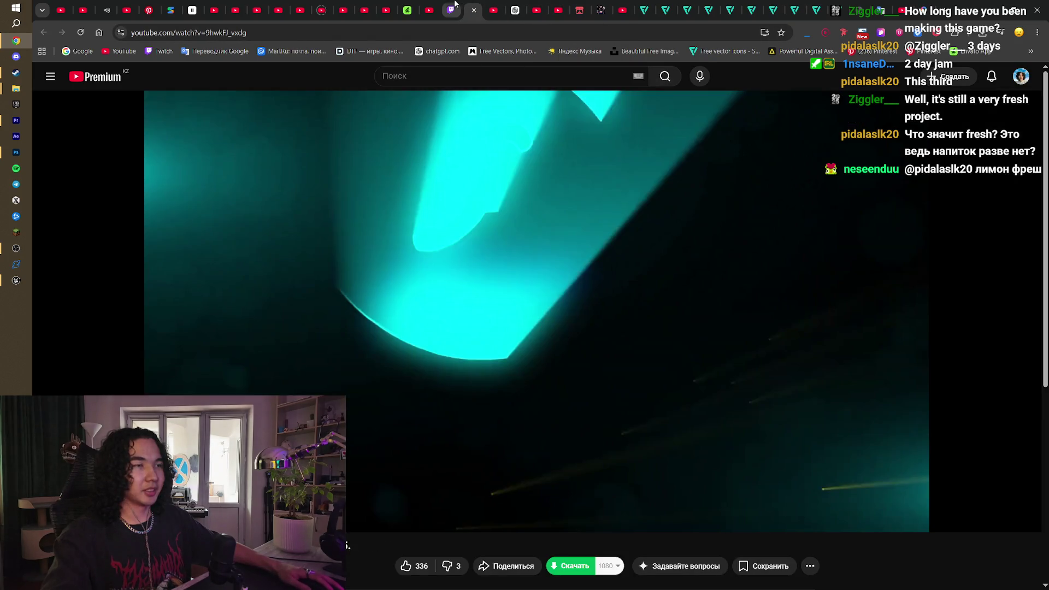
pyautogui.click(432, 8)
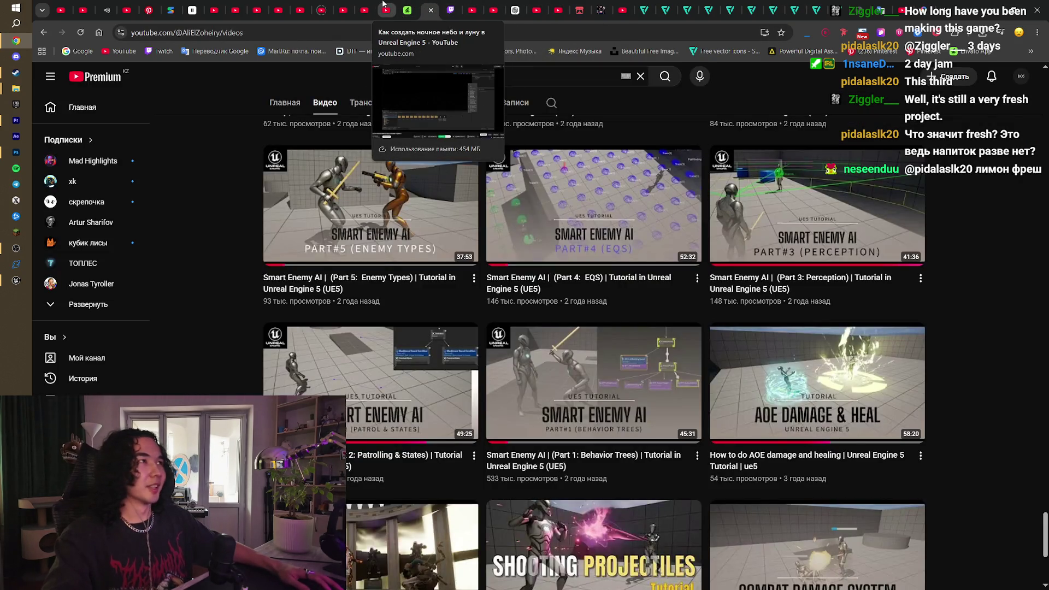
pyautogui.hotkey('alt', 'Tab')
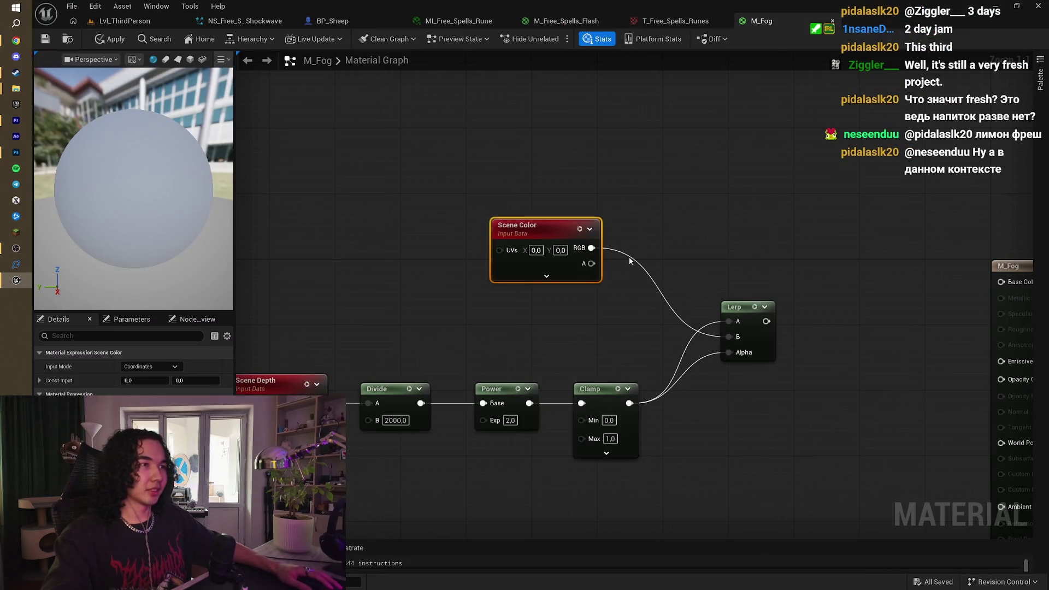
# Step: Connect Scene Color RGB to Lerp A, feed a black 0,0,0 Constant3Vector into Lerp B, and apply
pyautogui.moveTo(591, 248); pyautogui.dragTo(732, 322)
pyautogui.click(534, 332)
pyautogui.moveTo(635, 346); pyautogui.dragTo(729, 337)
pyautogui.moveTo(597, 337); pyautogui.dragTo(561, 302)
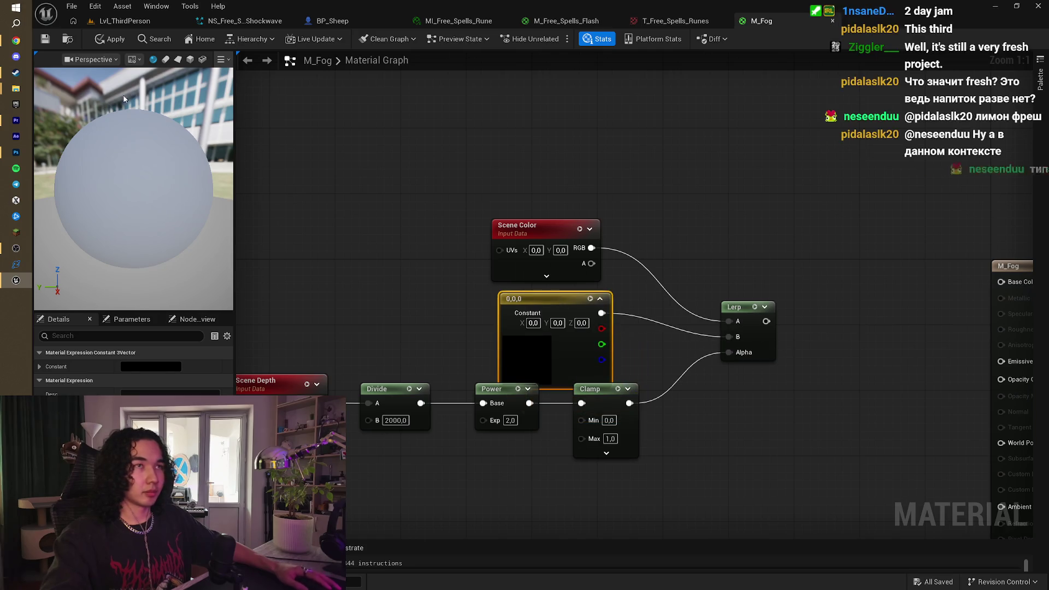
pyautogui.moveTo(759, 285)
pyautogui.mouseDown()
pyautogui.moveTo(631, 289)
pyautogui.moveTo(812, 316)
pyautogui.mouseUp()
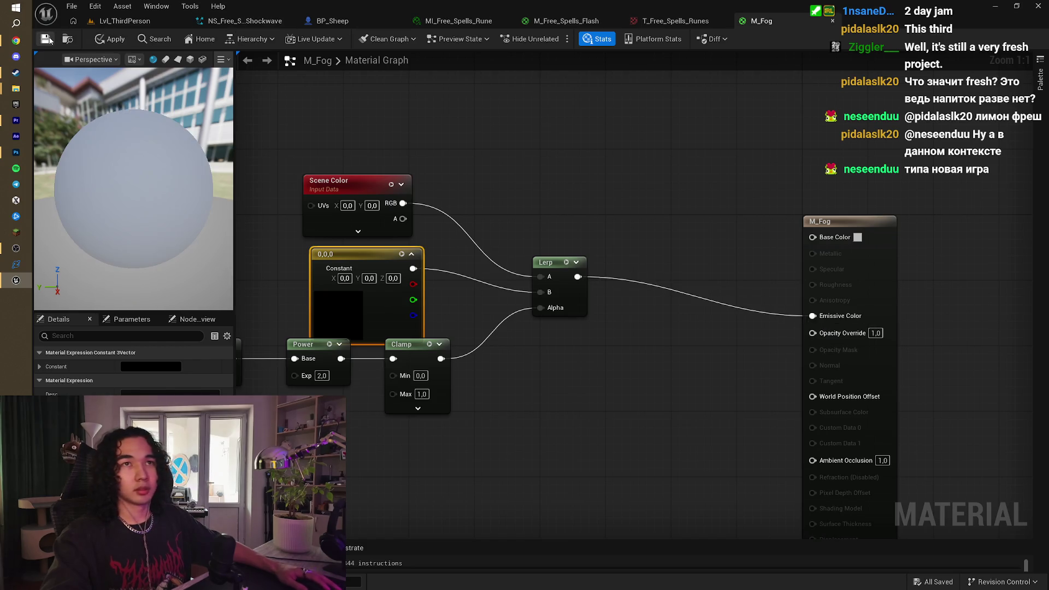
pyautogui.click(106, 43)
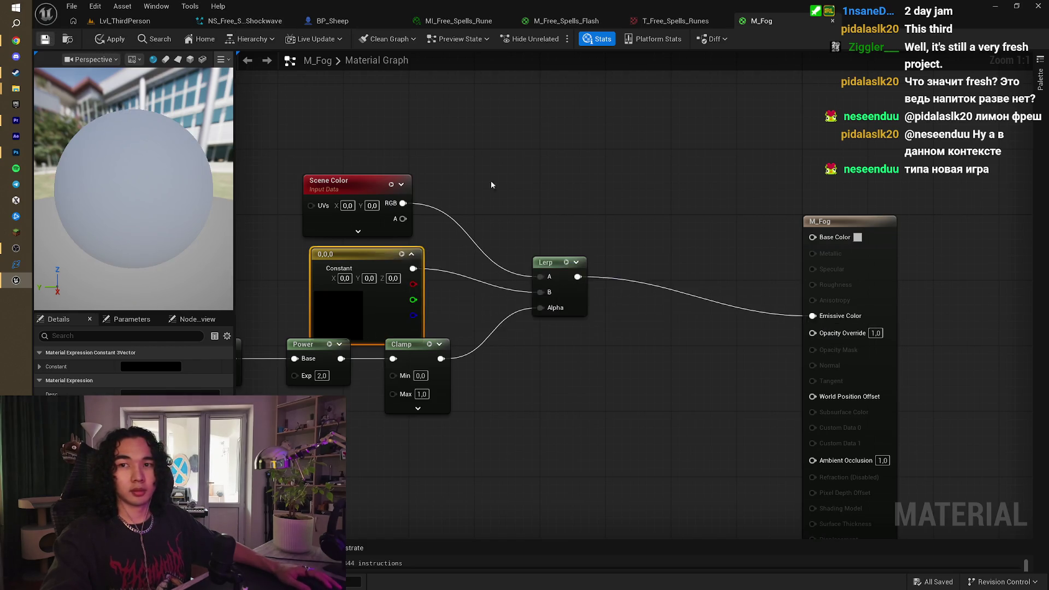
# Step: Line up the Scene Color and constant nodes, then resume the YouTube fog tutorial
pyautogui.moveTo(518, 180); pyautogui.dragTo(543, 186)
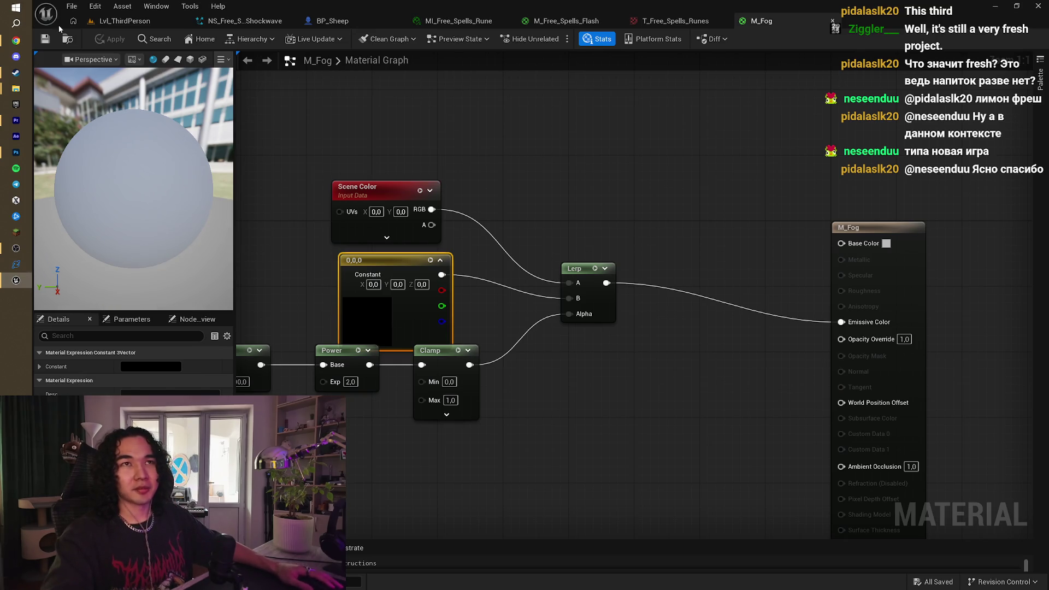
pyautogui.moveTo(493, 156)
pyautogui.mouseDown()
pyautogui.moveTo(437, 230)
pyautogui.moveTo(422, 289)
pyautogui.mouseUp()
pyautogui.moveTo(414, 264); pyautogui.dragTo(422, 216)
pyautogui.moveTo(431, 144); pyautogui.dragTo(442, 145)
pyautogui.click(631, 173)
pyautogui.moveTo(632, 174); pyautogui.dragTo(659, 148)
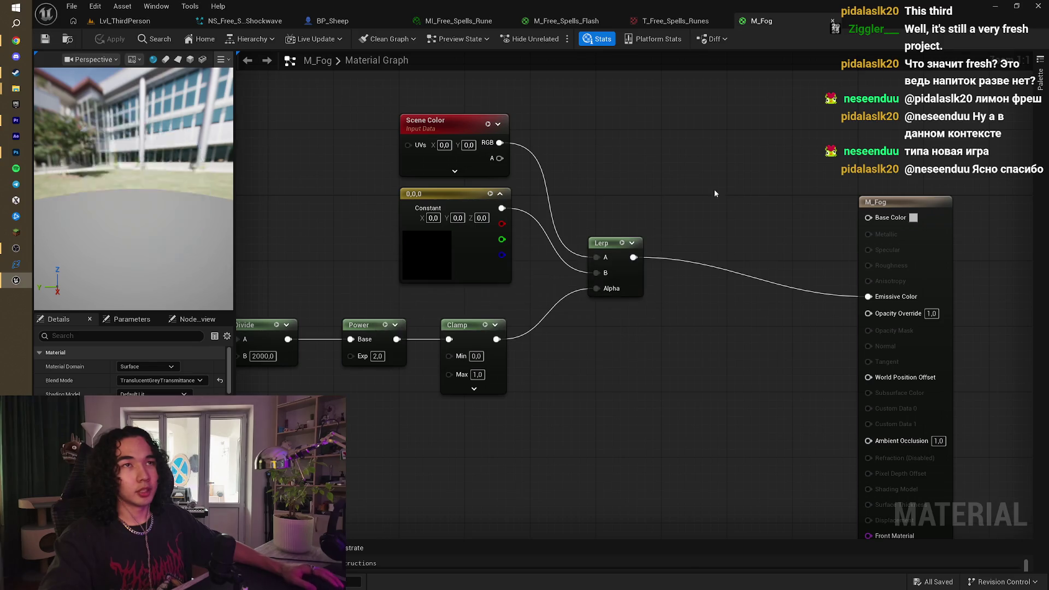
pyautogui.hotkey('alt', 'Tab')
pyautogui.click(565, 280)
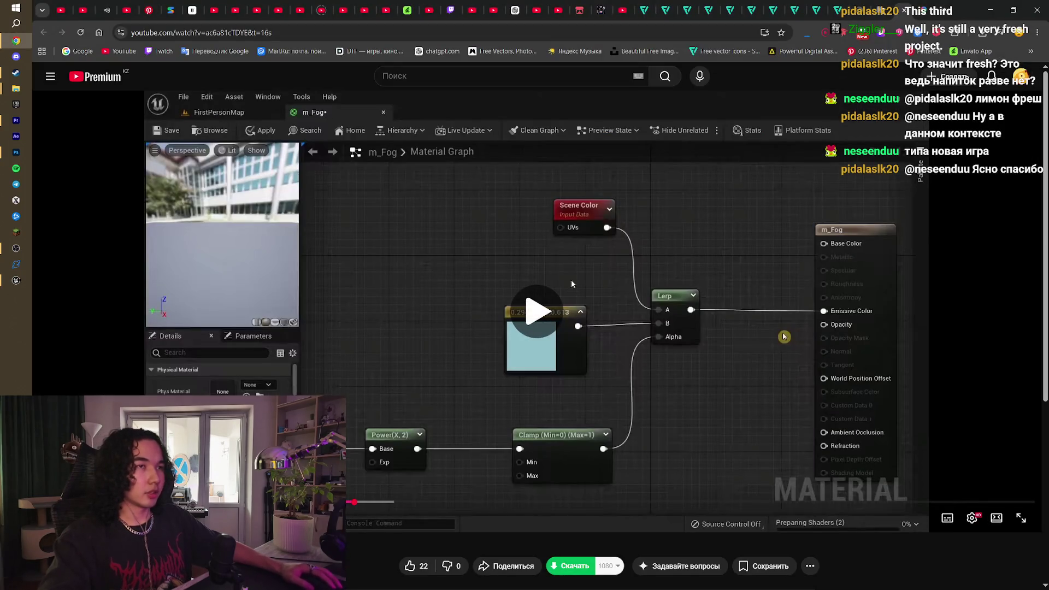
# Step: Pause the tutorial on its fog graph and compare its light-blue constant with the M_Fog graph
pyautogui.click(615, 311)
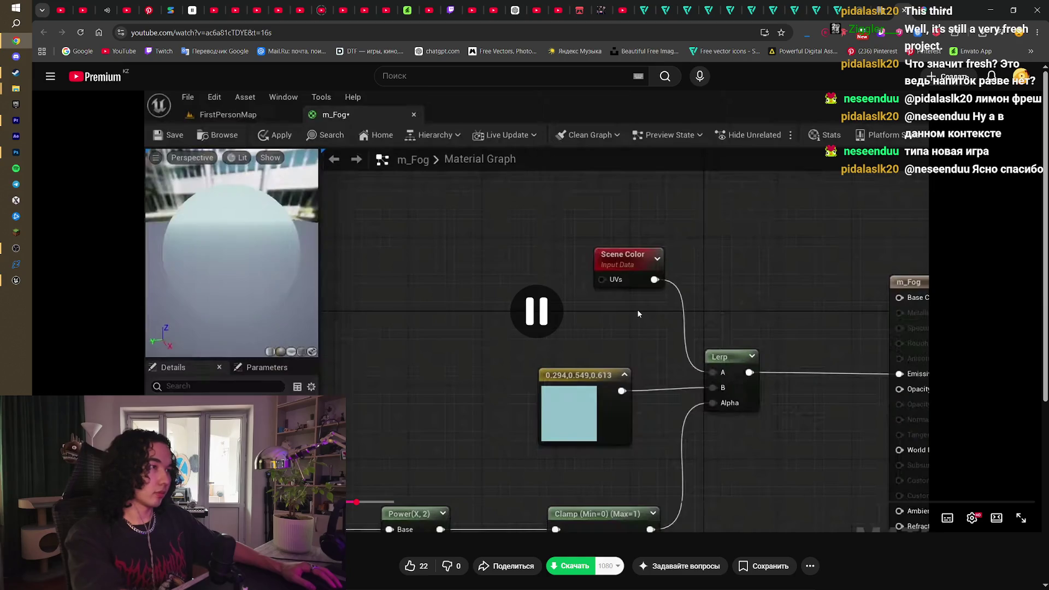
pyautogui.click(637, 310)
pyautogui.click(637, 309)
pyautogui.hotkey('alt', 'Tab')
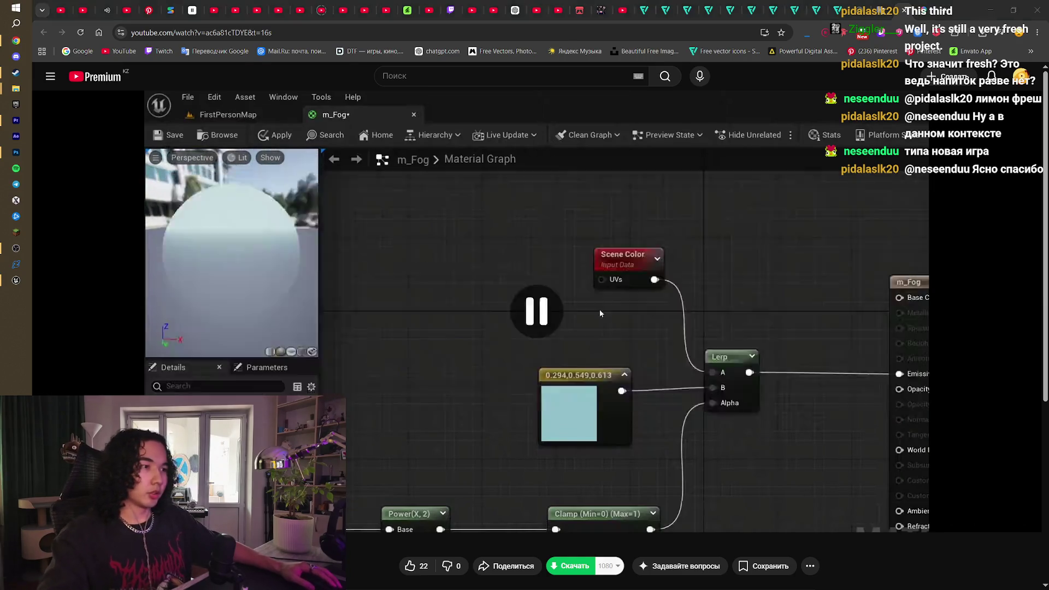
pyautogui.moveTo(626, 248); pyautogui.dragTo(640, 252)
pyautogui.hotkey('alt', 'Tab')
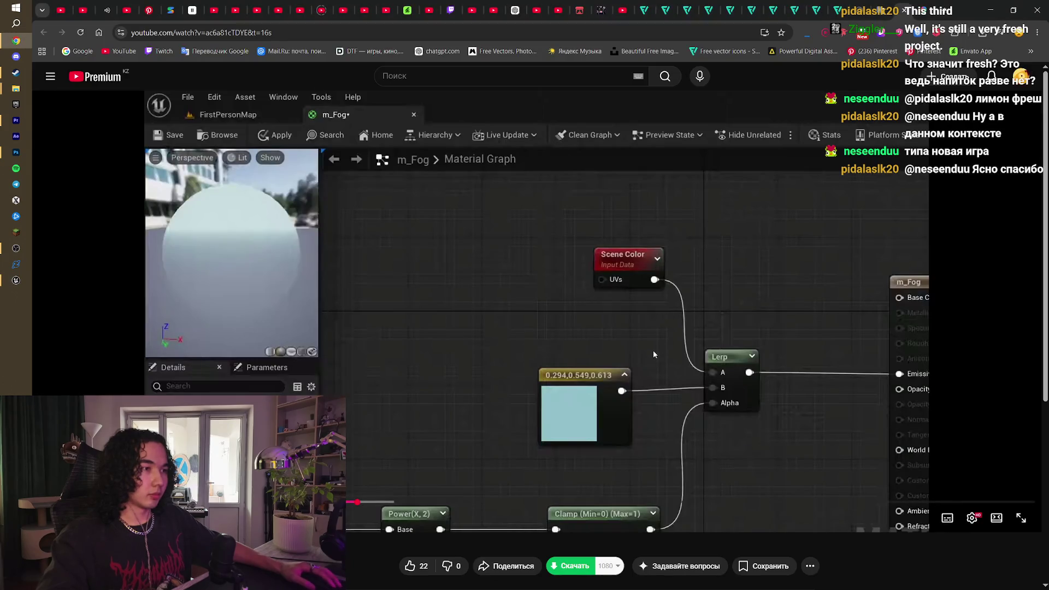
pyautogui.hotkey('alt', 'Tab')
pyautogui.hotkey('alt', 'Tab')
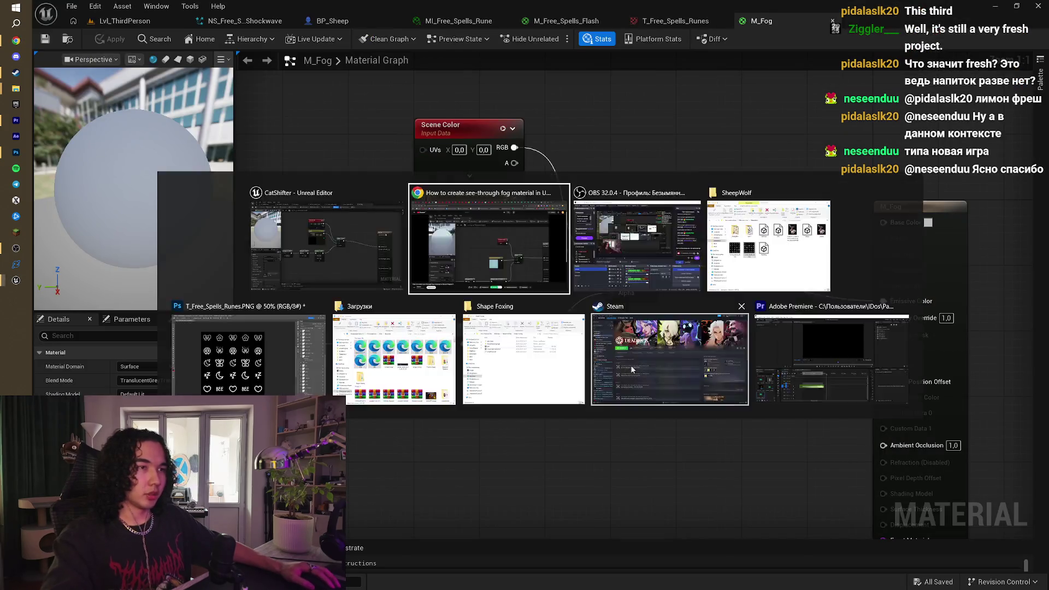
pyautogui.click(636, 367)
pyautogui.click(636, 367)
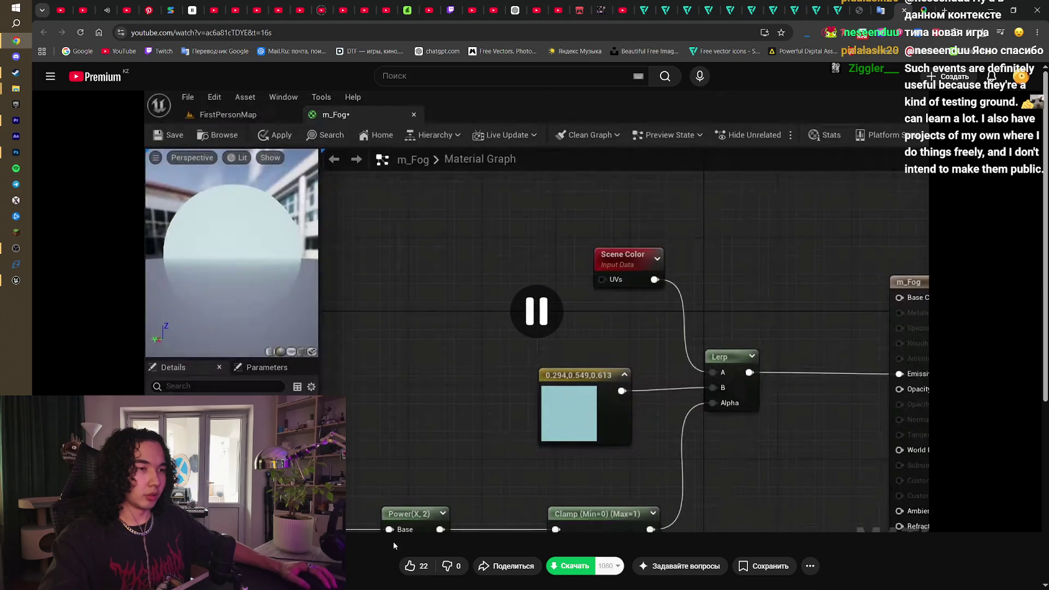
pyautogui.hotkey('alt', 'Tab')
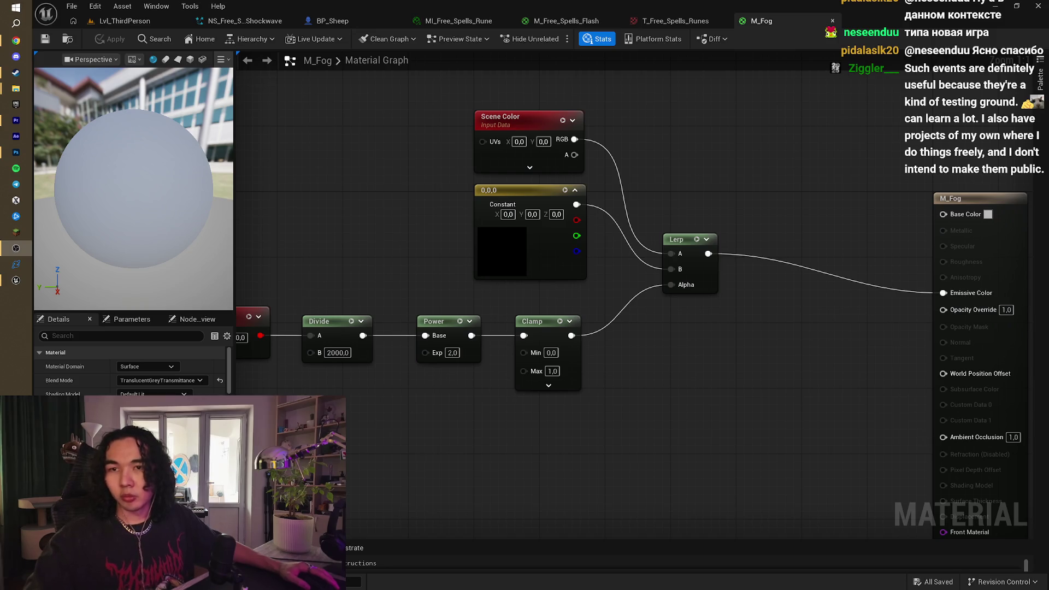
# Step: Move the Lerp and M_Fog output nodes up into alignment
pyautogui.moveTo(601, 193)
pyautogui.mouseDown()
pyautogui.moveTo(539, 182)
pyautogui.moveTo(473, 199)
pyautogui.mouseUp()
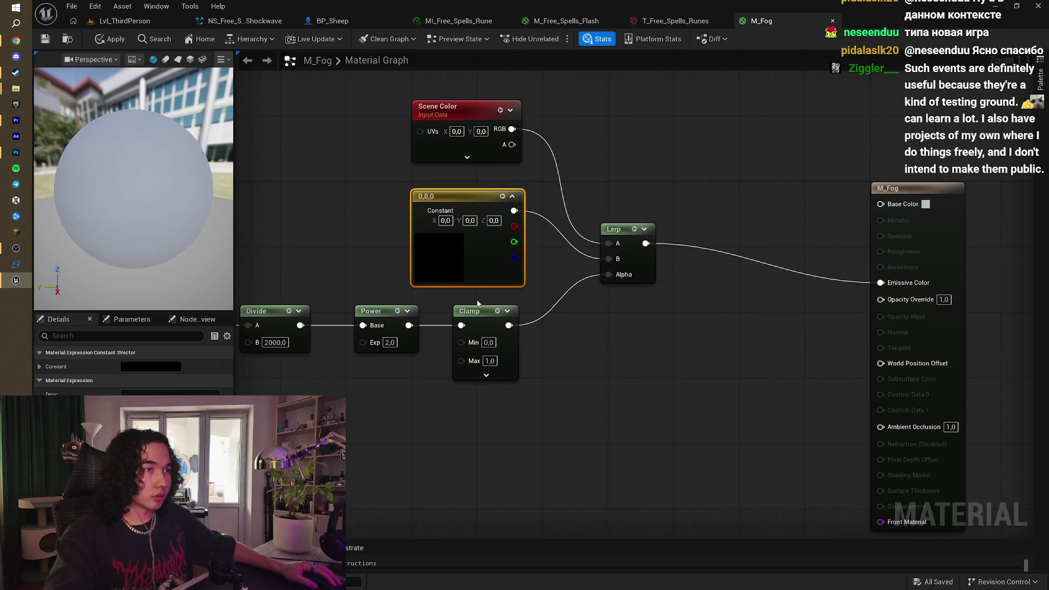
pyautogui.moveTo(614, 232); pyautogui.dragTo(615, 183)
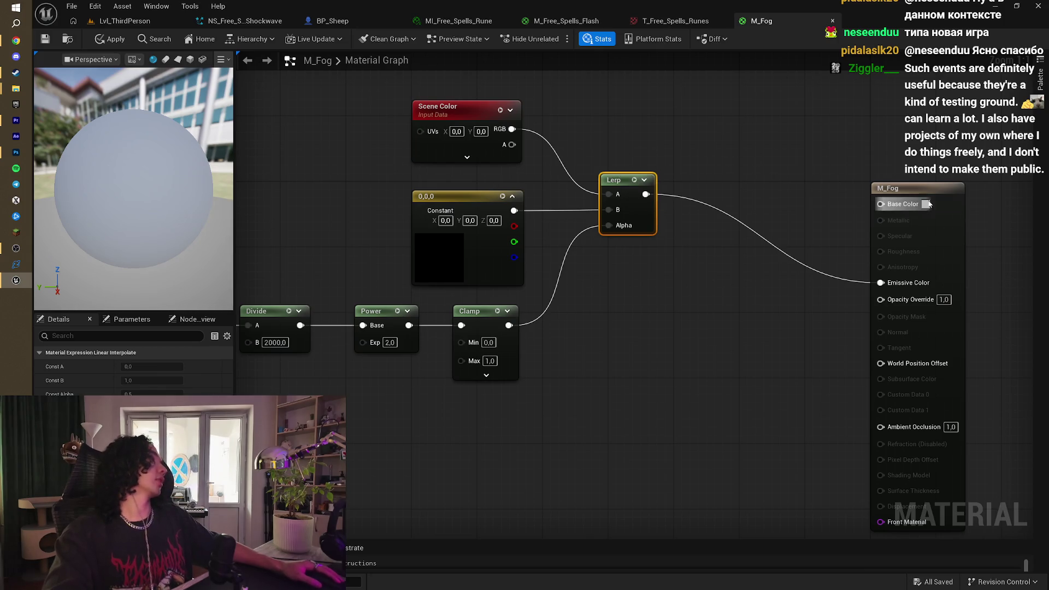
pyautogui.moveTo(925, 193); pyautogui.dragTo(892, 121)
pyautogui.scroll(-3, 876, 104)
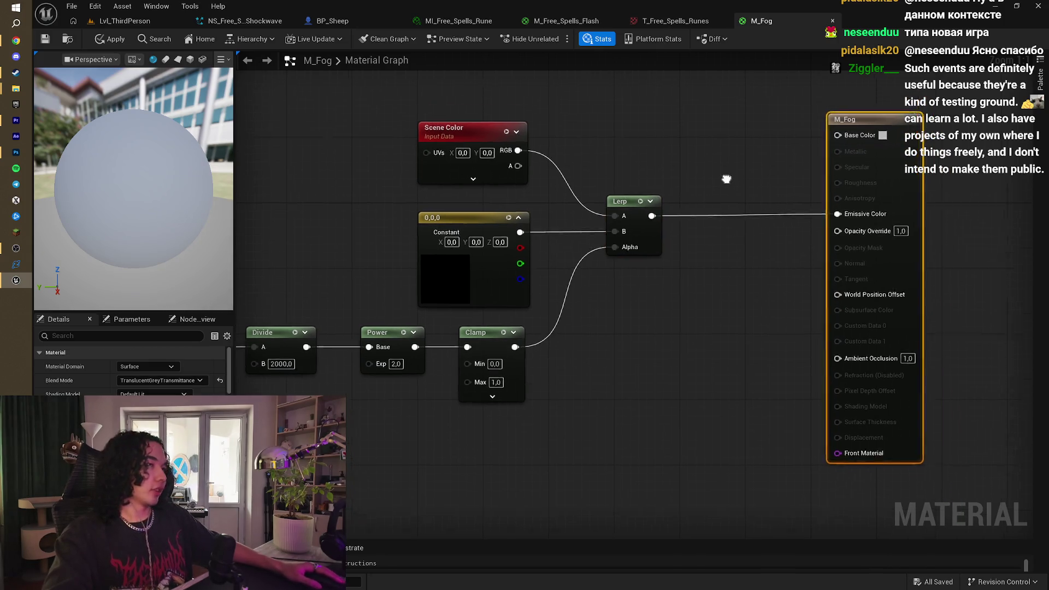
pyautogui.scroll(-1, 719, 211)
pyautogui.scroll(1, 729, 284)
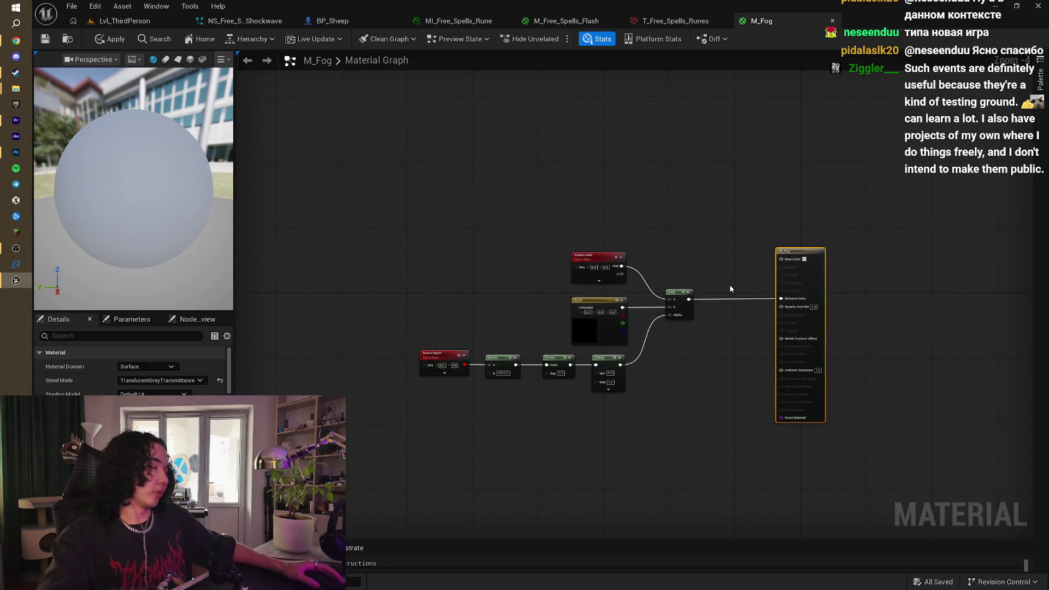
pyautogui.scroll(3, 598, 294)
# Step: Nudge the Clamp node into line, then go back to the tutorial in the browser
pyautogui.moveTo(538, 175); pyautogui.dragTo(589, 449)
pyautogui.click(599, 421)
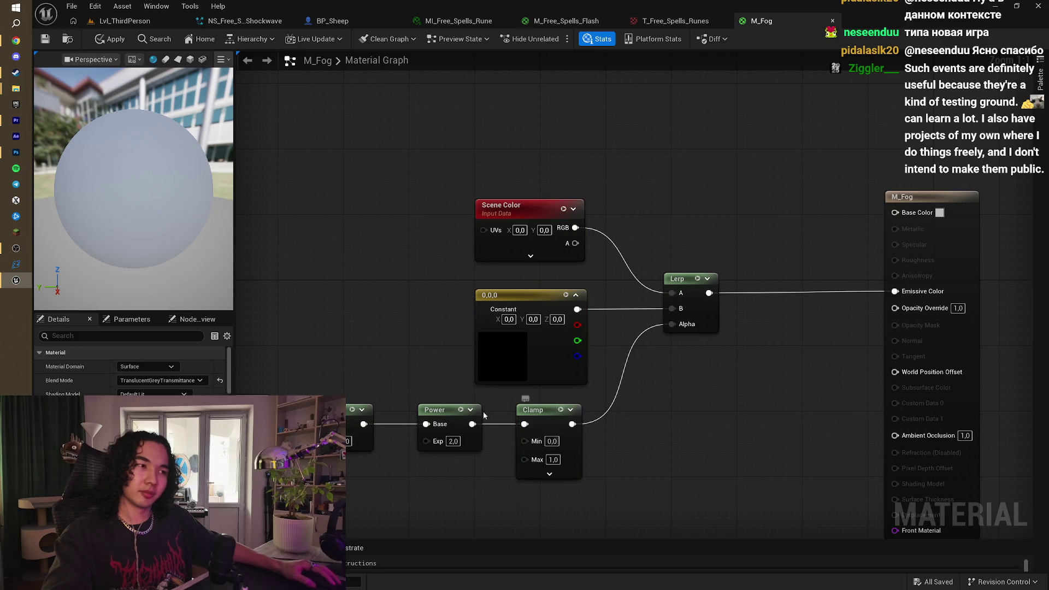
pyautogui.moveTo(533, 410); pyautogui.dragTo(541, 409)
pyautogui.click(652, 415)
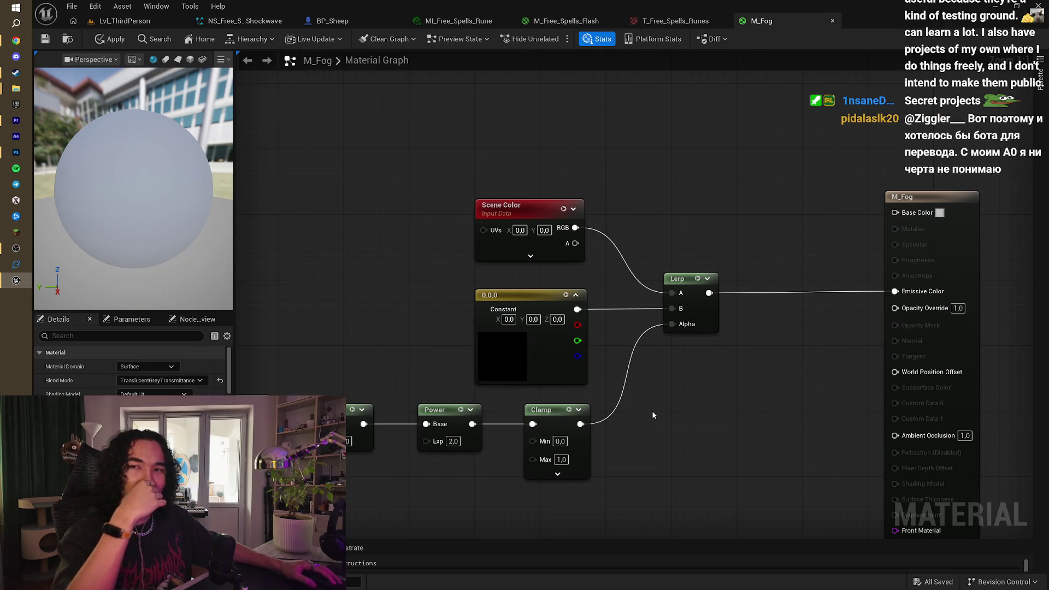
pyautogui.moveTo(668, 420); pyautogui.dragTo(661, 428)
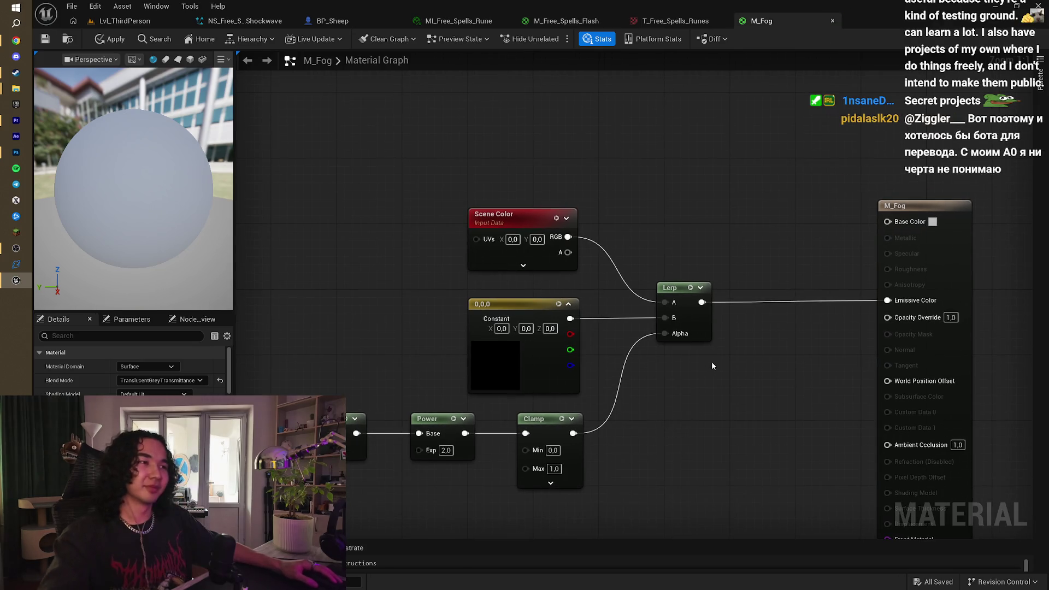
pyautogui.hotkey('alt', 'Tab')
pyautogui.hotkey('alt', 'Tab')
pyautogui.click(461, 328)
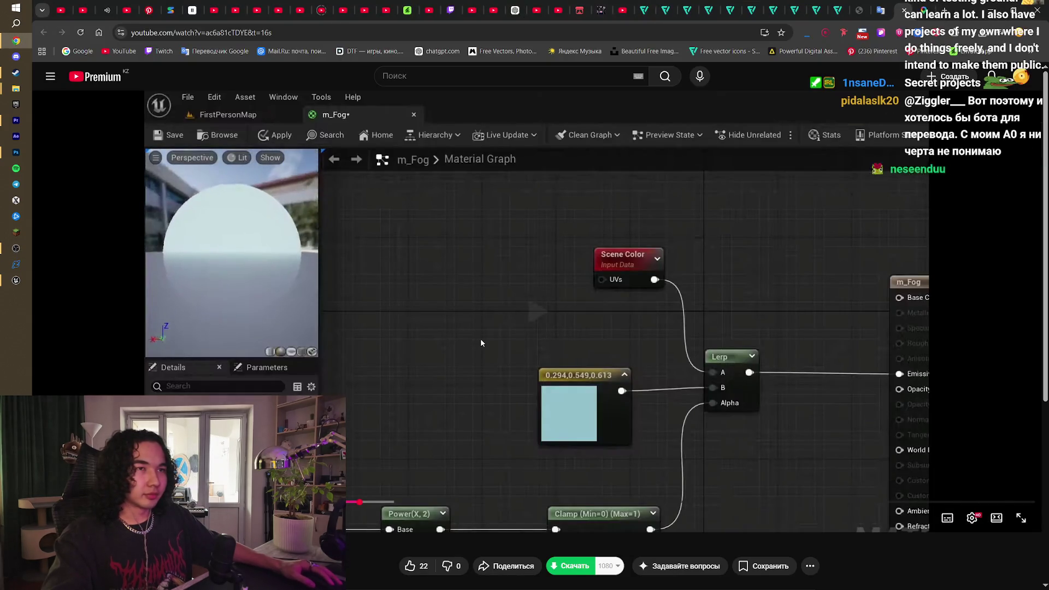
# Step: Study the tutorial graph around its light-blue 0.294, 0.549, 0.613 constant, then return to Unreal
pyautogui.click(481, 342)
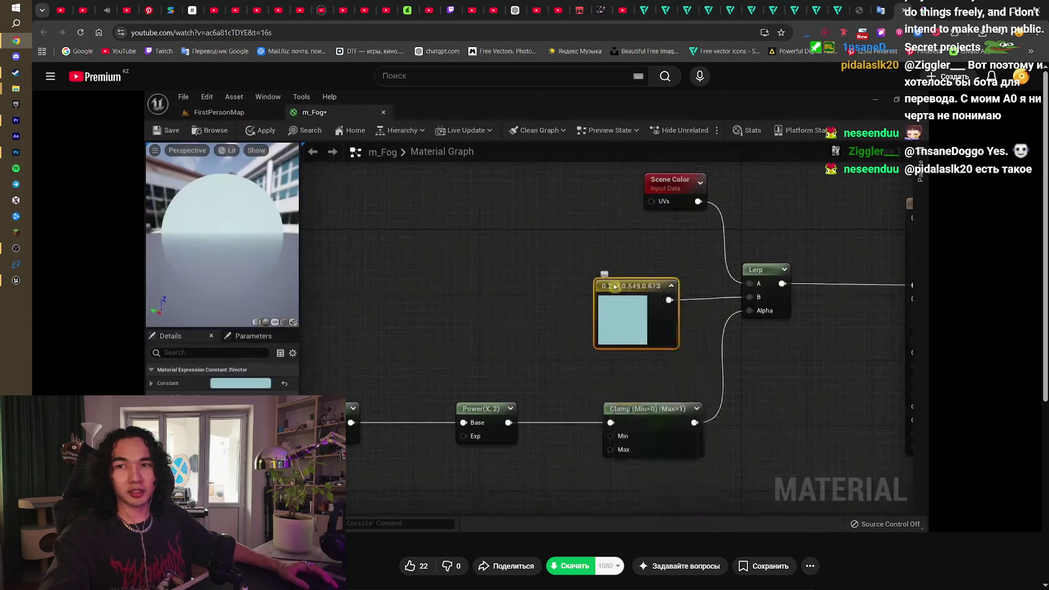
pyautogui.moveTo(381, 402)
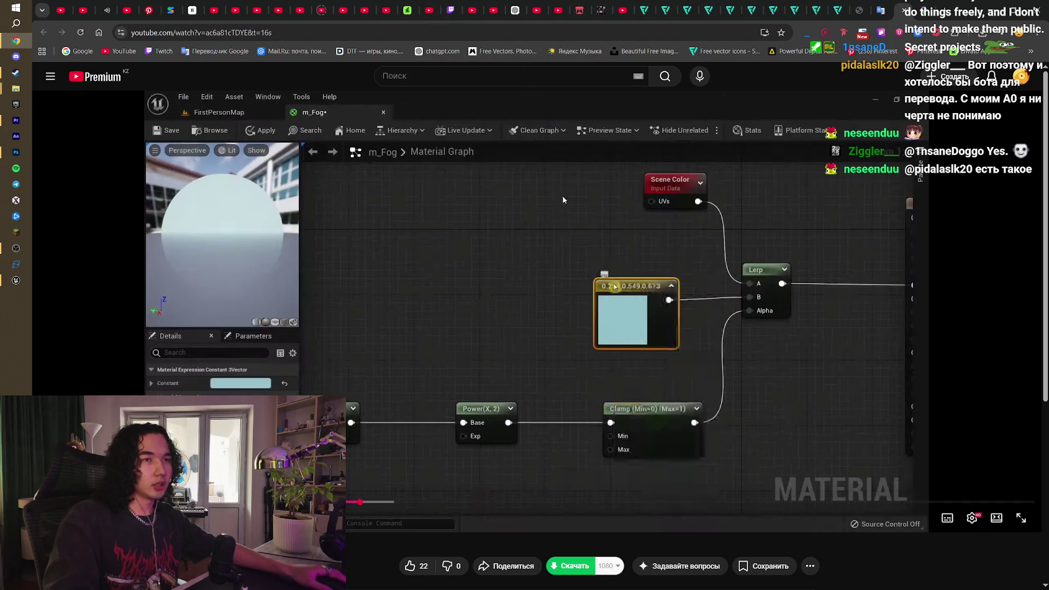
pyautogui.click(566, 383)
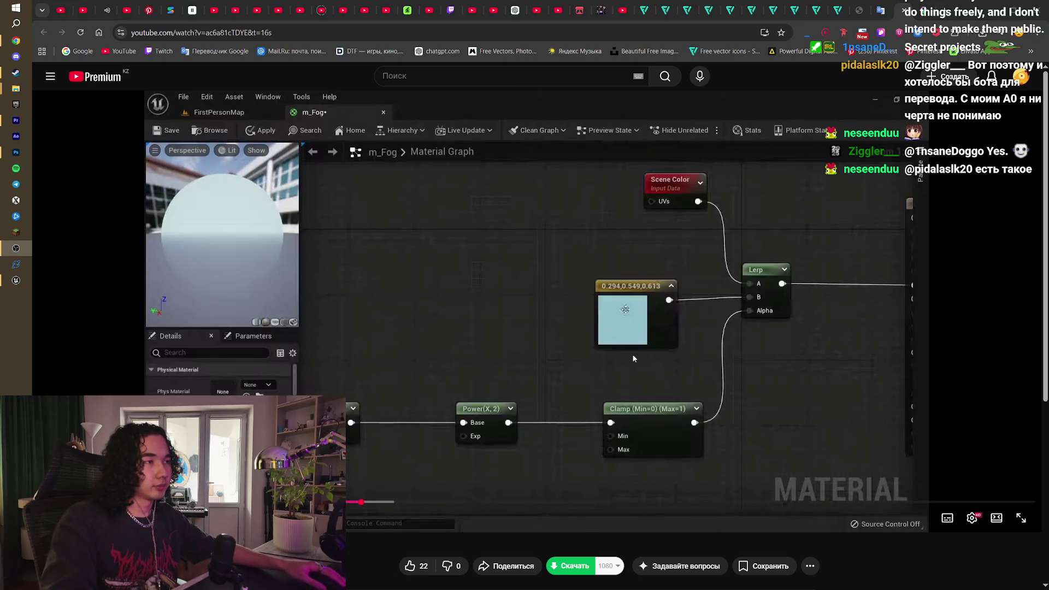
pyautogui.hotkey('alt', 'Tab')
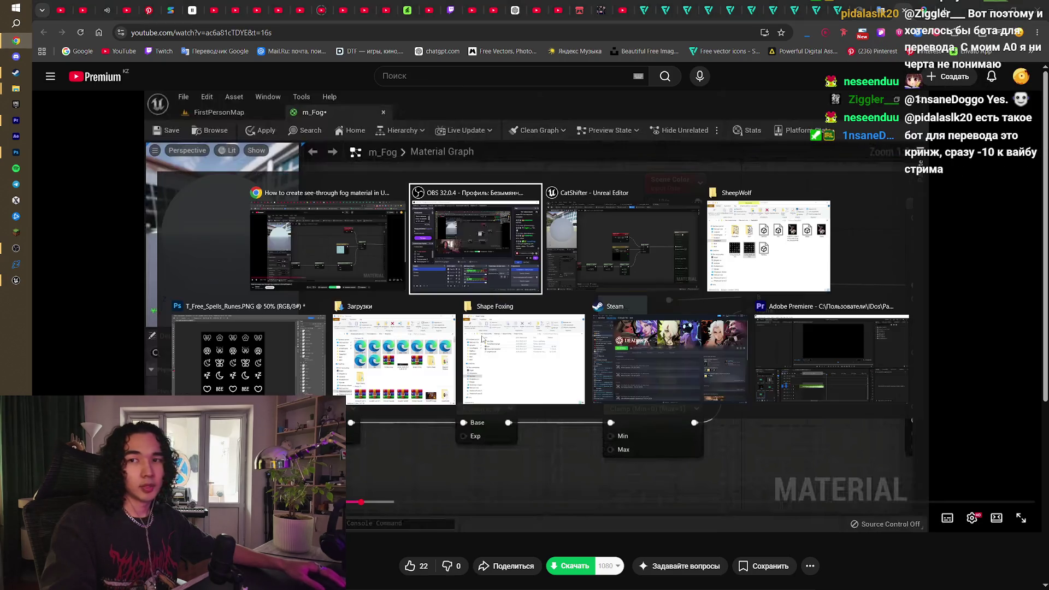
pyautogui.hotkey('alt', 'Tab')
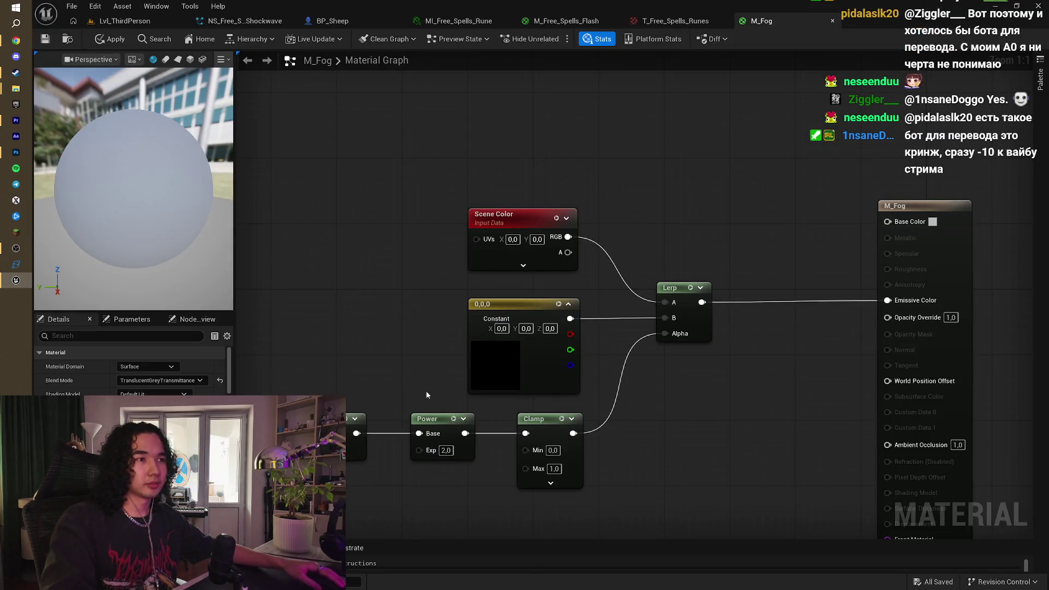
# Step: Set the Lerp B Constant3Vector to fully saturated red (1,0,0) in the Color Picker
pyautogui.scroll(-2, 427, 392)
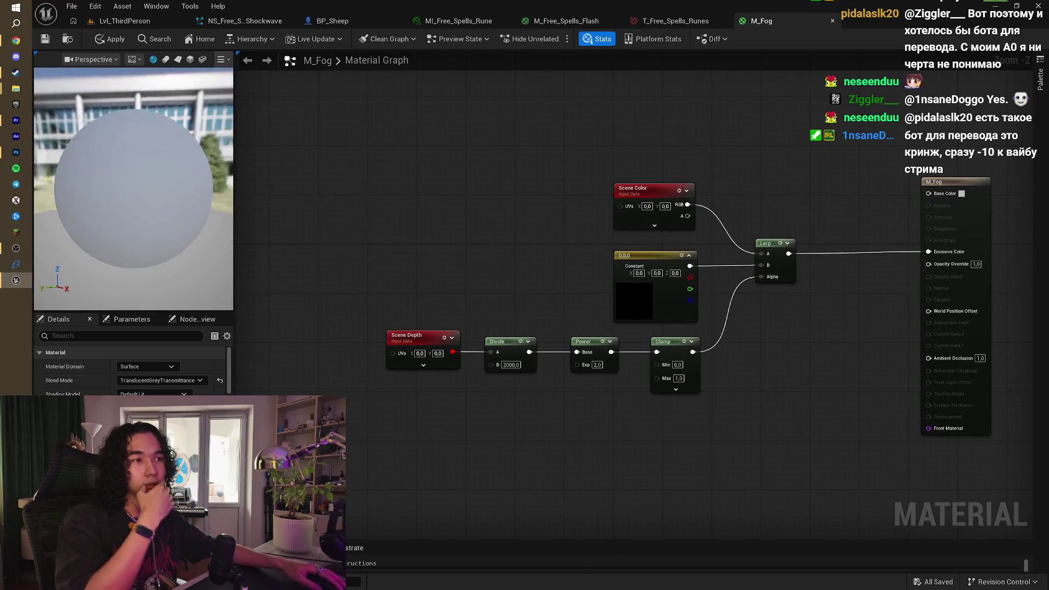
pyautogui.doubleClick(633, 298)
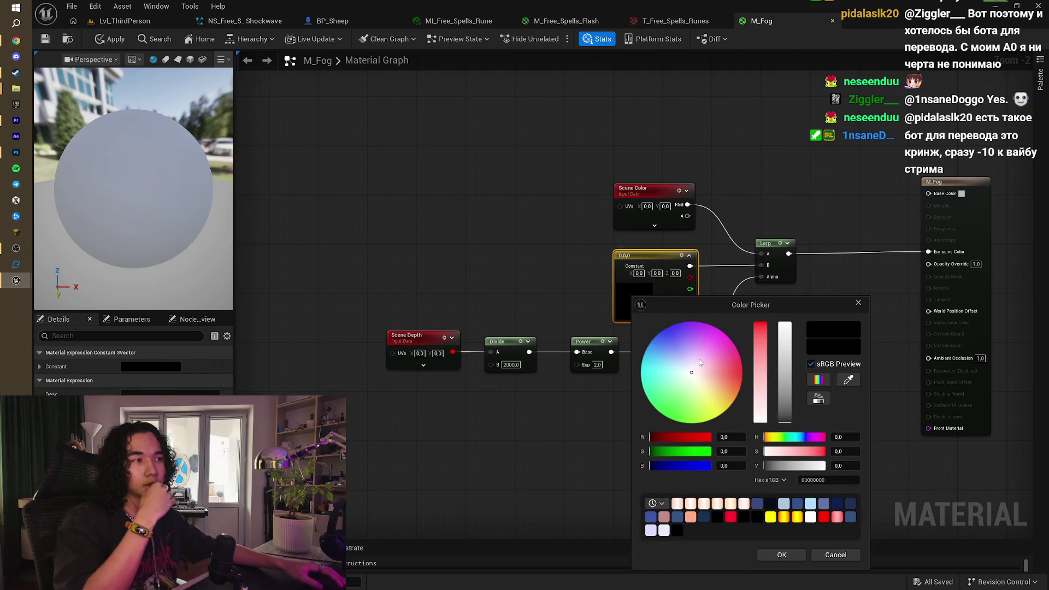
pyautogui.moveTo(768, 376); pyautogui.dragTo(761, 342)
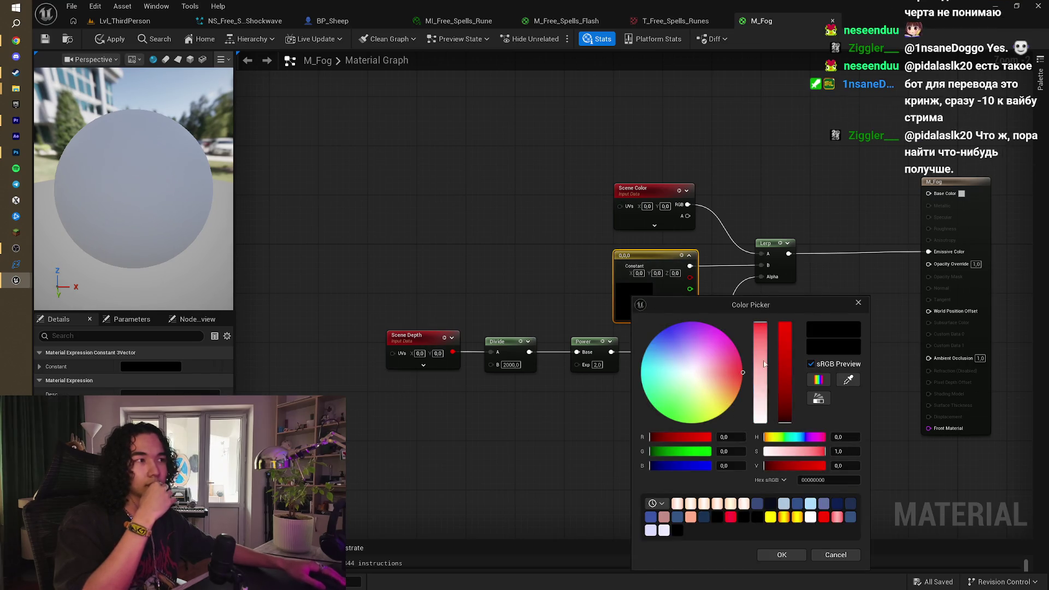
pyautogui.click(782, 554)
pyautogui.moveTo(783, 407)
pyautogui.mouseDown()
pyautogui.moveTo(739, 409)
pyautogui.moveTo(754, 324)
pyautogui.mouseUp()
pyautogui.doubleClick(602, 313)
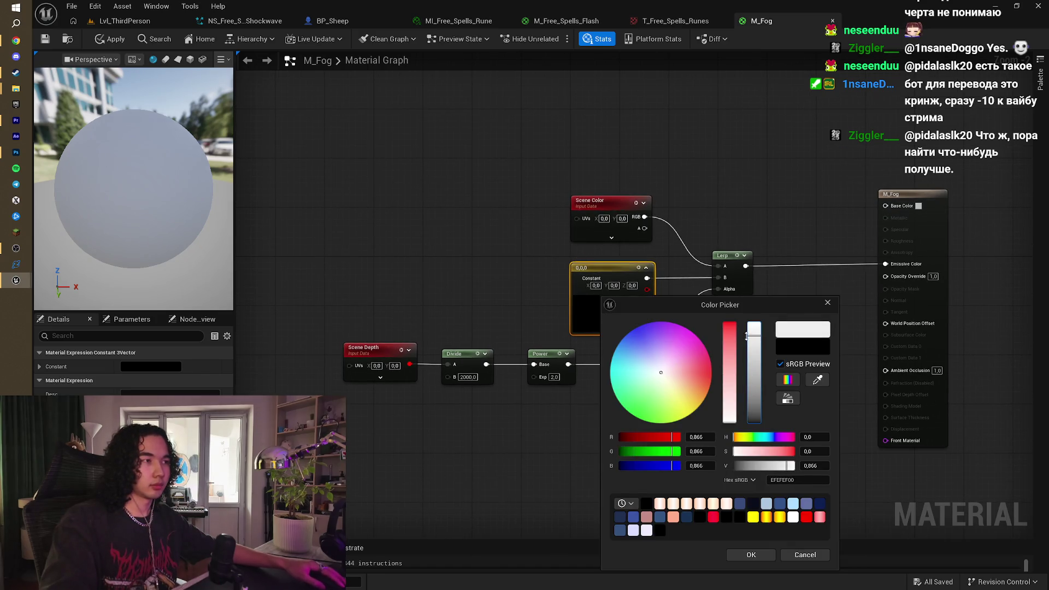
pyautogui.moveTo(722, 354); pyautogui.dragTo(730, 324)
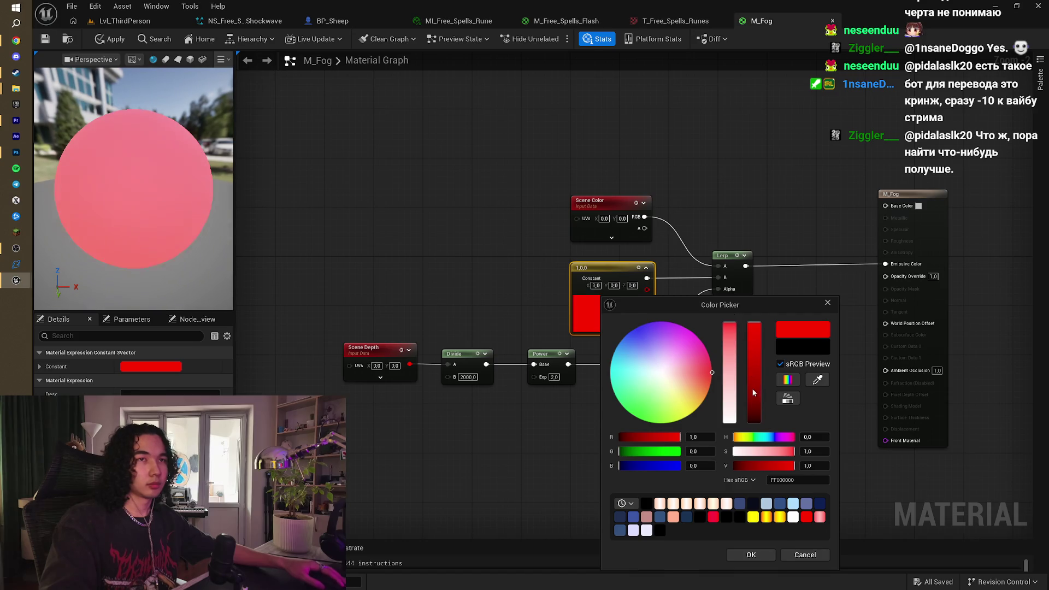
pyautogui.click(752, 555)
pyautogui.moveTo(721, 417)
pyautogui.mouseDown()
pyautogui.moveTo(696, 424)
pyautogui.moveTo(715, 395)
pyautogui.mouseUp()
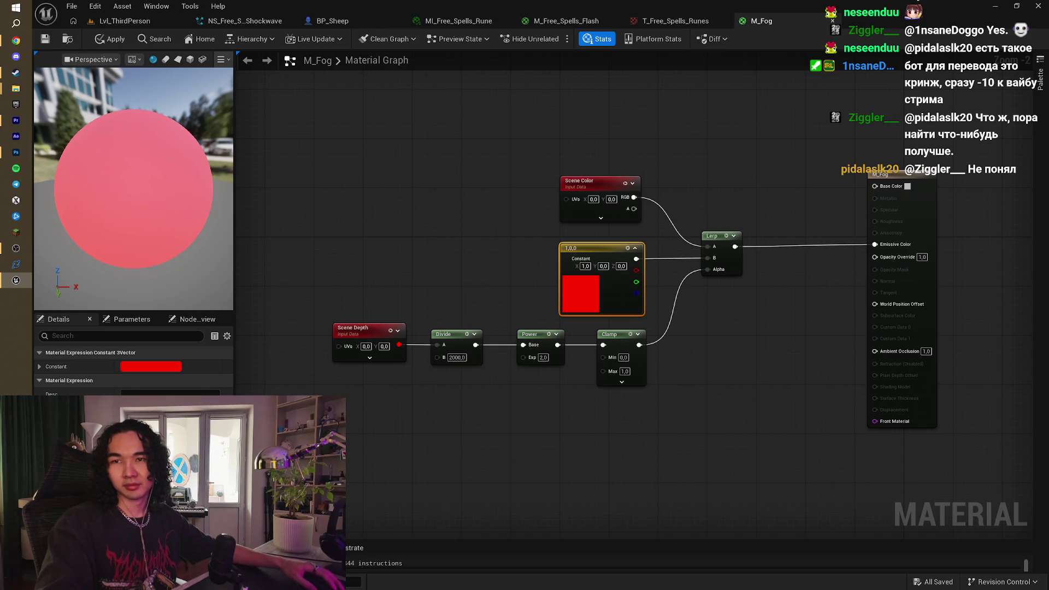
# Step: Deselect nodes to show the M_Fog material properties, then switch windows back to the browser
pyautogui.hotkey('alt', 'Tab')
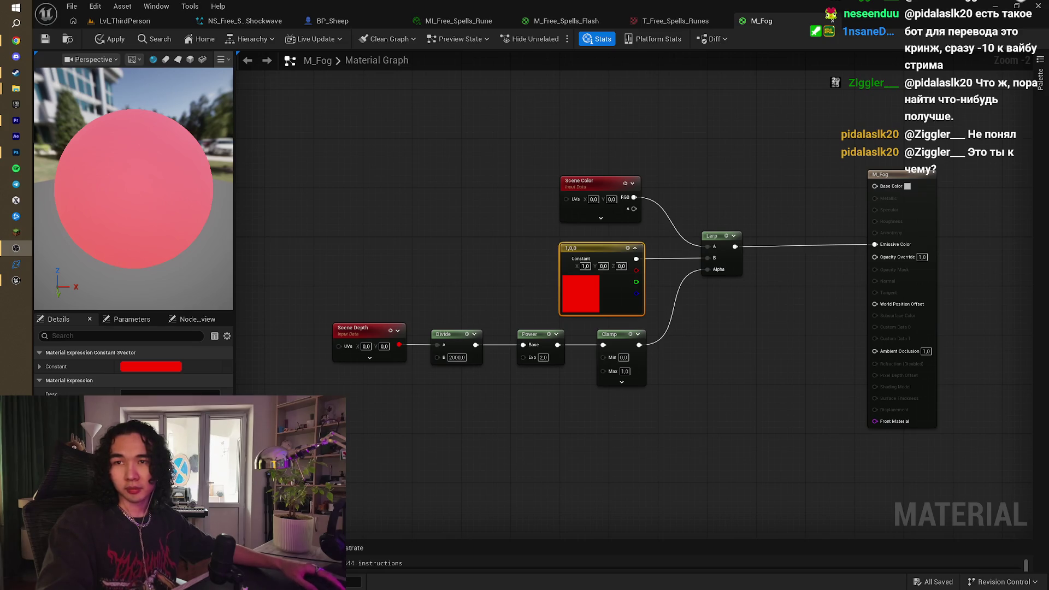
pyautogui.click(387, 401)
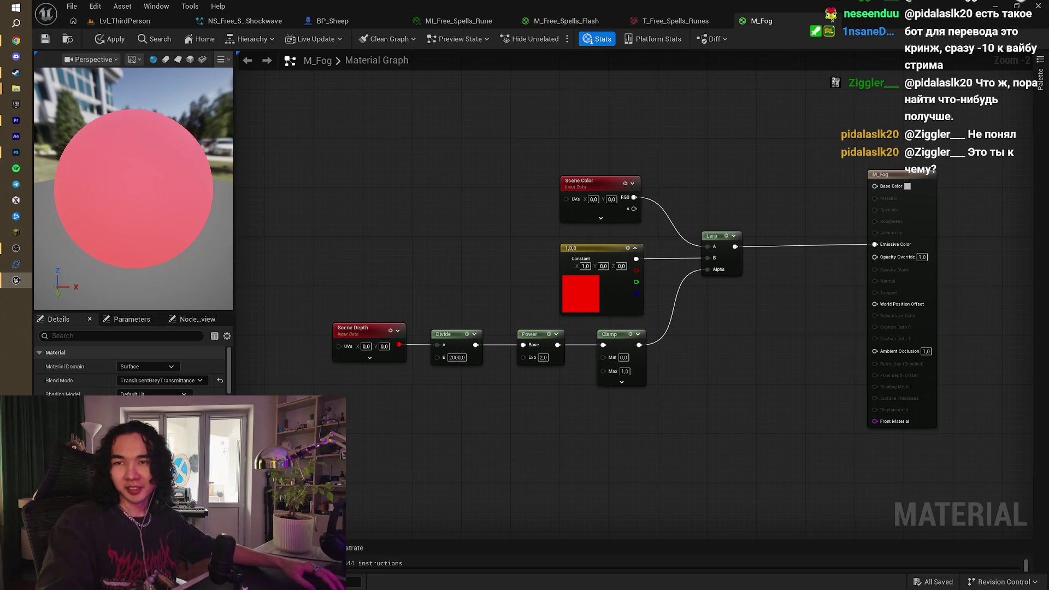
pyautogui.hotkey('alt', 'Tab')
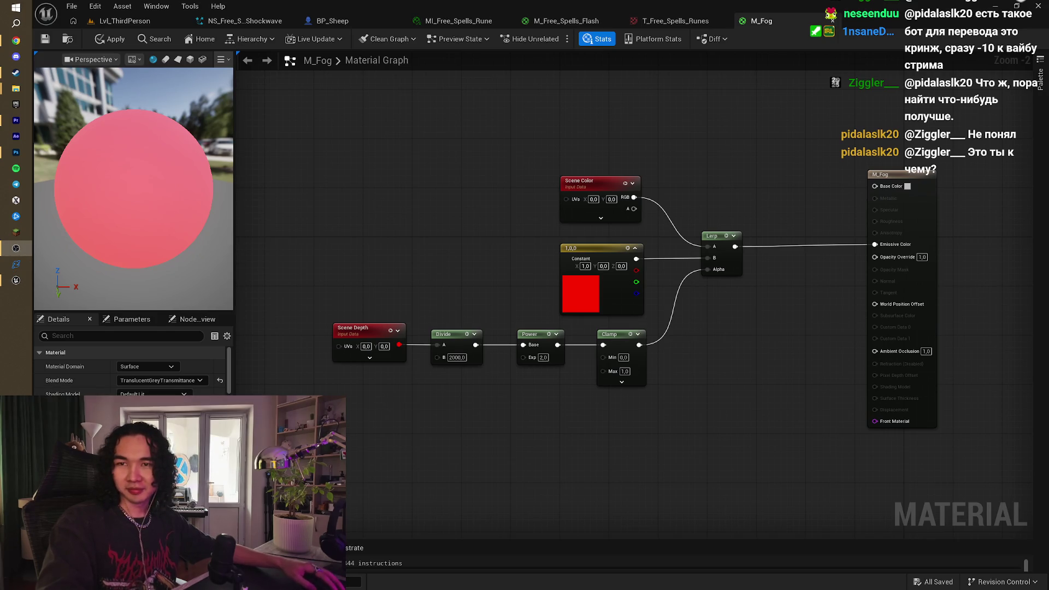
pyautogui.moveTo(440, 271)
pyautogui.mouseDown()
pyautogui.moveTo(399, 282)
pyautogui.moveTo(420, 263)
pyautogui.mouseUp()
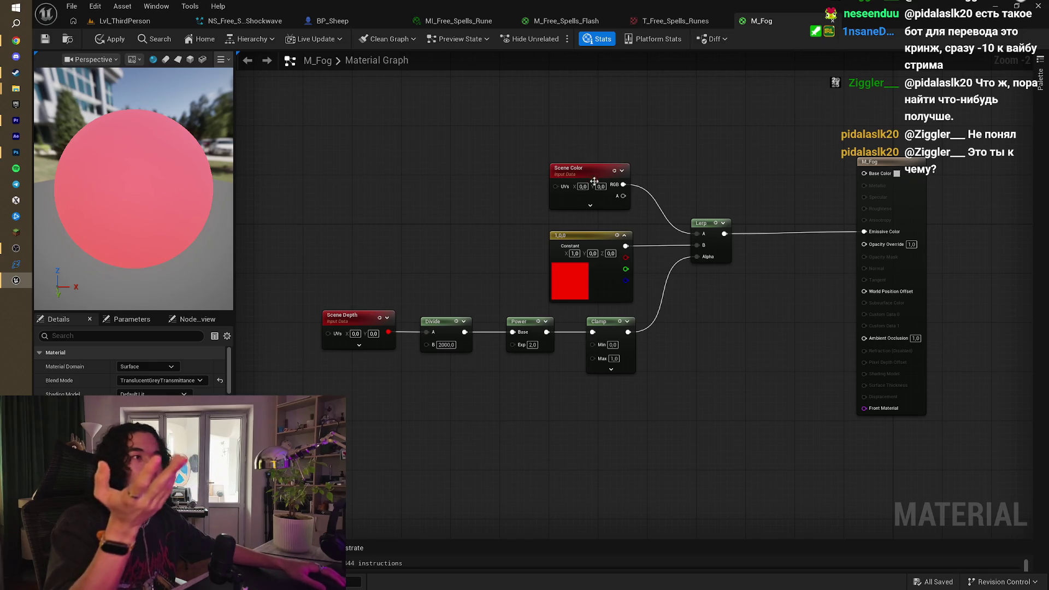
pyautogui.hotkey('alt', 'Tab')
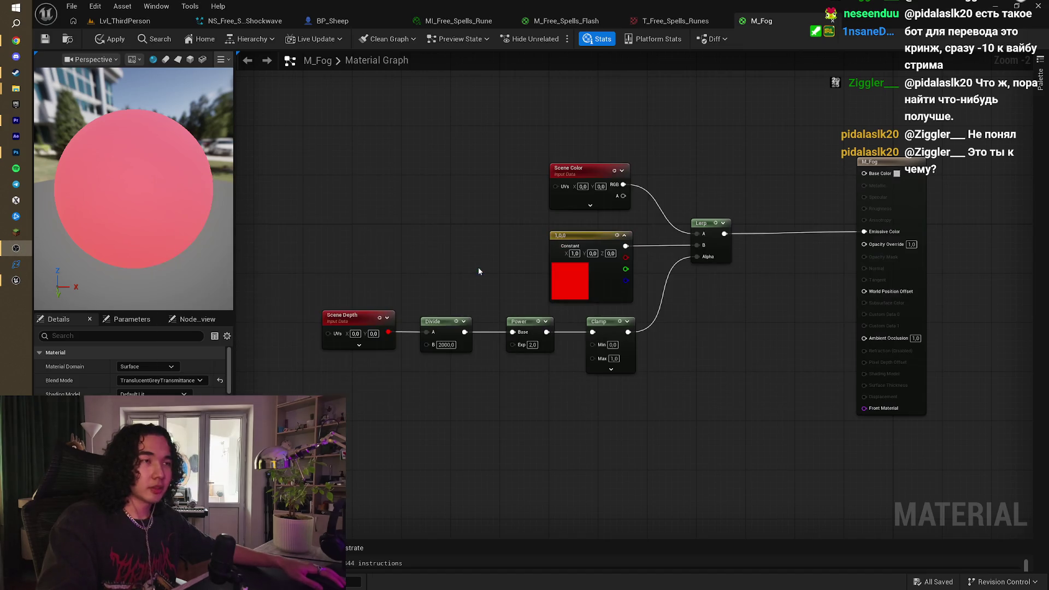
pyautogui.hotkey('alt', 'Tab')
pyautogui.hotkey('alt', 'Tab')
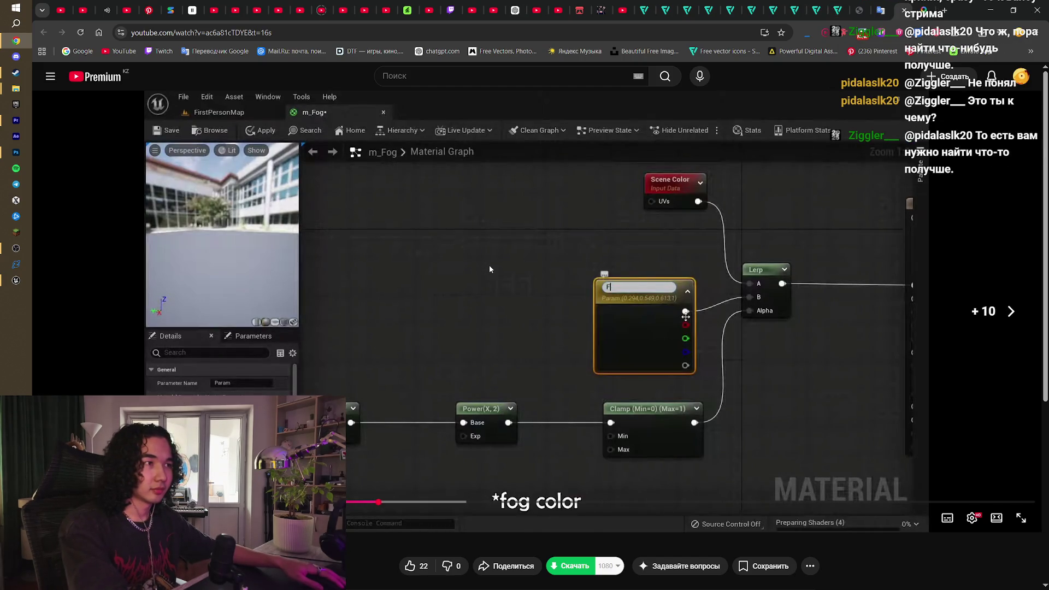
# Step: Play the tutorial up to its new colour constant, pause there, and return to Unreal
pyautogui.click(607, 359)
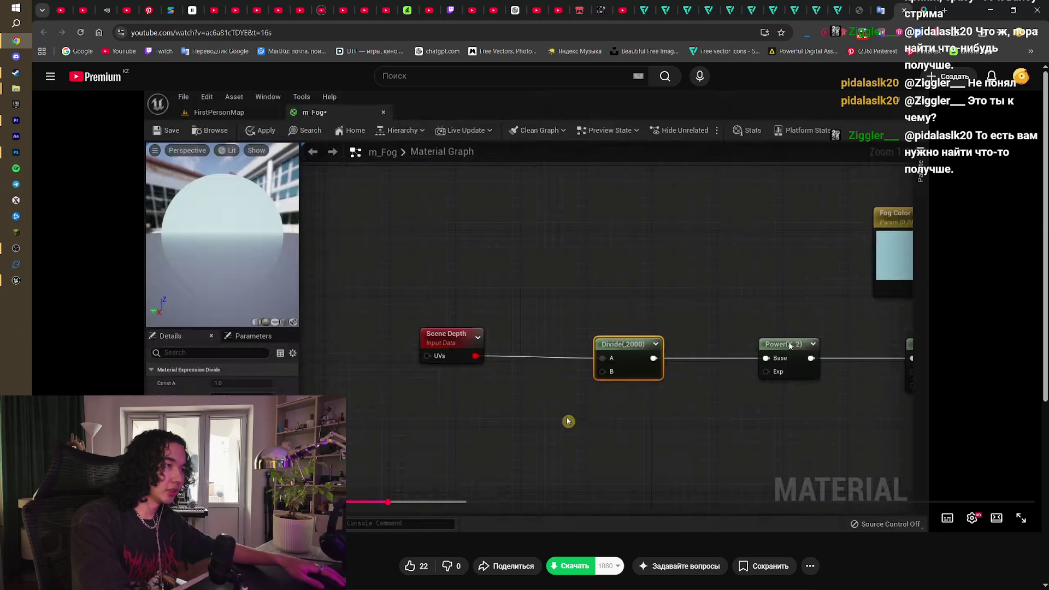
pyautogui.click(657, 310)
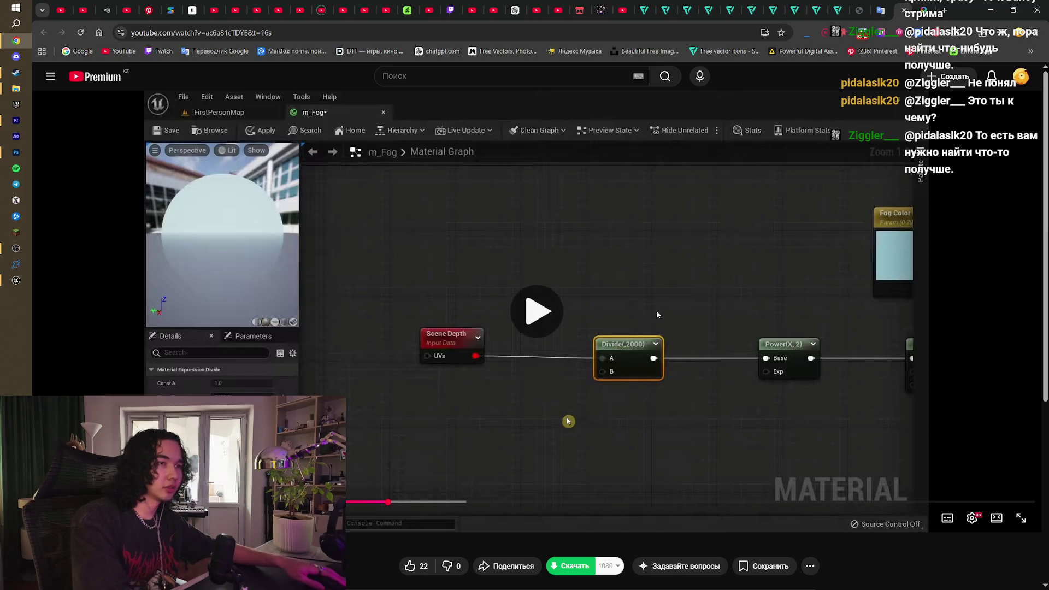
pyautogui.click(563, 324)
pyautogui.hotkey('alt', 'Tab')
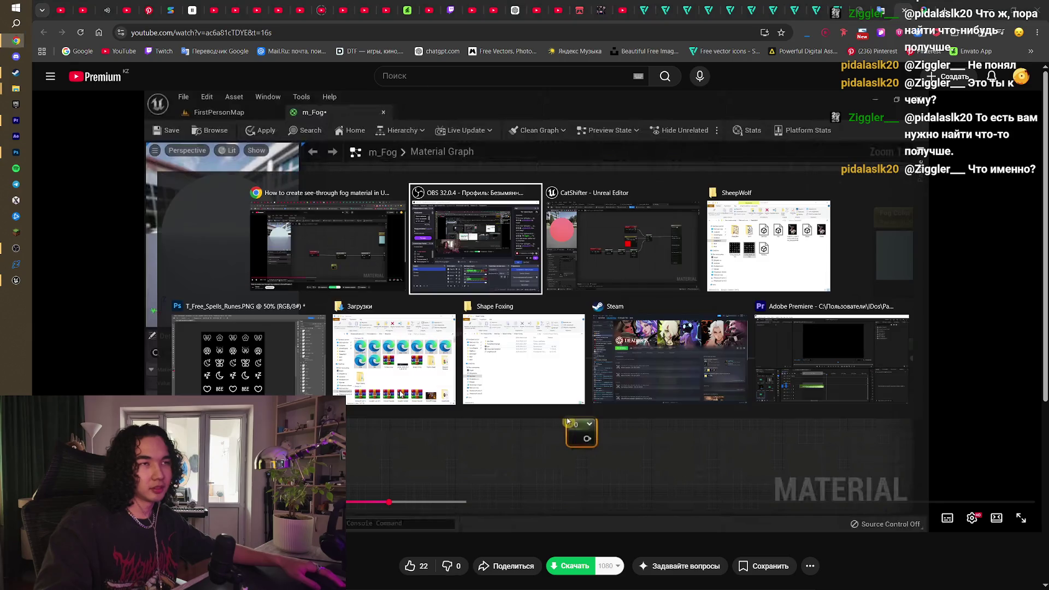
pyautogui.scroll(3, 459, 404)
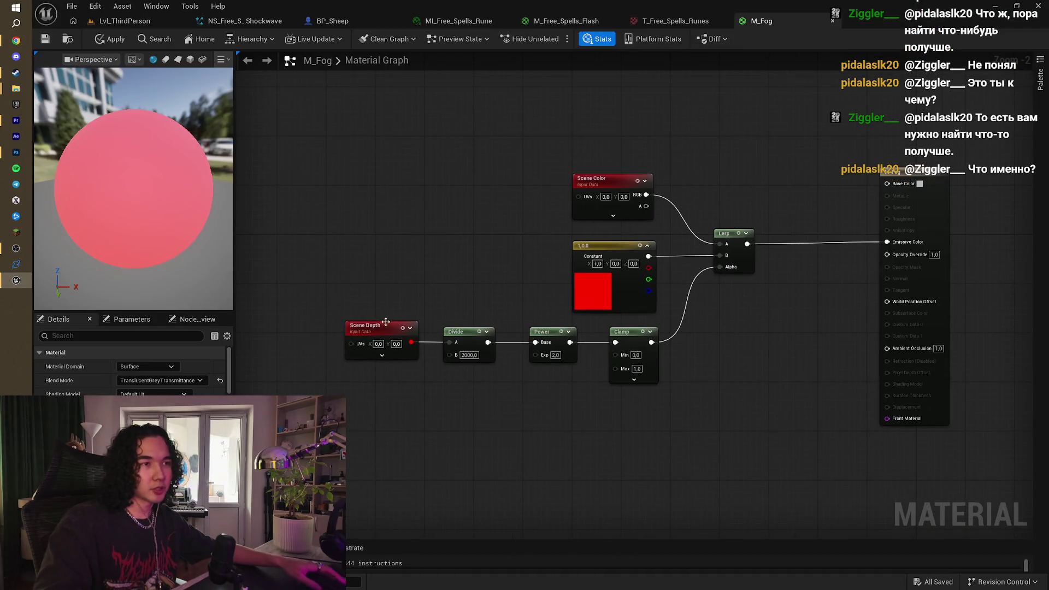
# Step: Set the Power node's exponent to 2
pyautogui.moveTo(613, 379); pyautogui.dragTo(517, 399)
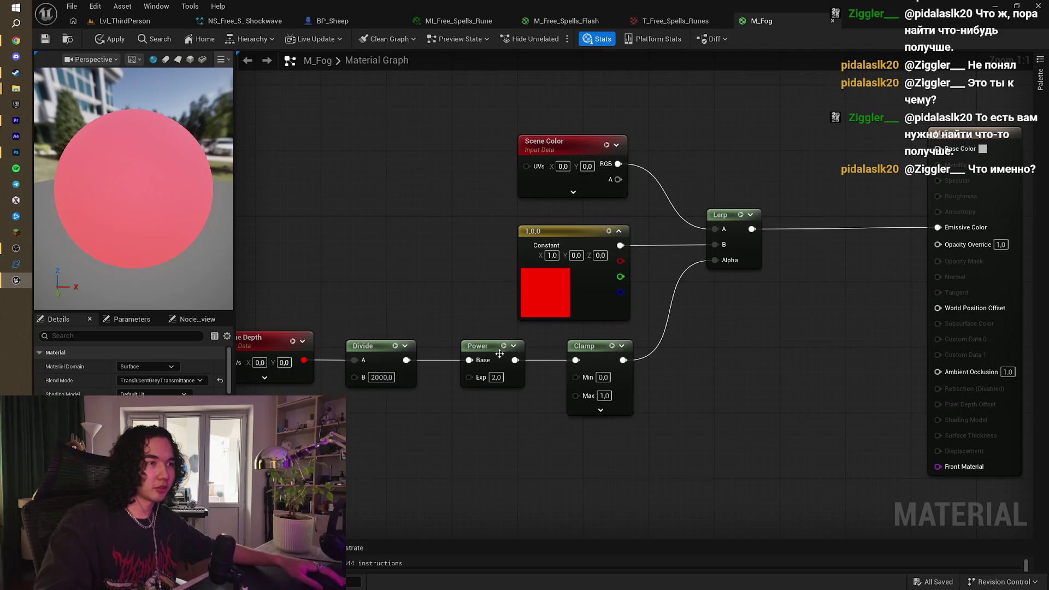
pyautogui.write('2')
pyautogui.press('Return')
pyautogui.moveTo(659, 379); pyautogui.dragTo(562, 381)
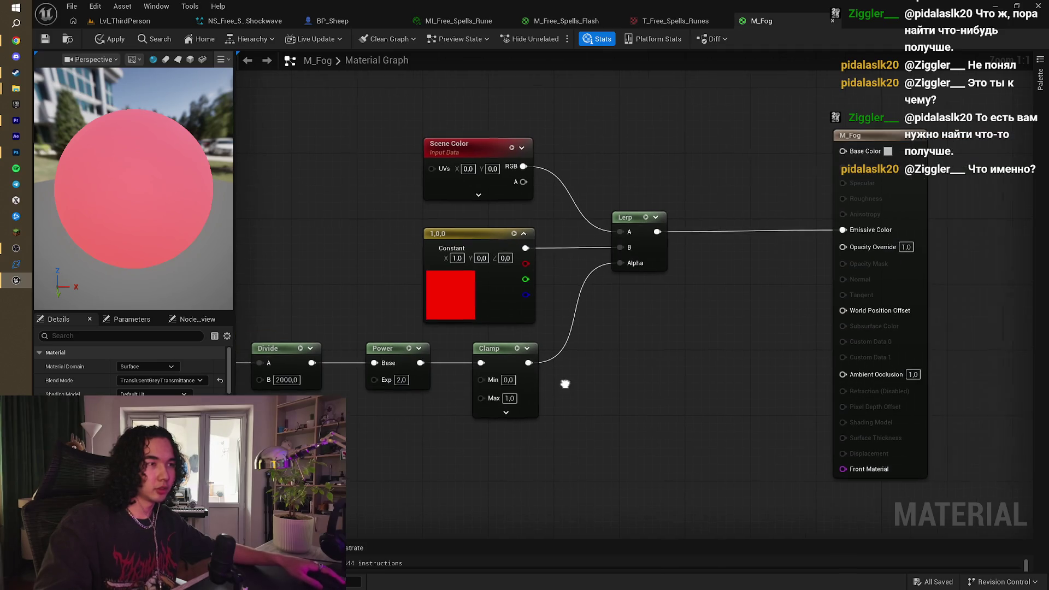
# Step: Change the fog constant back to black 0,0,0, apply M_Fog, and switch to Lvl_ThirdPerson
pyautogui.doubleClick(459, 284)
pyautogui.moveTo(618, 374); pyautogui.dragTo(618, 413)
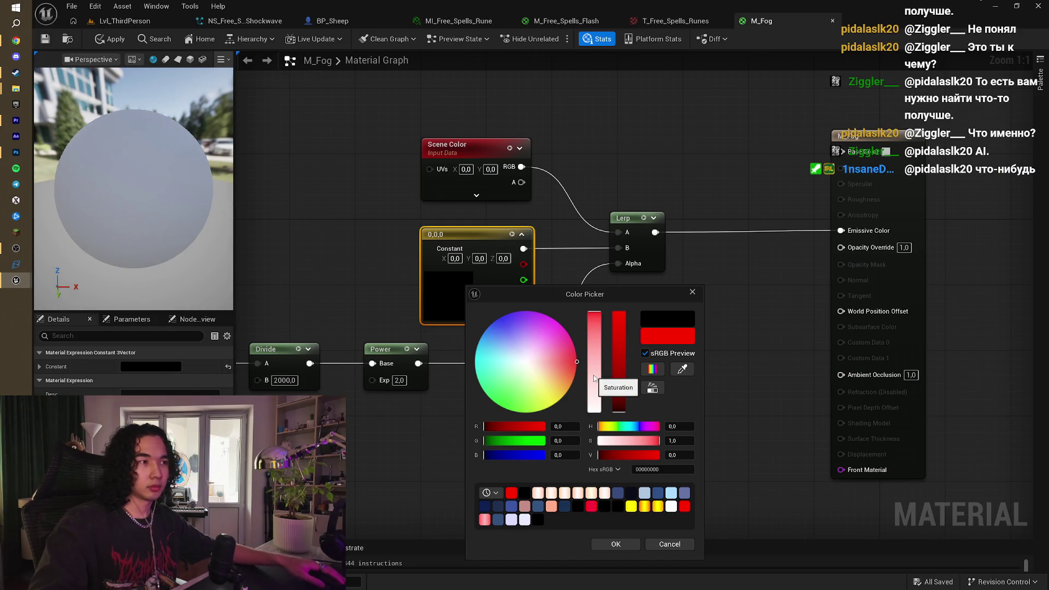
pyautogui.click(601, 544)
pyautogui.click(111, 39)
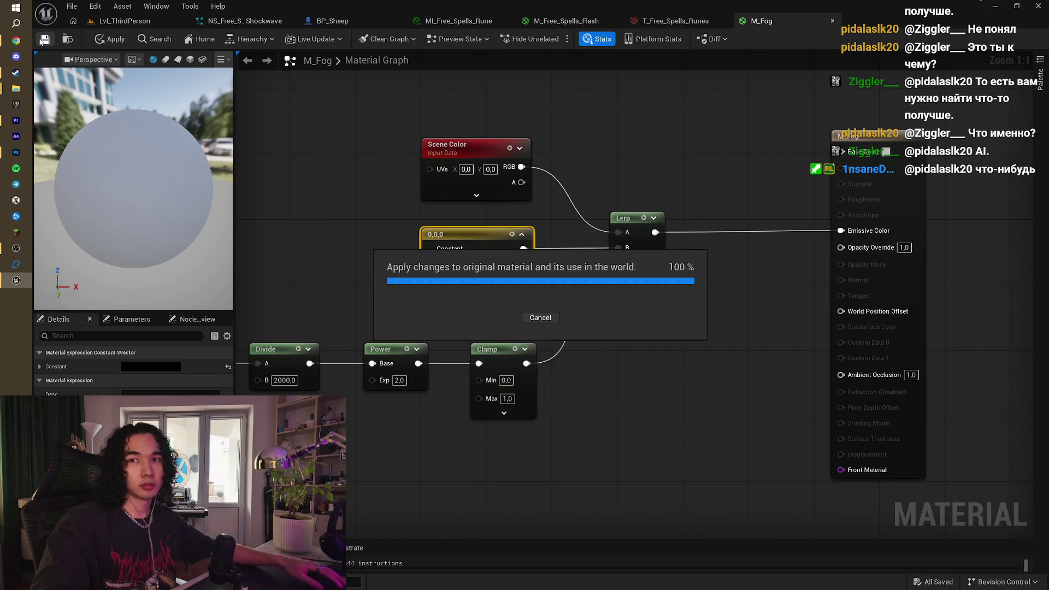
pyautogui.click(132, 25)
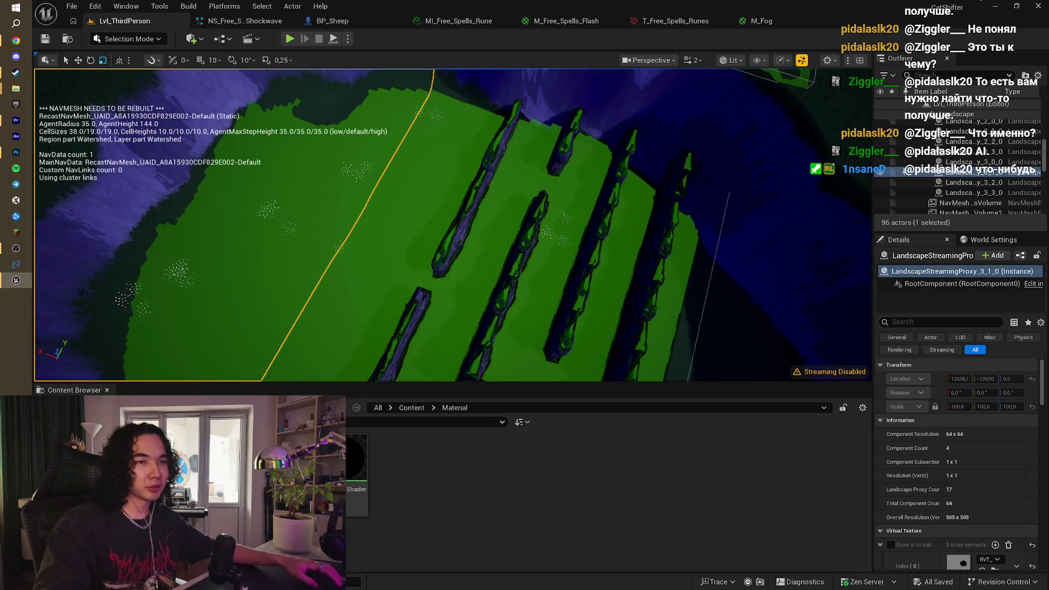
# Step: Place a cube in the level and assign the M_Fog material to its Element 0
pyautogui.click(200, 45)
pyautogui.moveTo(245, 172)
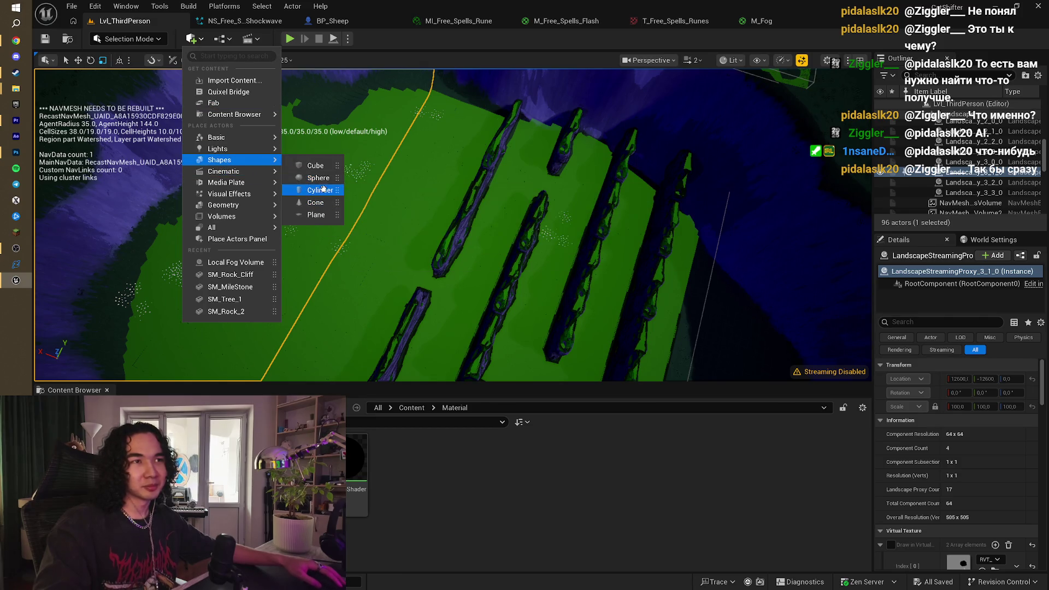
pyautogui.click(315, 165)
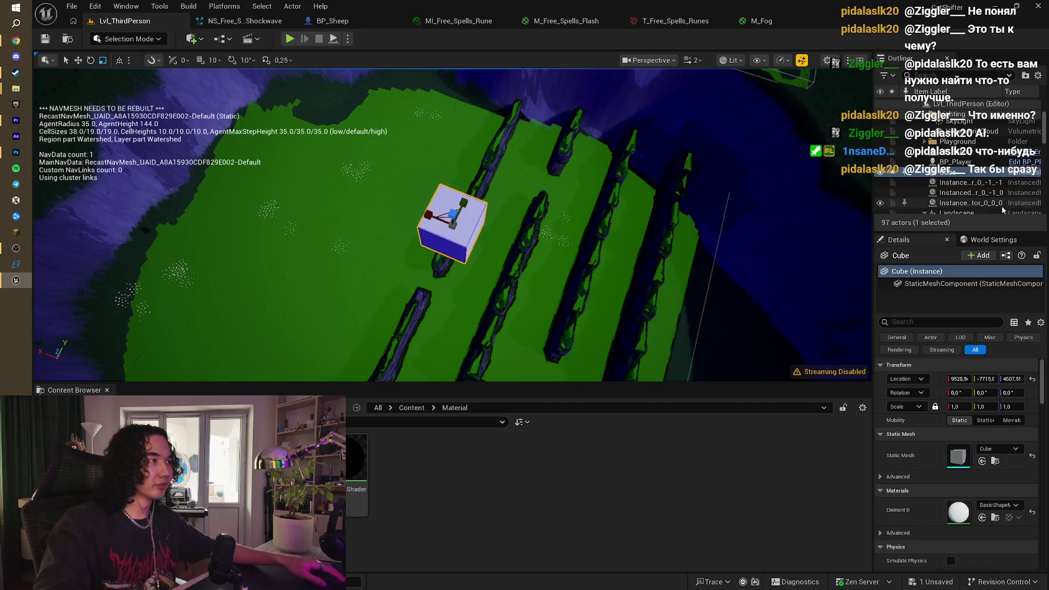
pyautogui.moveTo(358, 459); pyautogui.dragTo(960, 512)
pyautogui.moveTo(453, 246)
pyautogui.mouseDown()
pyautogui.moveTo(455, 199)
pyautogui.moveTo(615, 297)
pyautogui.moveTo(569, 295)
pyautogui.moveTo(590, 290)
pyautogui.moveTo(320, 215)
pyautogui.mouseUp()
# Step: Lower the cube and scale it up to cover the landscape, then start Play-In-Editor
pyautogui.press('w')
pyautogui.moveTo(410, 186)
pyautogui.mouseDown()
pyautogui.moveTo(417, 369)
pyautogui.moveTo(433, 331)
pyautogui.moveTo(369, 69)
pyautogui.moveTo(417, 375)
pyautogui.moveTo(461, 180)
pyautogui.moveTo(435, 219)
pyautogui.moveTo(438, 207)
pyautogui.moveTo(435, 336)
pyautogui.moveTo(437, 311)
pyautogui.mouseUp()
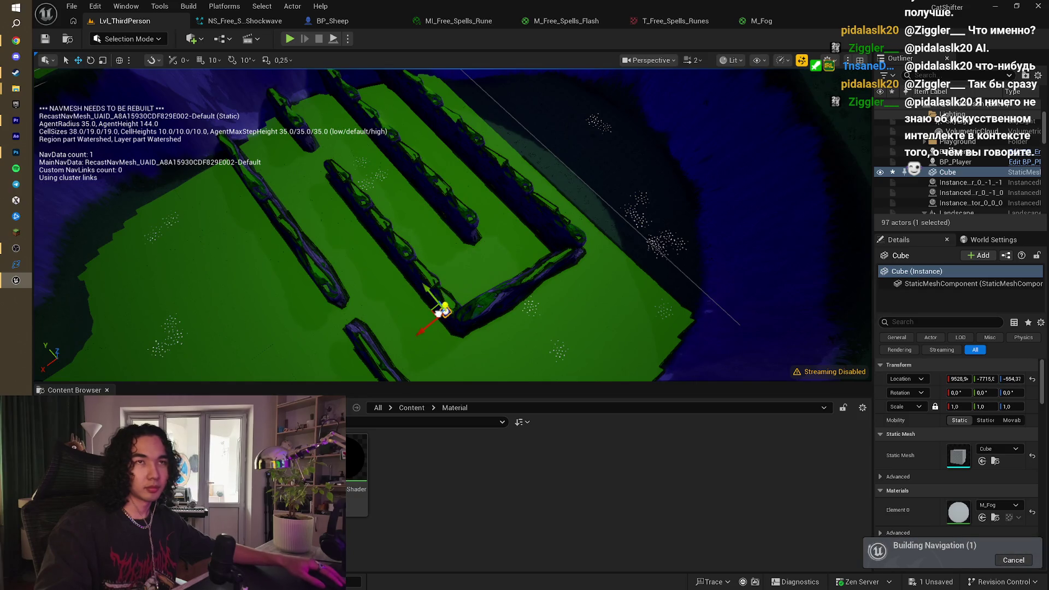
pyautogui.press('r')
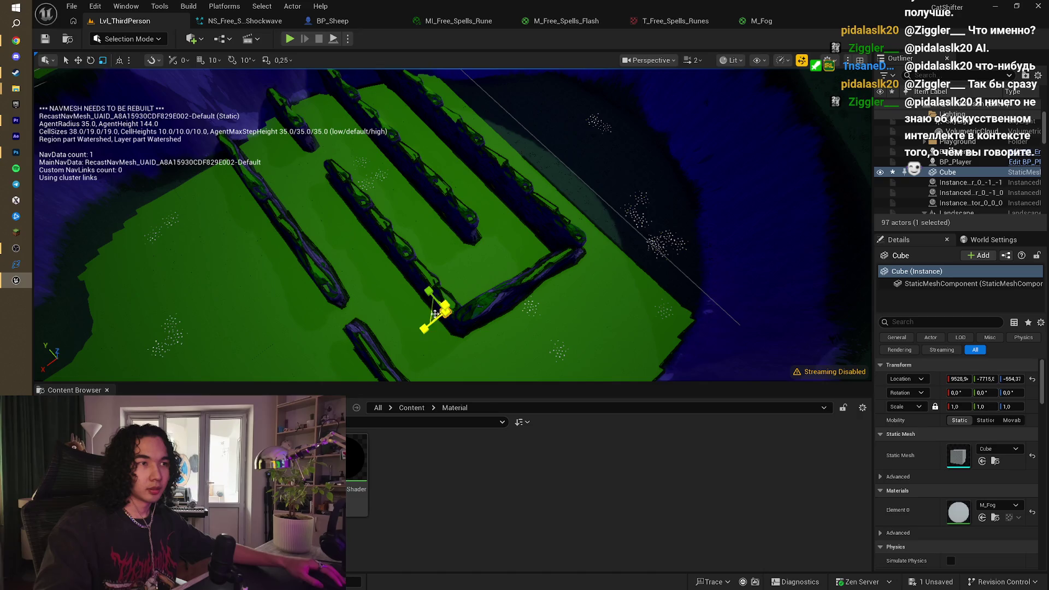
pyautogui.moveTo(435, 309)
pyautogui.mouseDown()
pyautogui.moveTo(450, 262)
pyautogui.moveTo(845, 241)
pyautogui.moveTo(738, 255)
pyautogui.moveTo(715, 273)
pyautogui.moveTo(653, 221)
pyautogui.mouseUp()
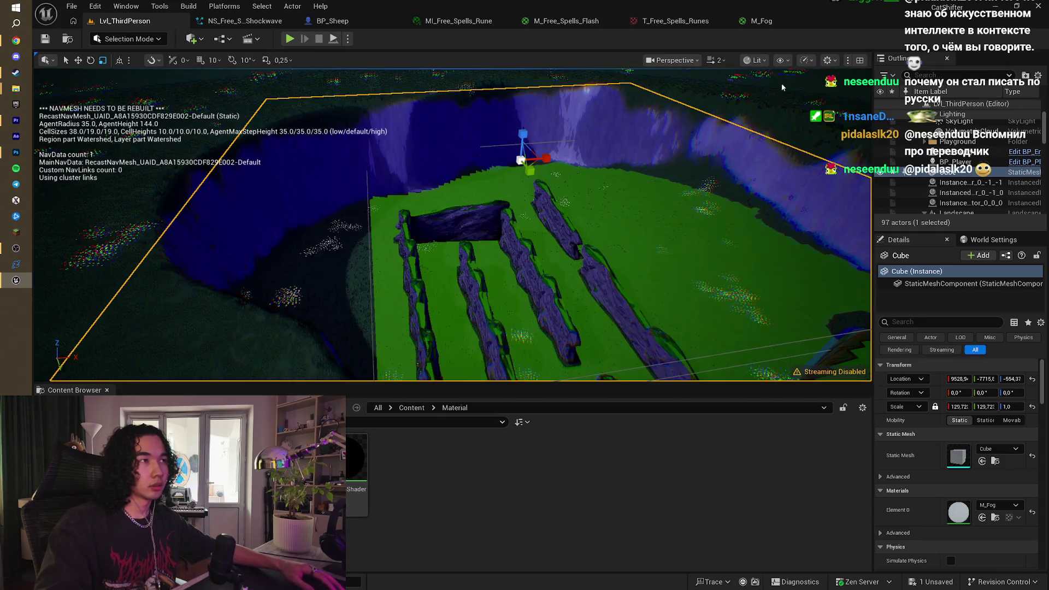
pyautogui.moveTo(753, 118); pyautogui.dragTo(752, 98)
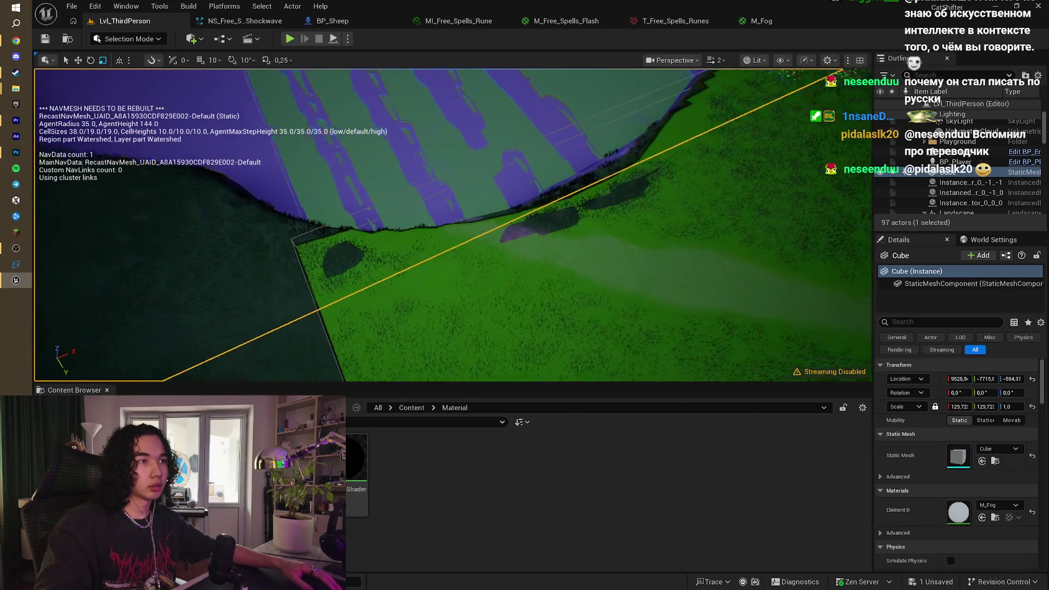
pyautogui.hotkey('alt', 'p')
pyautogui.click(543, 171)
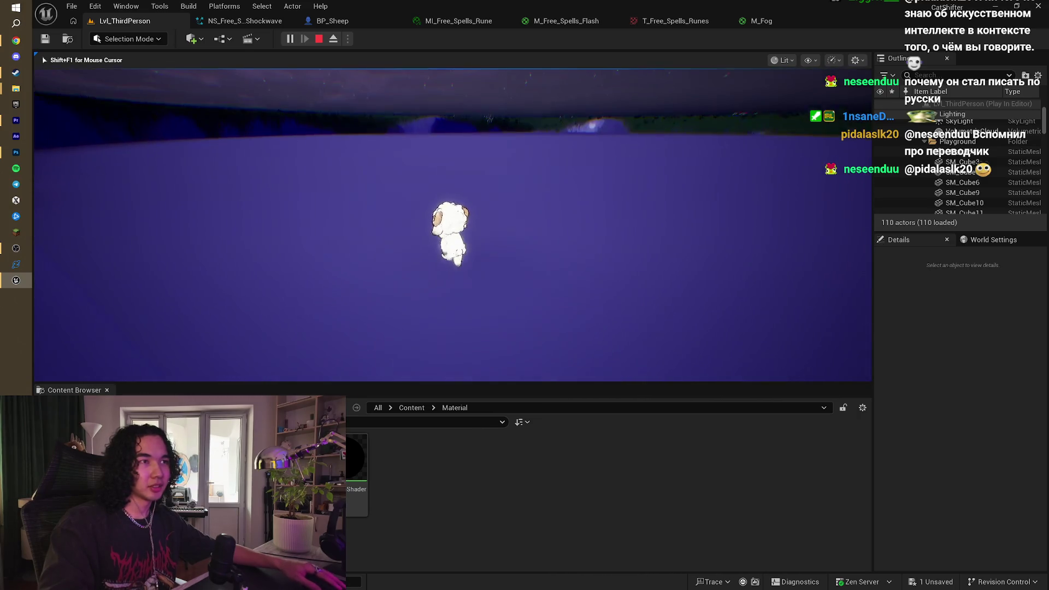
# Step: Stop the play session with Esc and return to the M_Fog material tab
pyautogui.press('Escape')
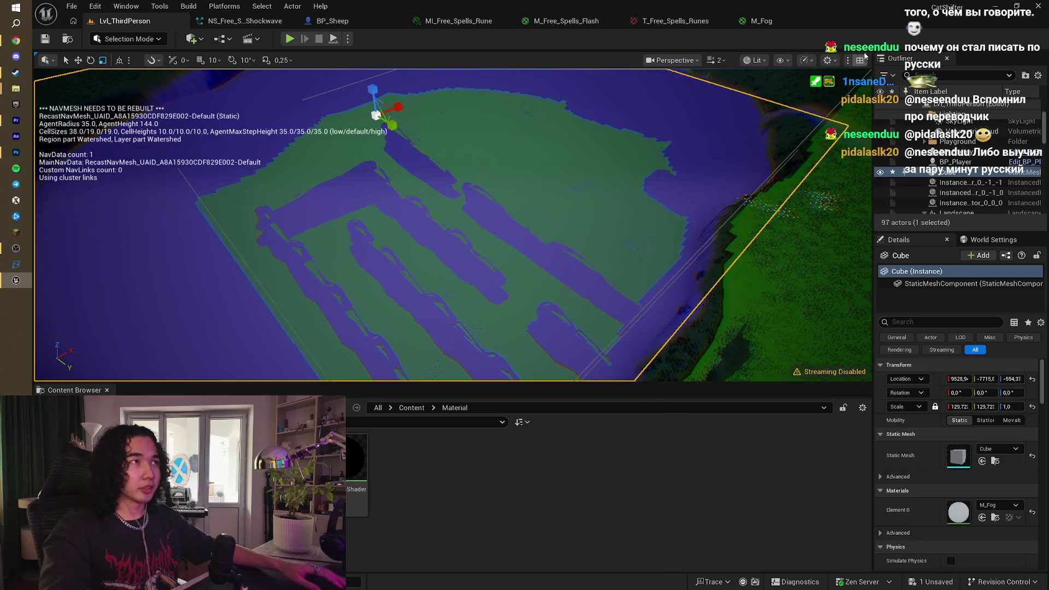
pyautogui.click(759, 21)
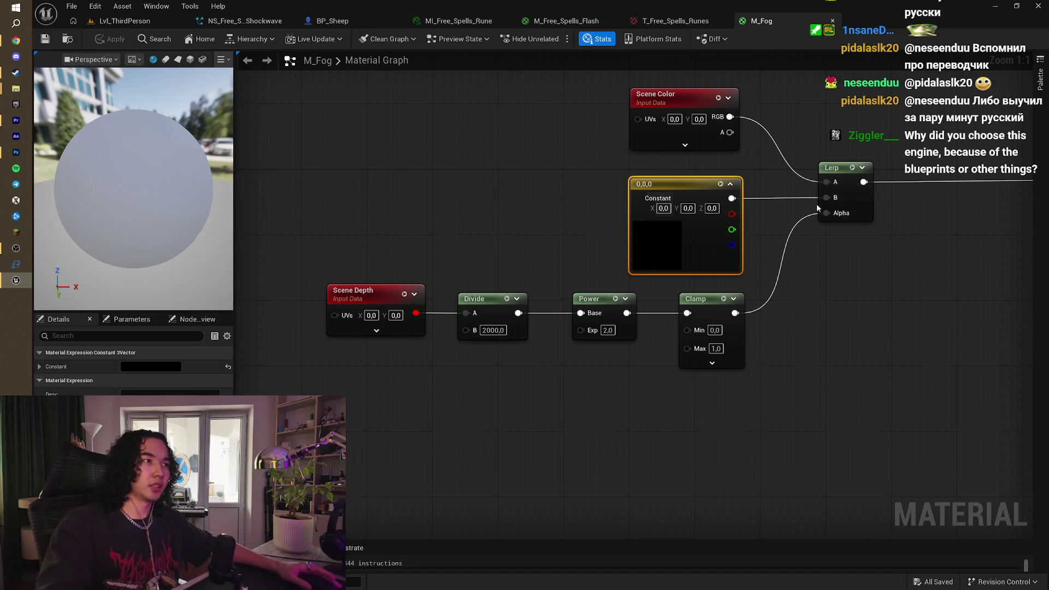
# Step: Play the fog tutorial past its Fog Distance wiring and pause at the apply step
pyautogui.moveTo(873, 201); pyautogui.dragTo(777, 248)
pyautogui.moveTo(458, 254); pyautogui.dragTo(528, 256)
pyautogui.hotkey('alt', 'Tab')
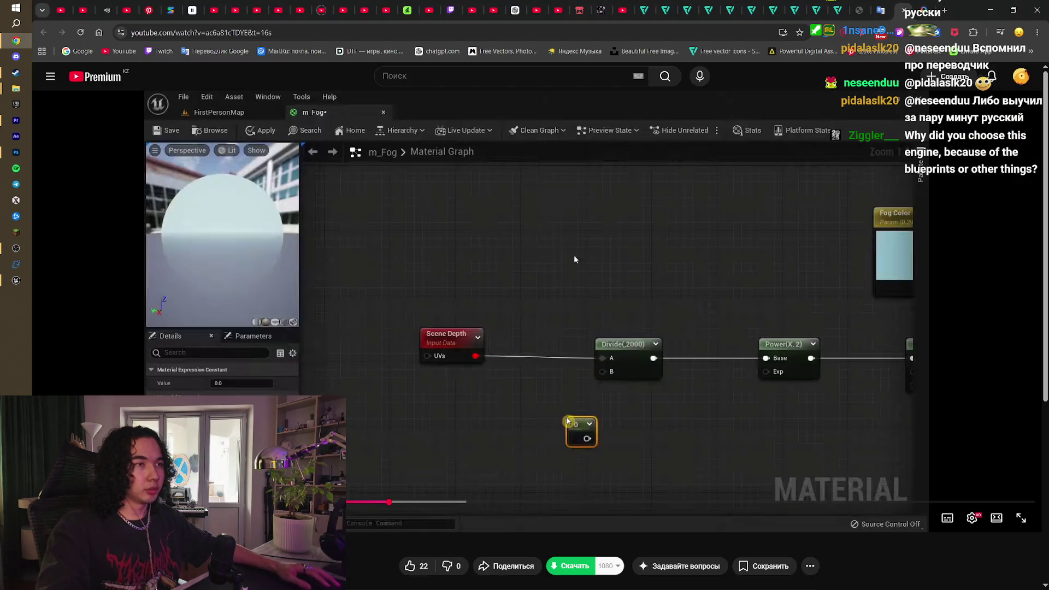
pyautogui.click(533, 284)
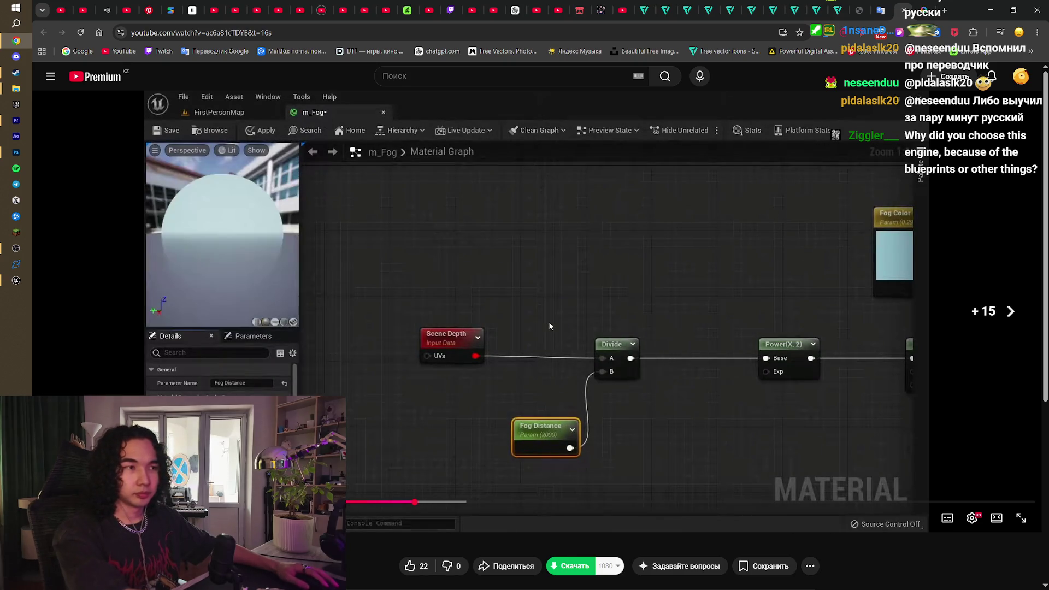
pyautogui.click(326, 339)
pyautogui.click(600, 306)
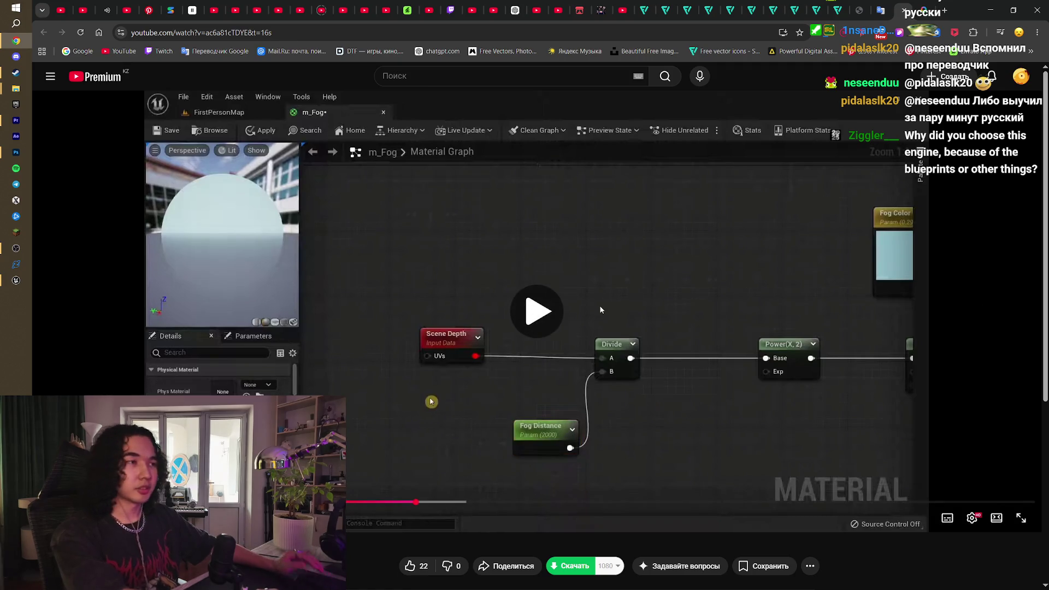
pyautogui.click(616, 316)
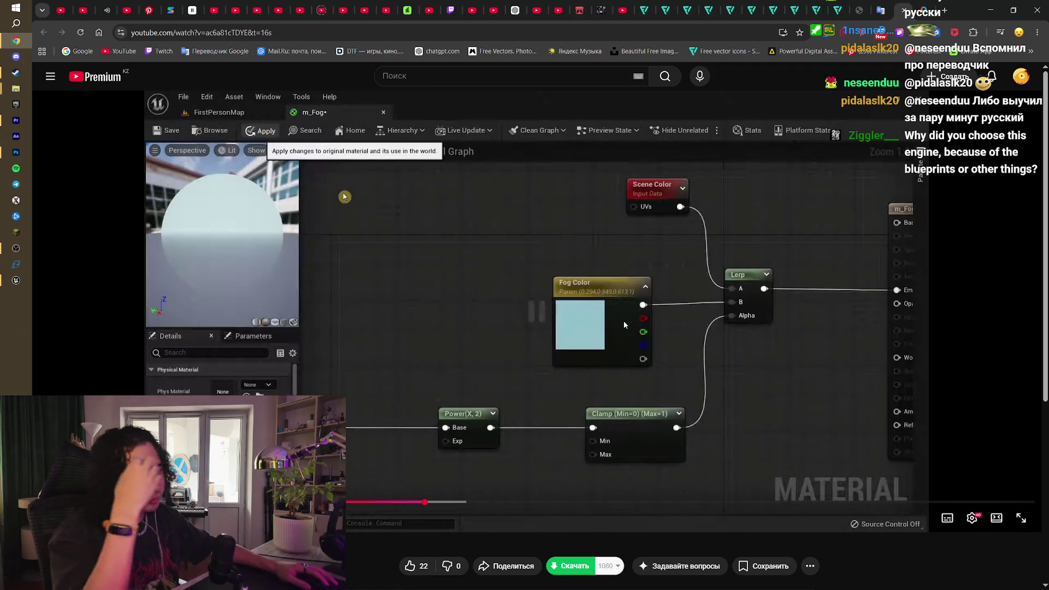
pyautogui.click(625, 322)
pyautogui.click(624, 325)
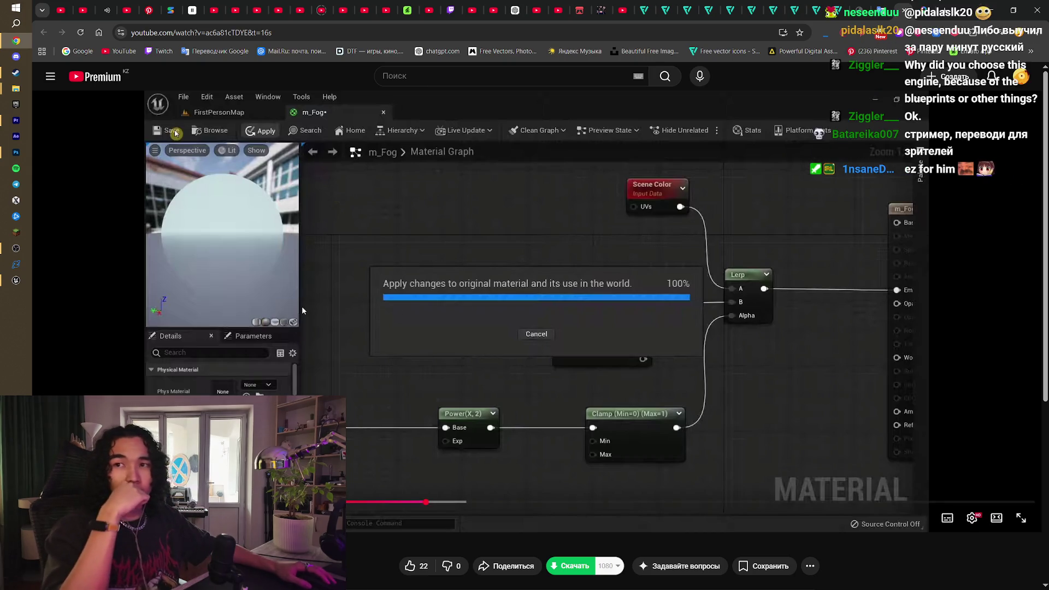
# Step: Rewind the tutorial to the Fog Color graph frame feeding the Lerp, then return to Unreal
pyautogui.click(440, 296)
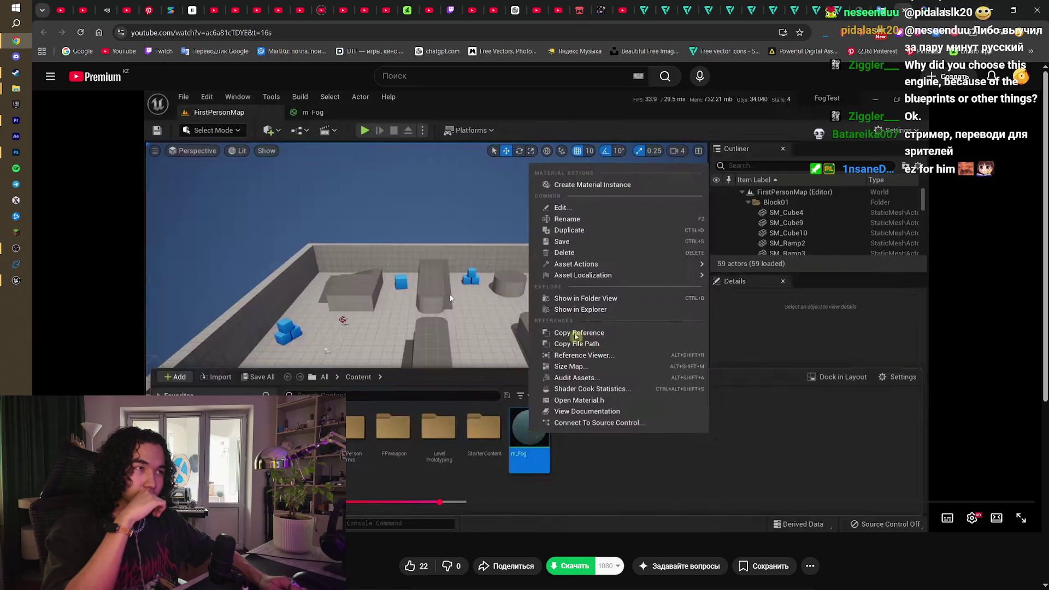
pyautogui.press('Left')
pyautogui.press('Left')
pyautogui.press('Left')
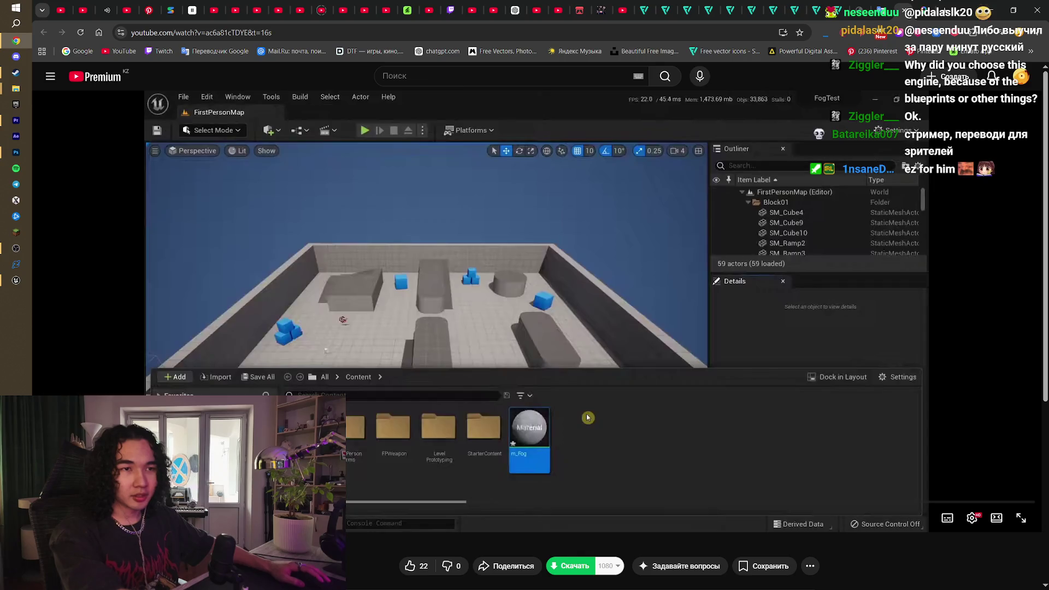
pyautogui.doubleClick(372, 340)
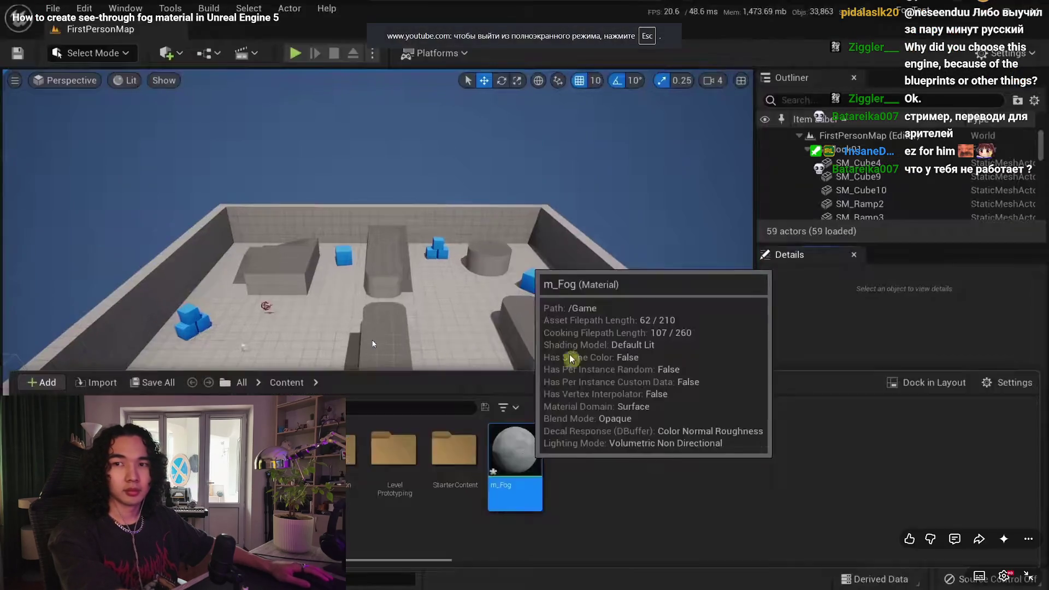
pyautogui.press('space')
pyautogui.press('Escape')
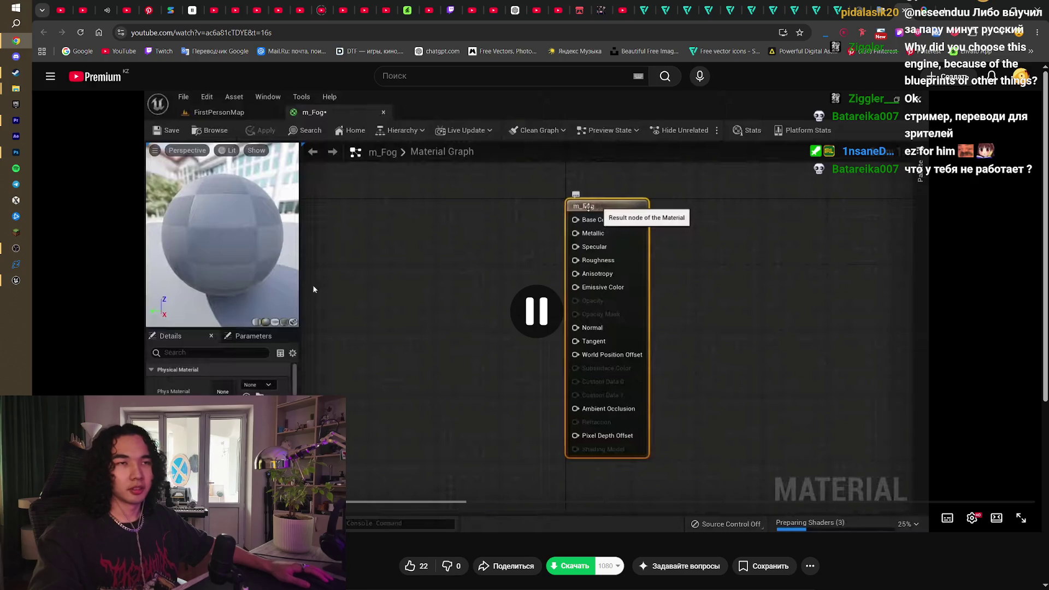
pyautogui.moveTo(464, 503); pyautogui.dragTo(425, 501)
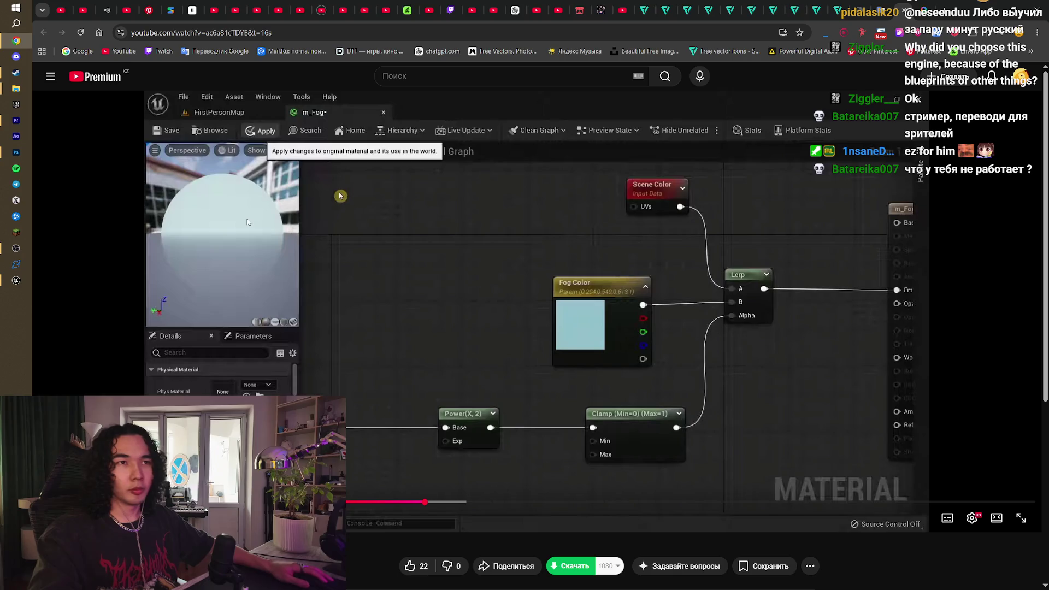
pyautogui.hotkey('alt', 'Tab')
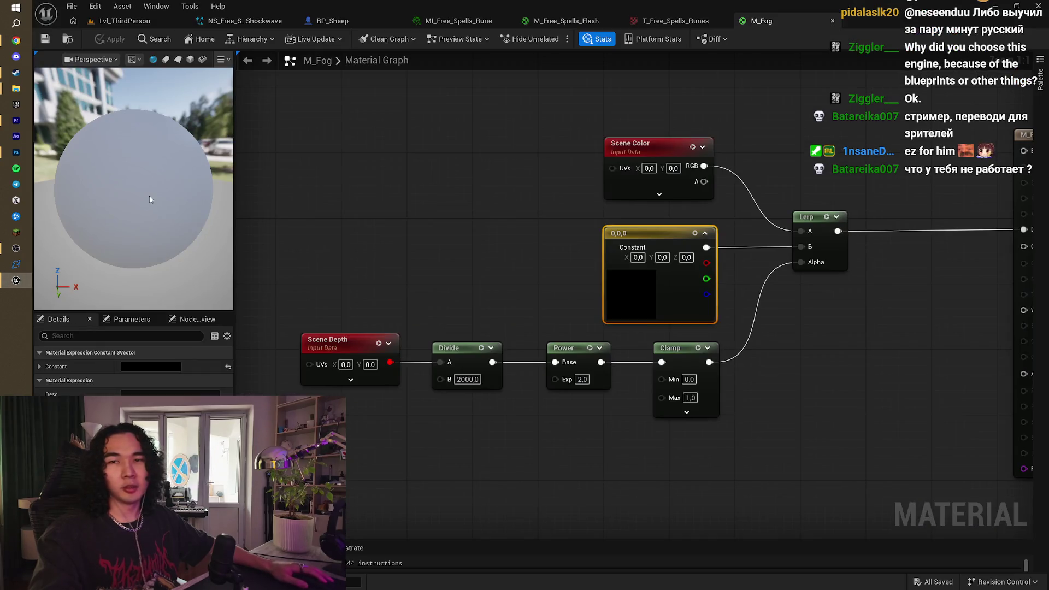
# Step: Set M_Fog's blend mode to TranslucentColoredTransmittance
pyautogui.moveTo(484, 246); pyautogui.dragTo(458, 259)
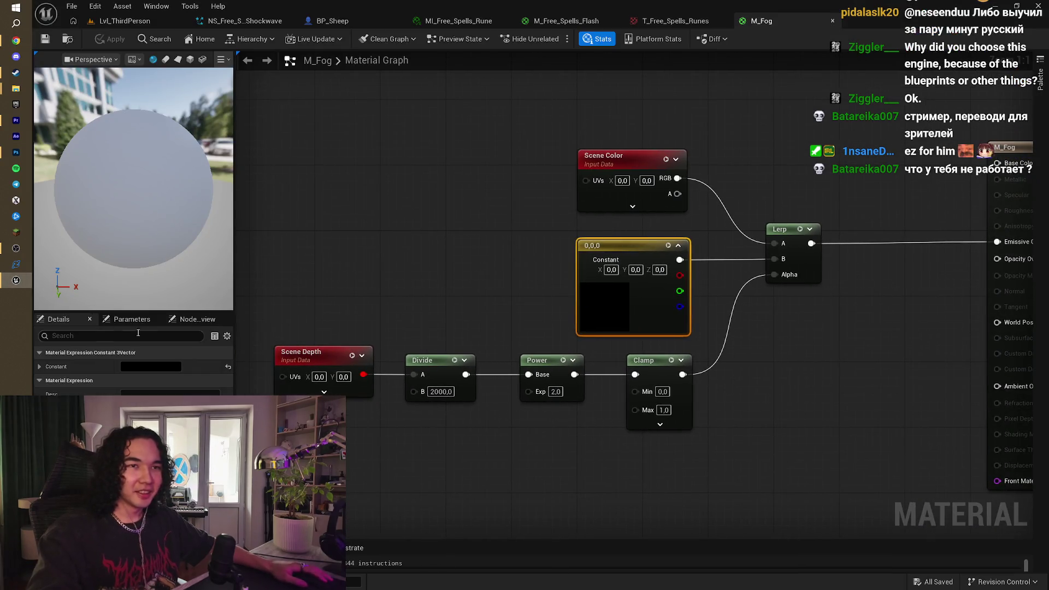
pyautogui.click(400, 269)
pyautogui.click(162, 381)
pyautogui.click(164, 404)
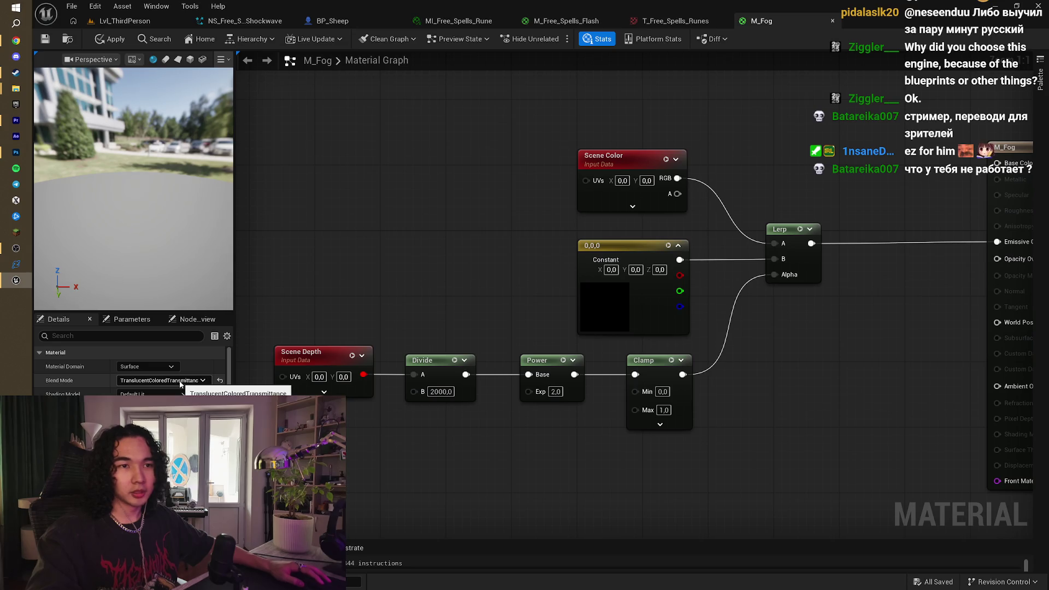
# Step: Keep the Surface domain, revert the blend mode to TranslucentGreyTransmittance, and return to the browser
pyautogui.click(166, 367)
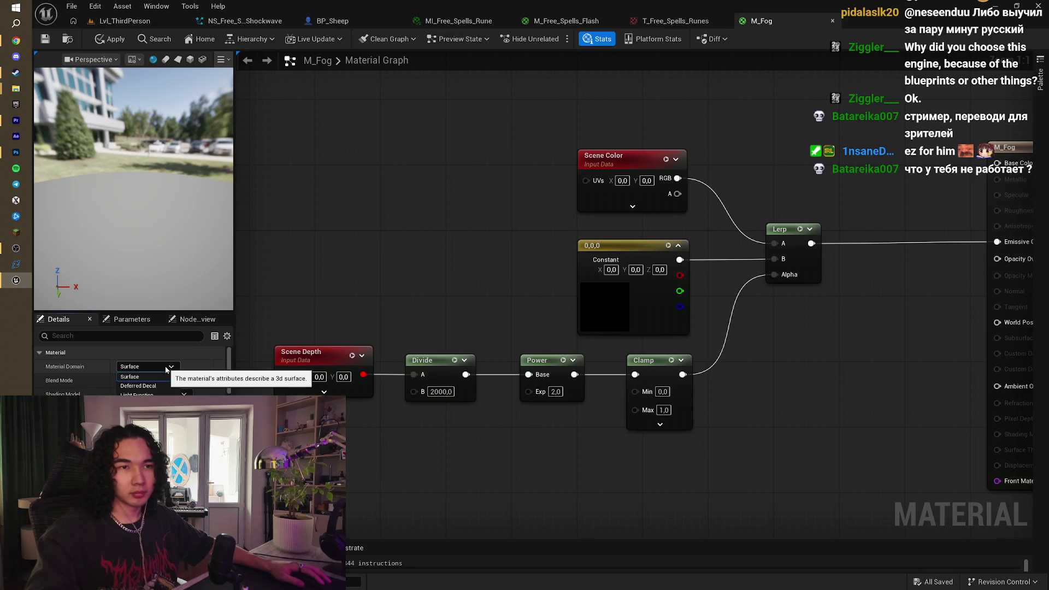
pyautogui.click(167, 370)
pyautogui.click(162, 380)
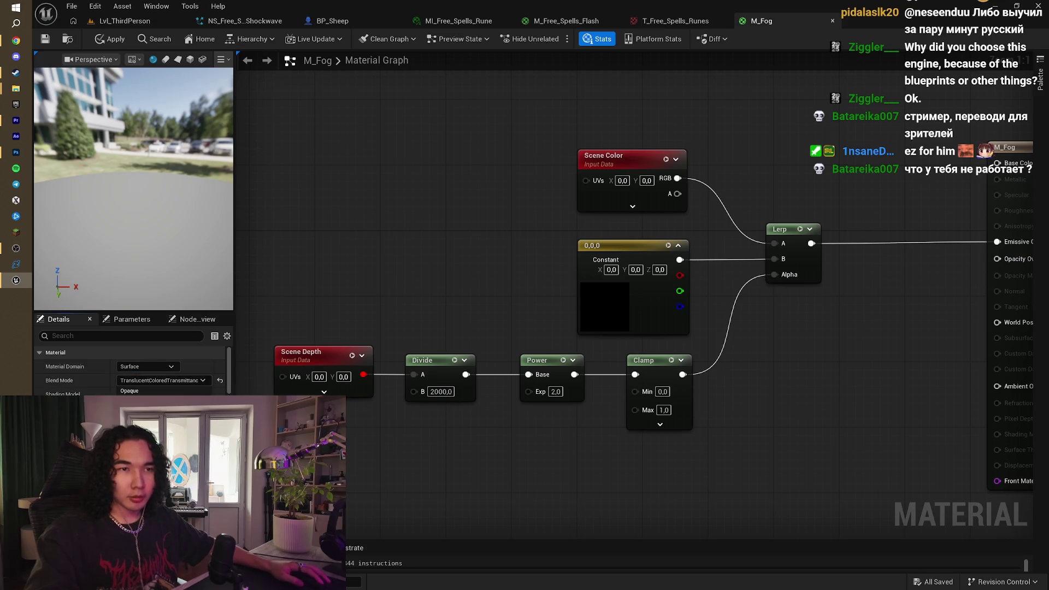
pyautogui.click(158, 412)
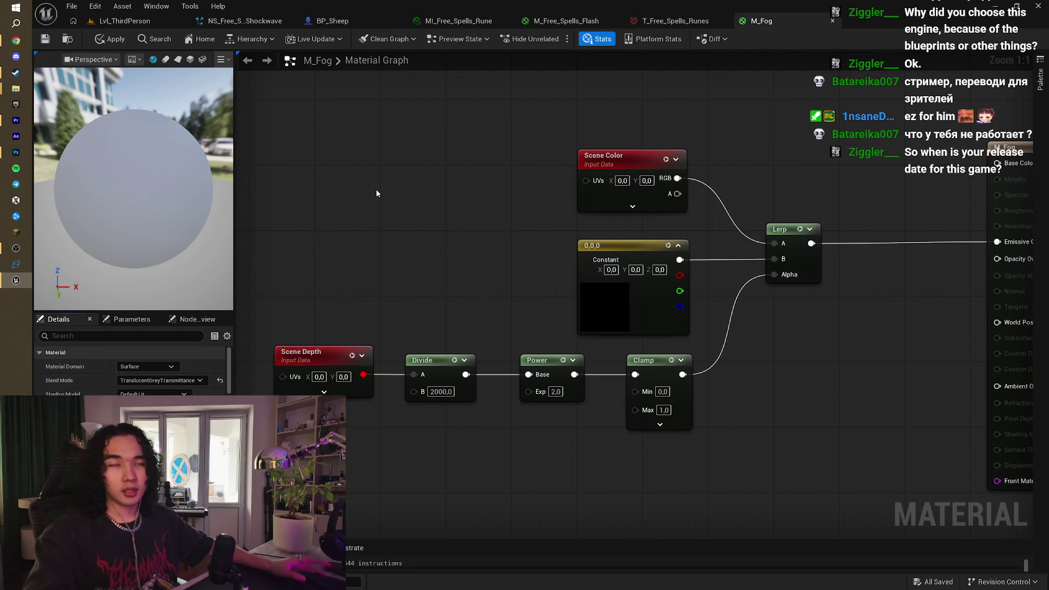
pyautogui.click(16, 40)
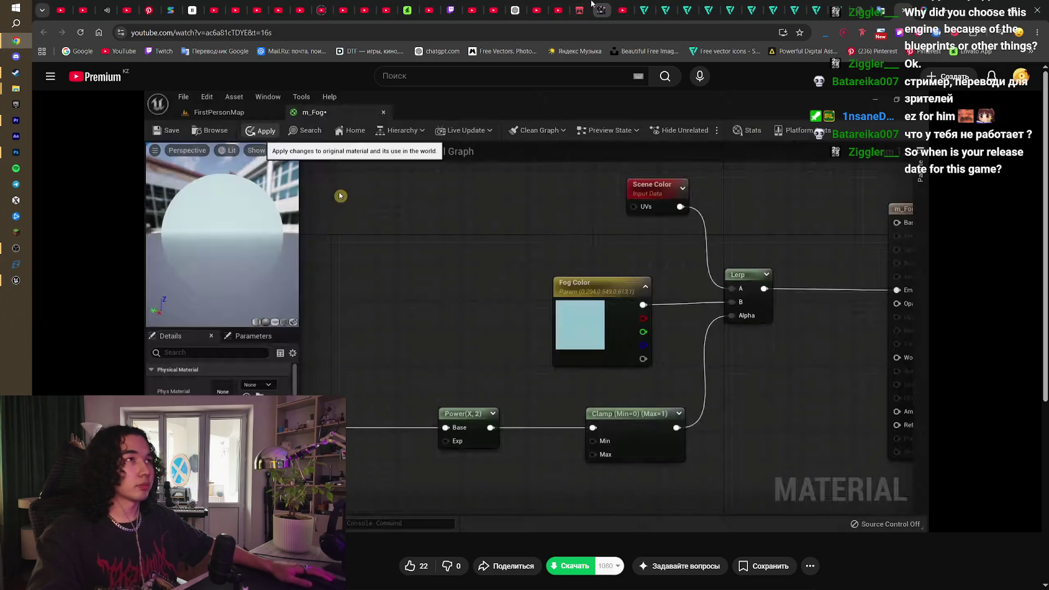
# Step: Scroll the itch.io Spark Game Jam 2026 page, then go back to the M_Fog graph
pyautogui.click(579, 10)
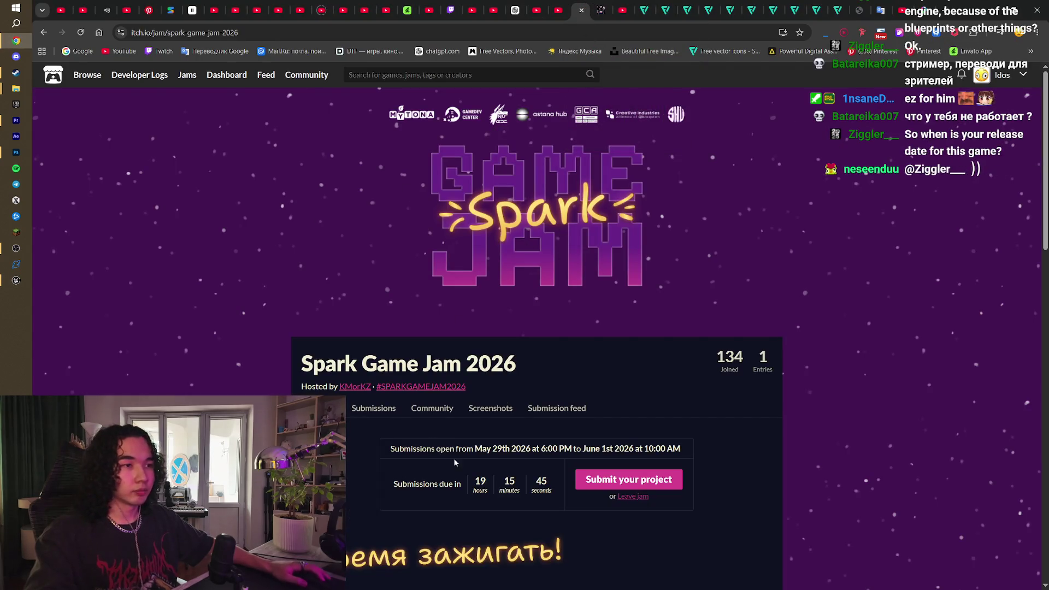
pyautogui.scroll(-2, 473, 440)
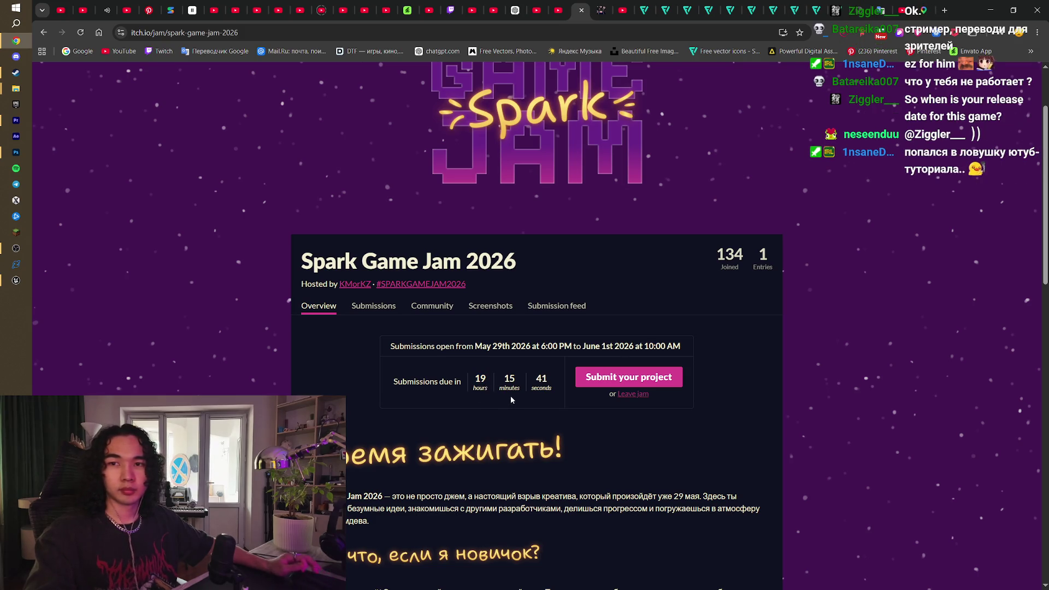
pyautogui.click(15, 281)
pyautogui.moveTo(431, 253); pyautogui.dragTo(474, 217)
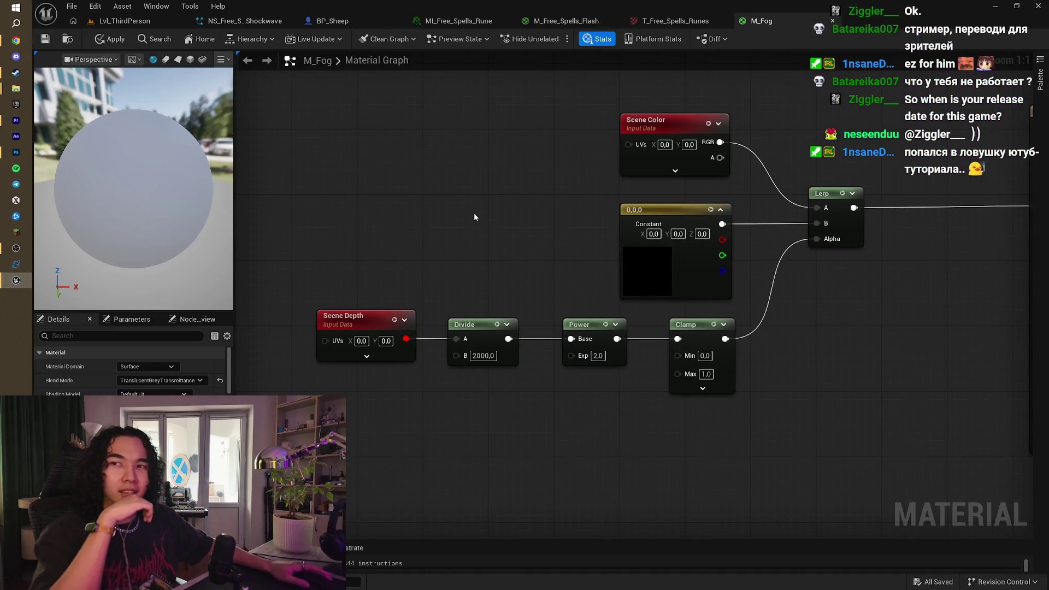
# Step: Preview TranslucentColoredTransmittance, then keep the TranslucentGreyTransmittance blend mode
pyautogui.moveTo(536, 227)
pyautogui.mouseDown()
pyautogui.moveTo(459, 230)
pyautogui.moveTo(487, 230)
pyautogui.mouseUp()
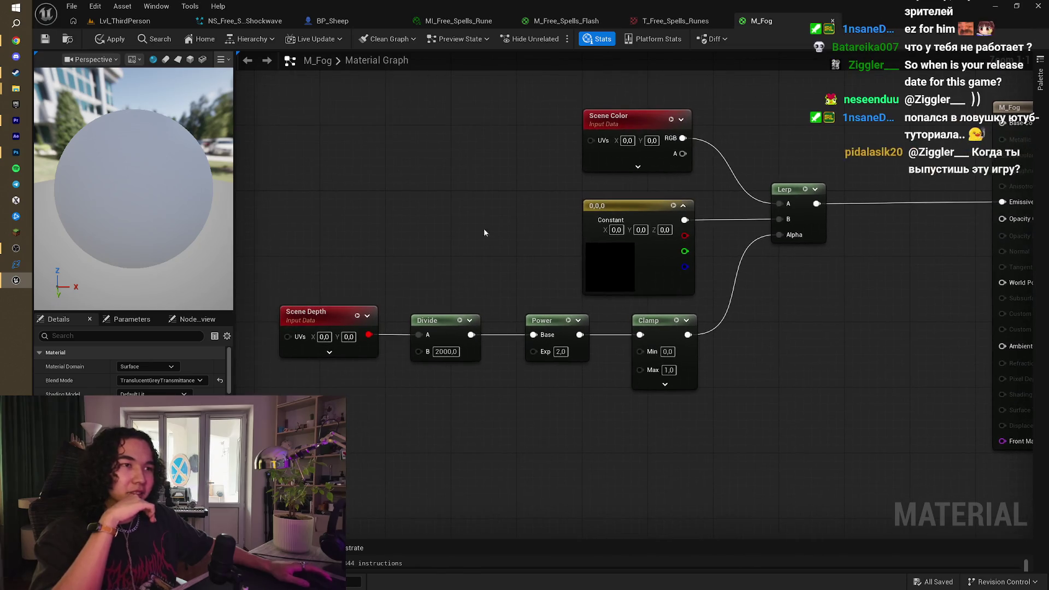
pyautogui.click(179, 380)
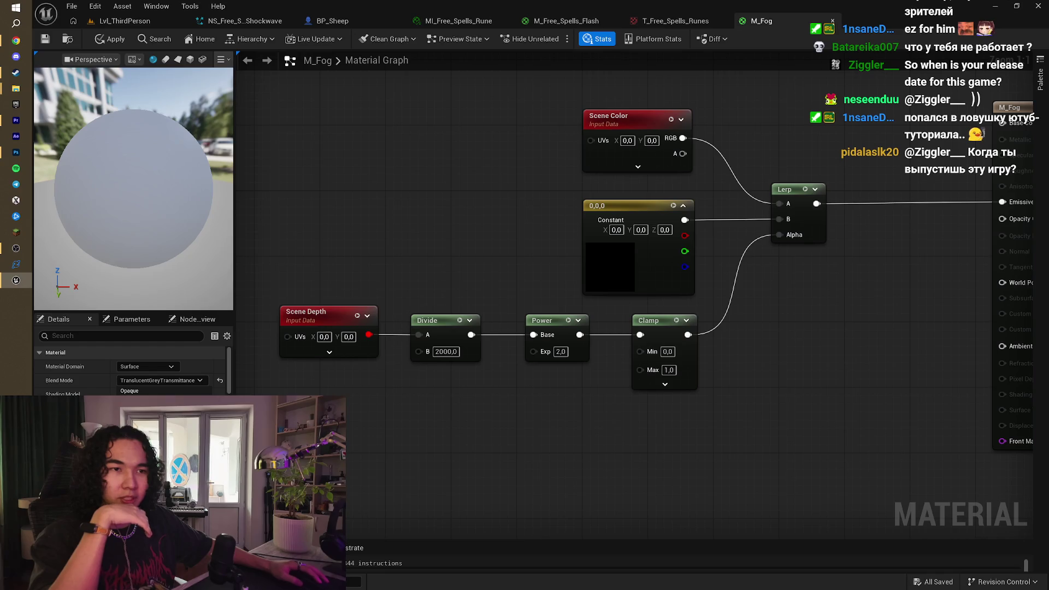
pyautogui.press('Down')
pyautogui.press('Down')
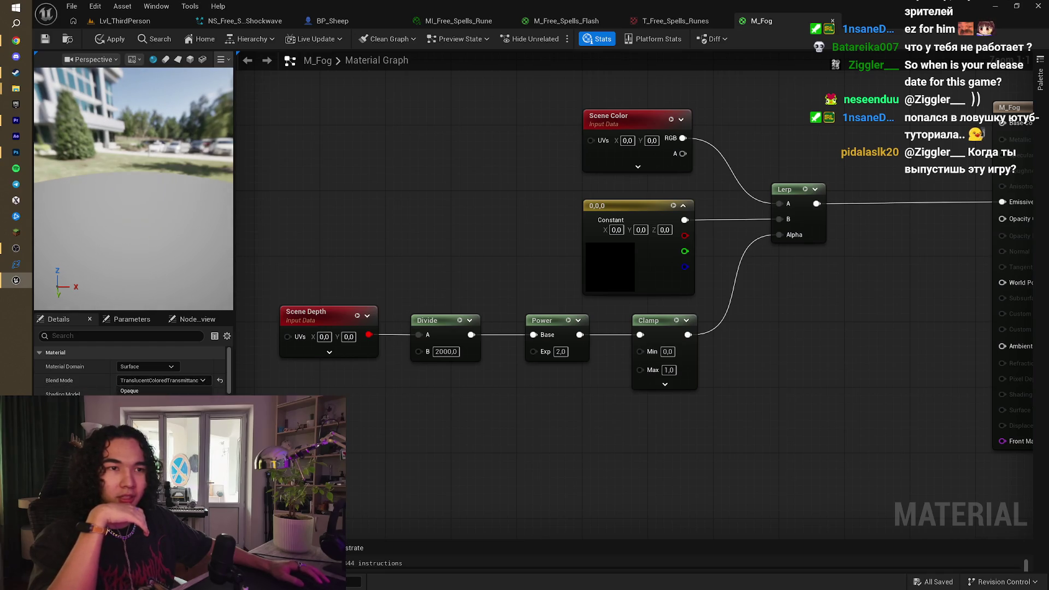
pyautogui.press('Up')
pyautogui.press('Return')
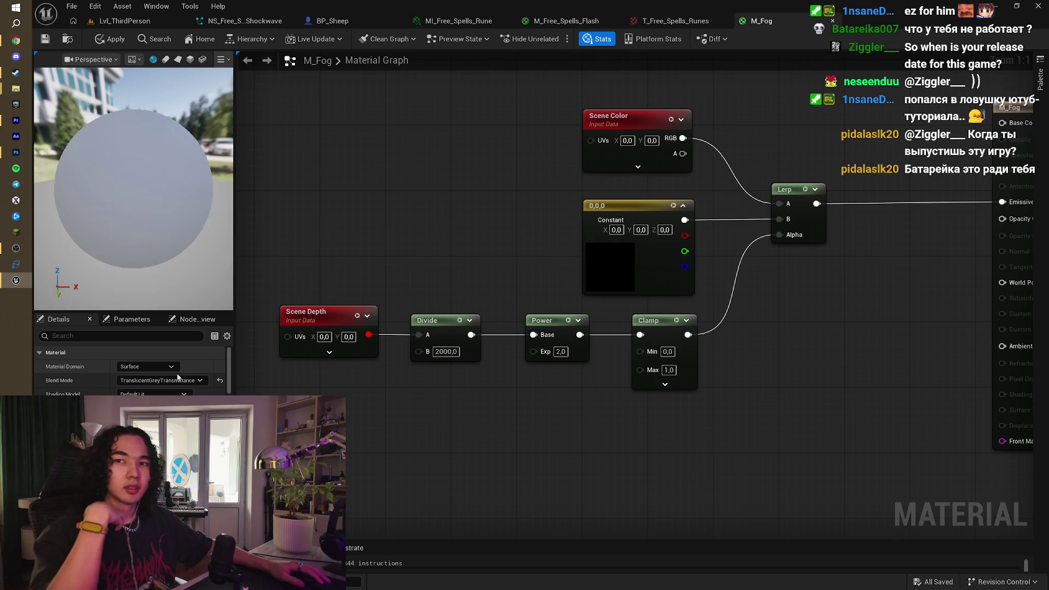
# Step: Switch M_Fog's blend mode to Opaque
pyautogui.click(175, 384)
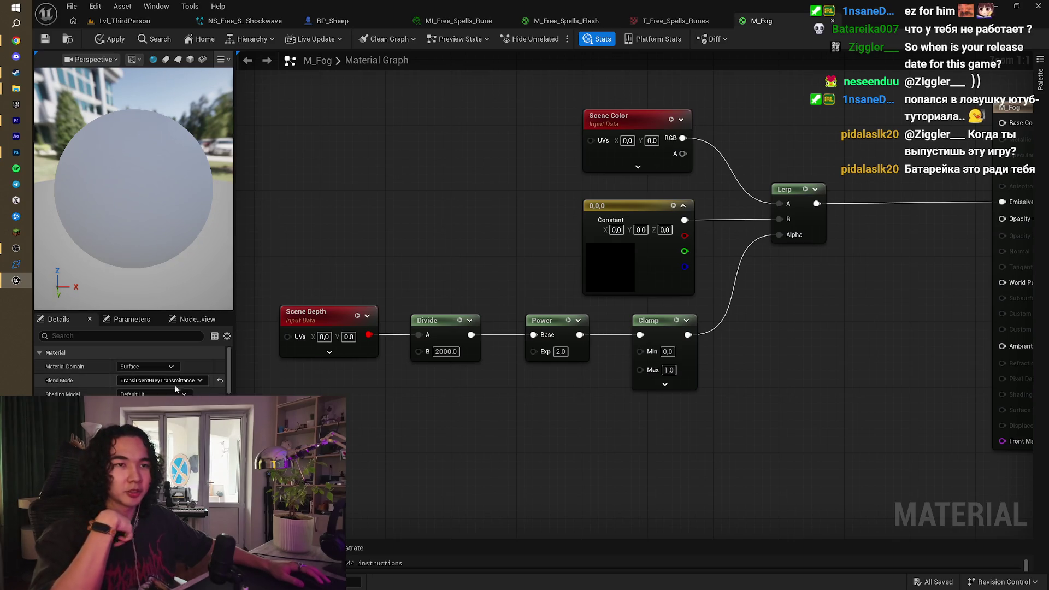
pyautogui.press('Home')
pyautogui.press('Return')
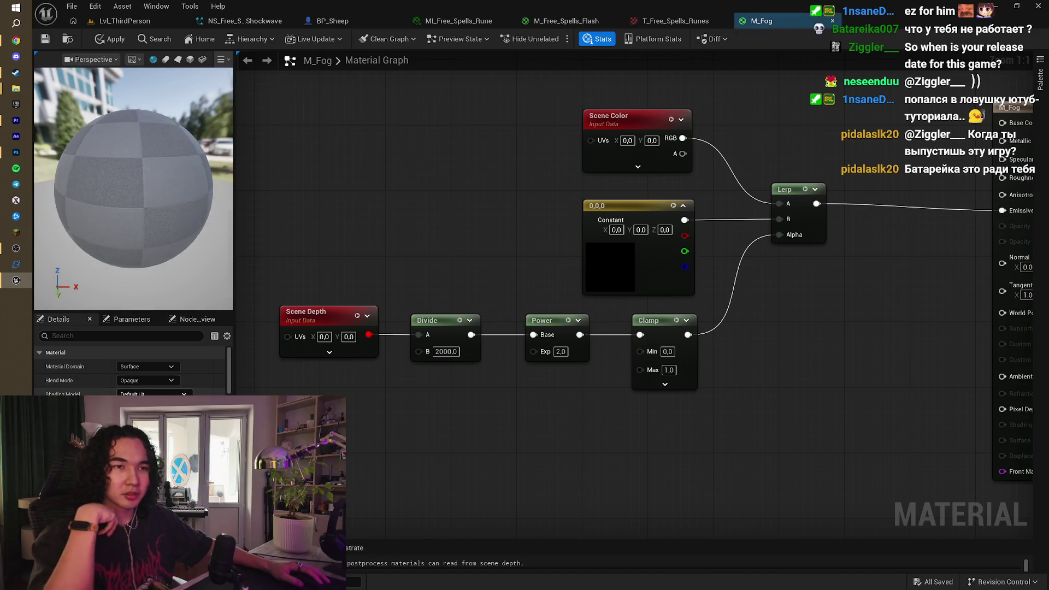
pyautogui.click(155, 383)
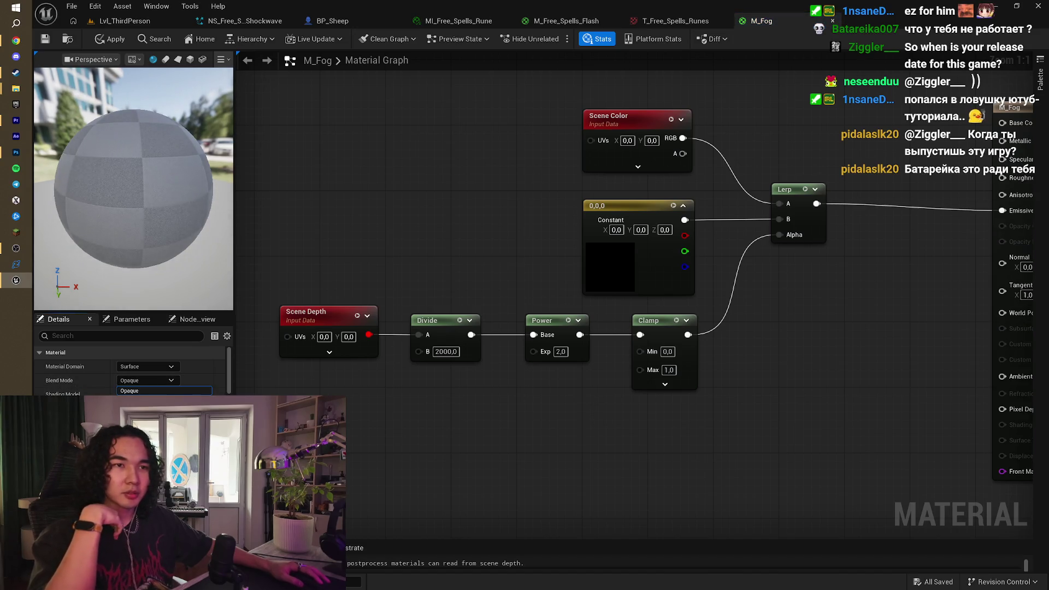
pyautogui.click(158, 390)
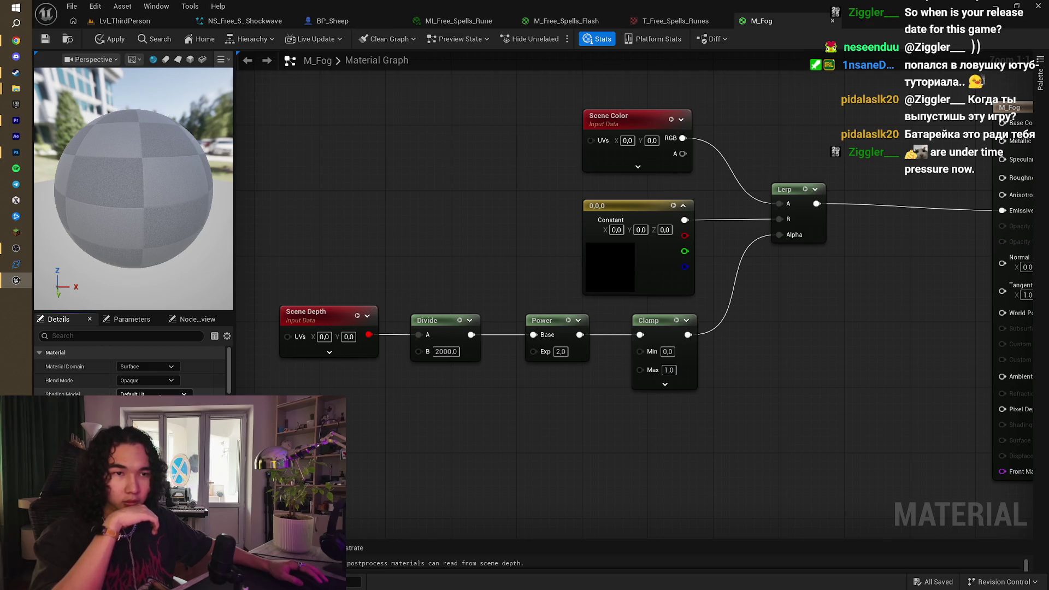
# Step: Try AlphaHoldout, then settle on TranslucentGreyTransmittance
pyautogui.click(148, 380)
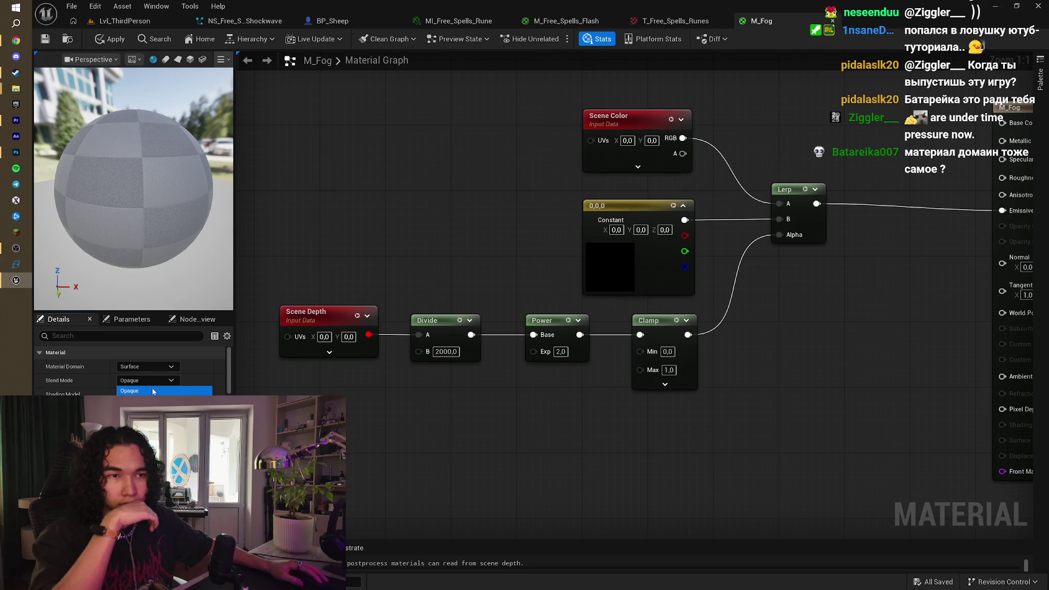
pyautogui.click(159, 456)
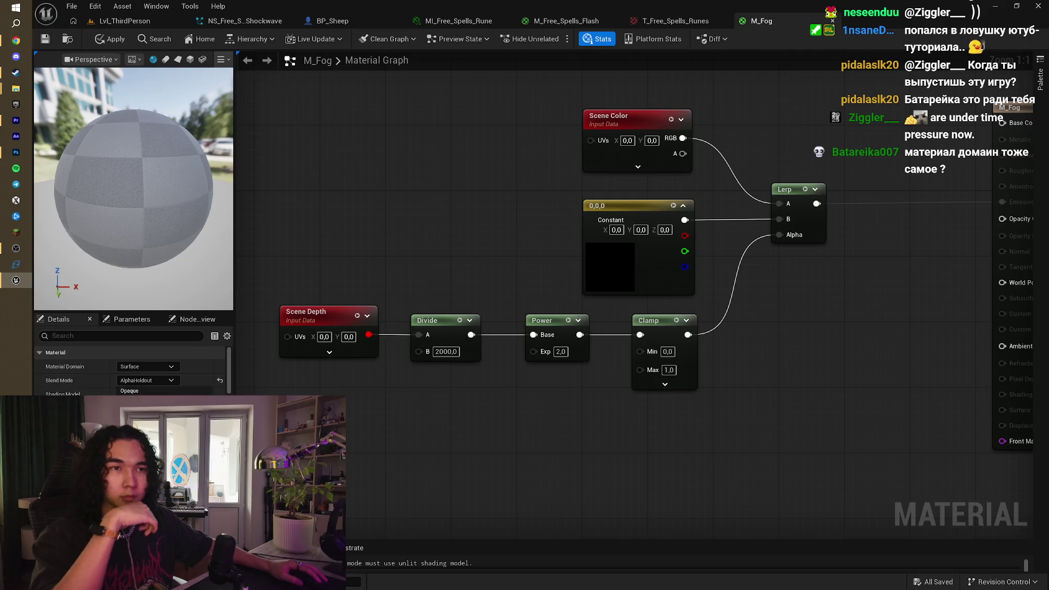
pyautogui.click(159, 412)
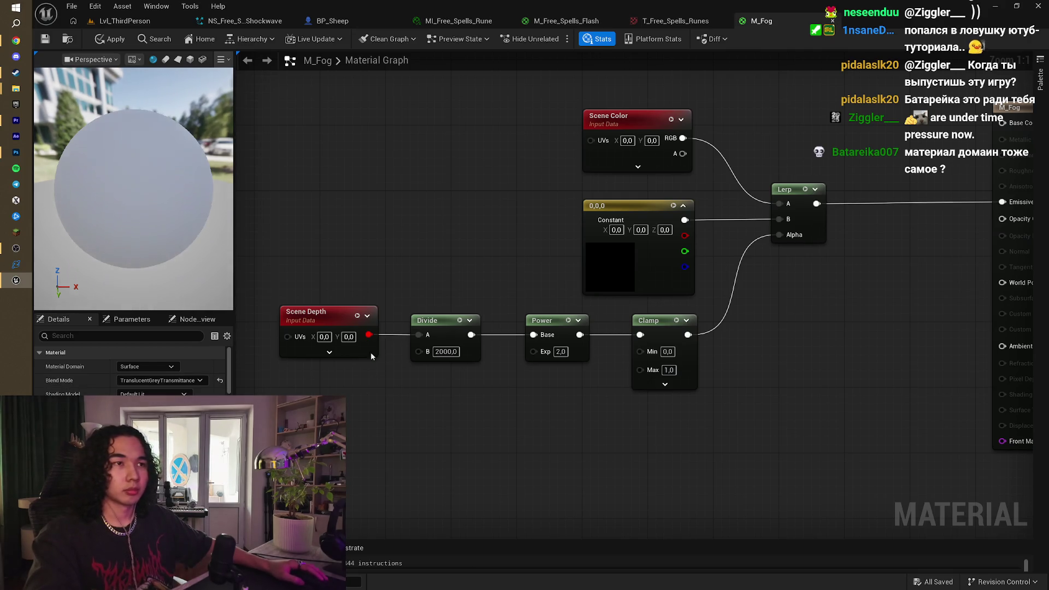
pyautogui.hotkey('alt', 'Tab')
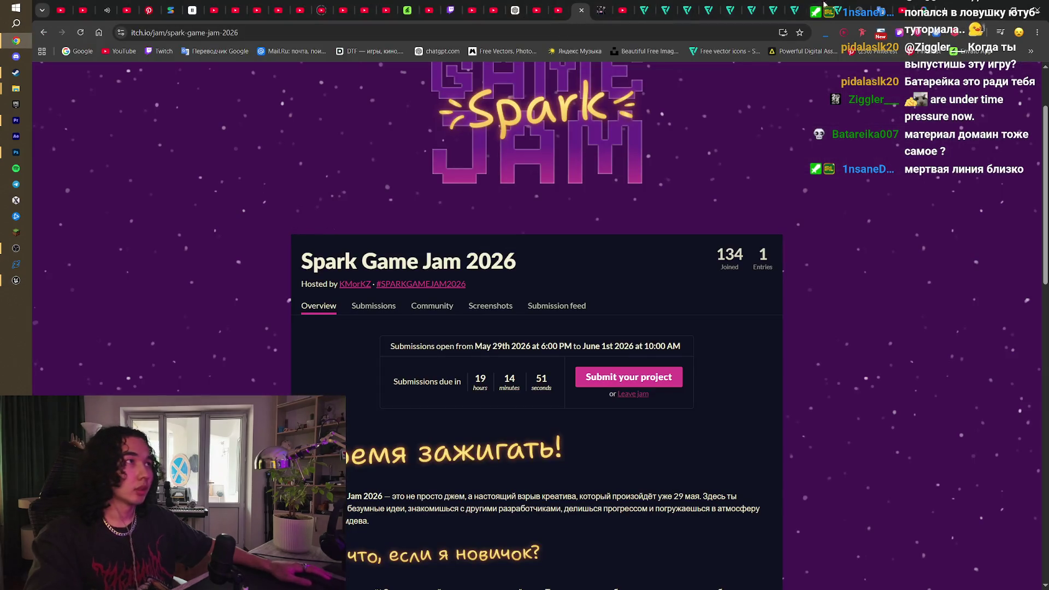
# Step: Check the tutorial's Surface domain and Translucent blend mode at 4:32, then open M_Fog's blend mode list
pyautogui.hotkey('ctrl', 'Tab')
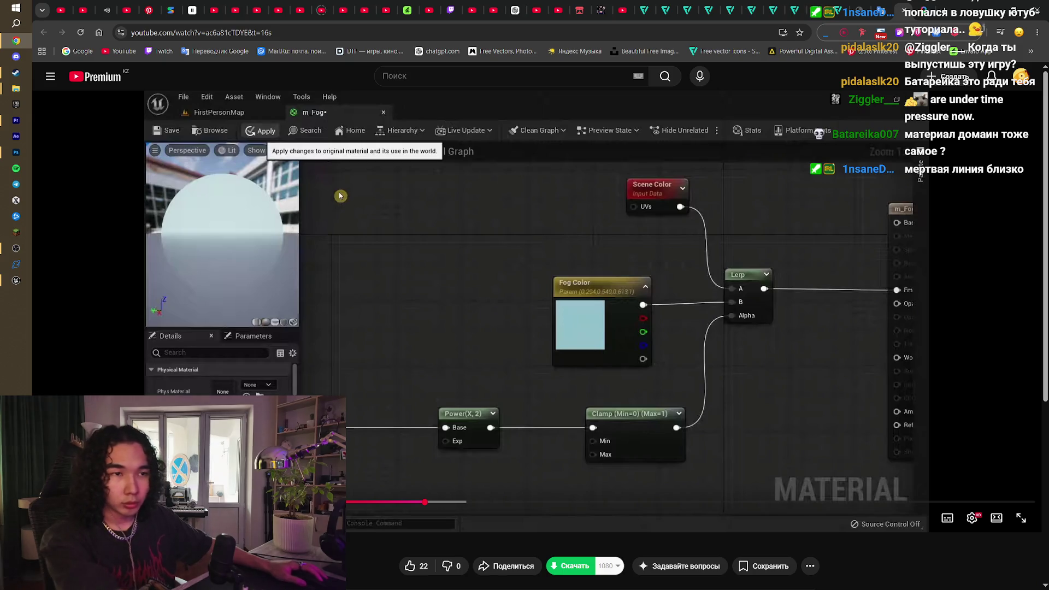
pyautogui.press('space')
pyautogui.press('space')
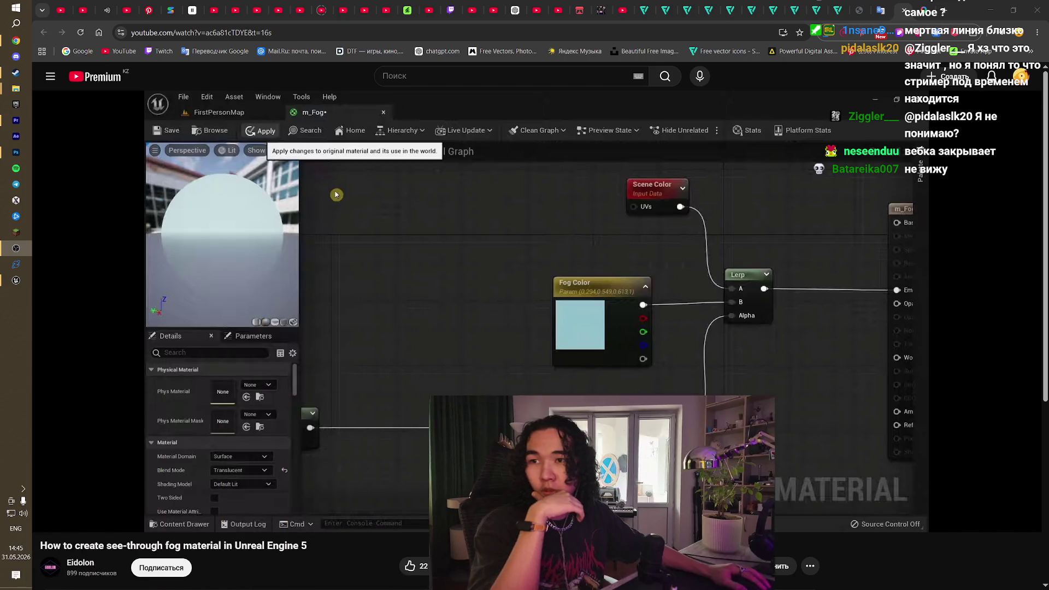
pyautogui.moveTo(241, 457)
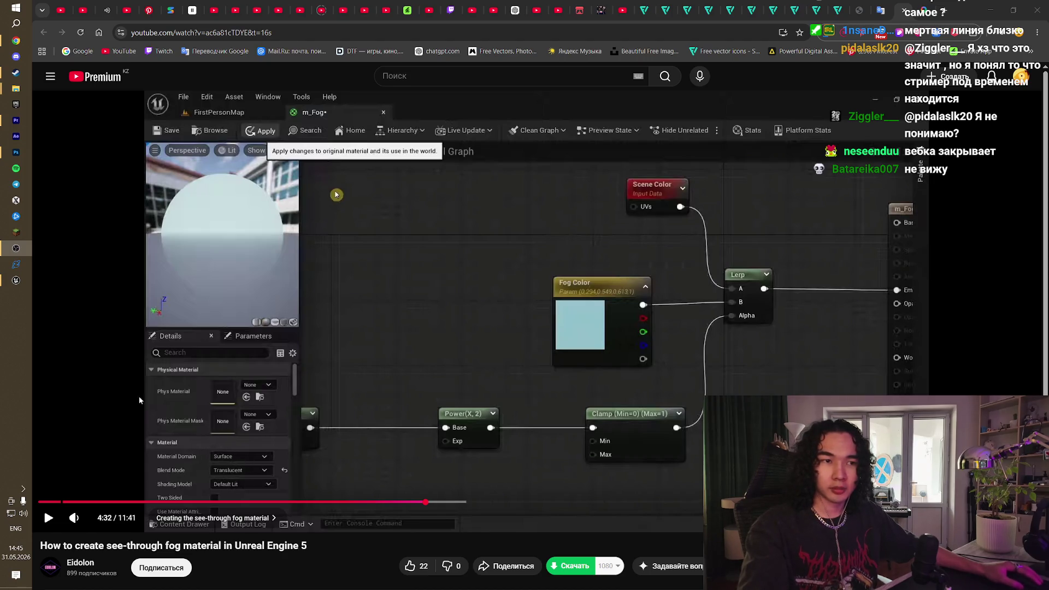
pyautogui.hotkey('alt', 'Tab')
pyautogui.click(169, 381)
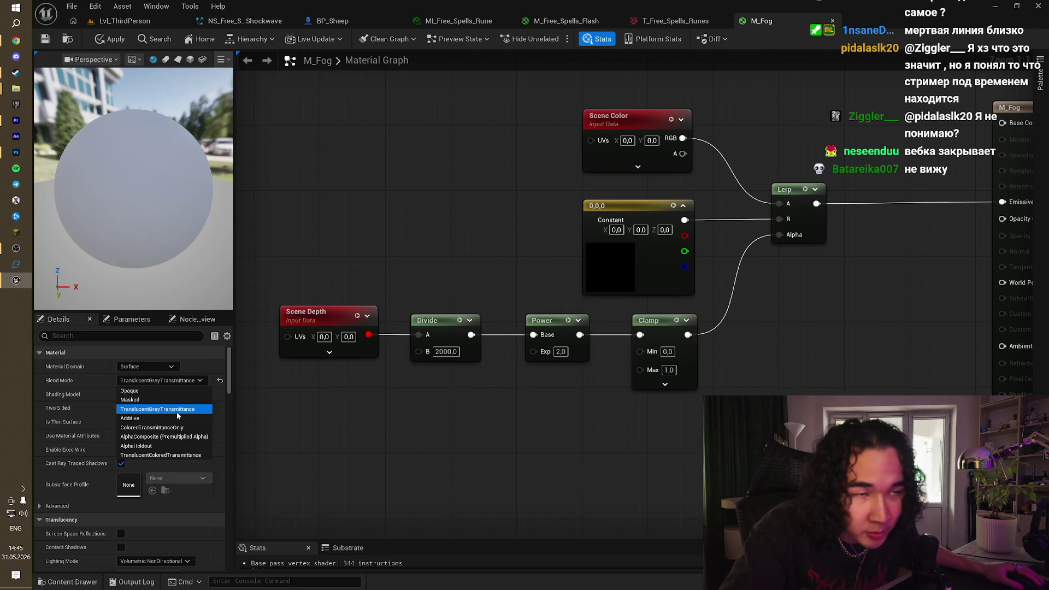
# Step: Switch to TranslucentColoredTransmittance, then back to TranslucentGreyTransmittance, and orbit the preview
pyautogui.click(182, 456)
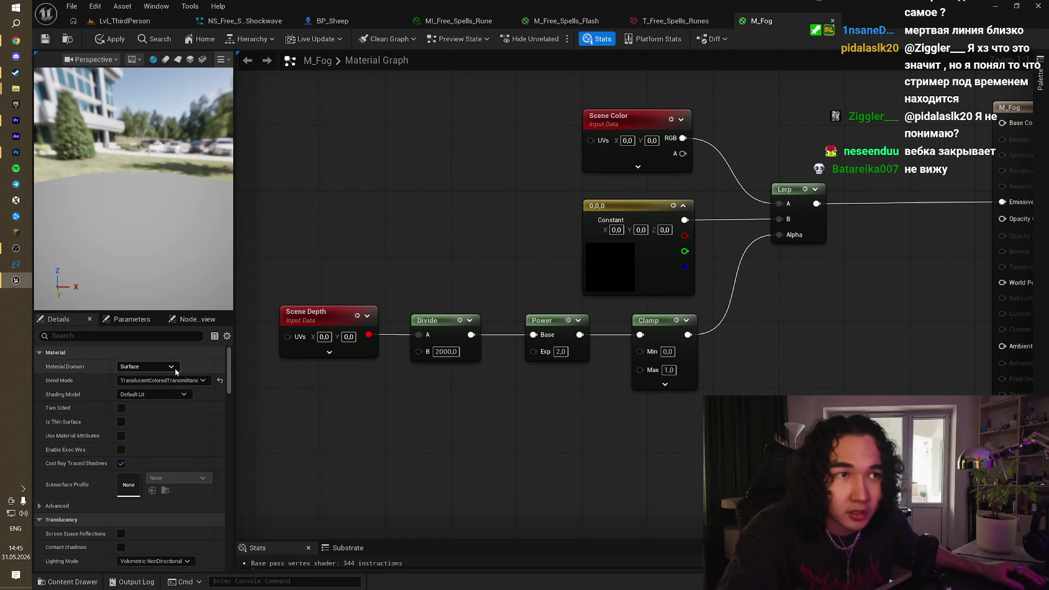
pyautogui.click(162, 380)
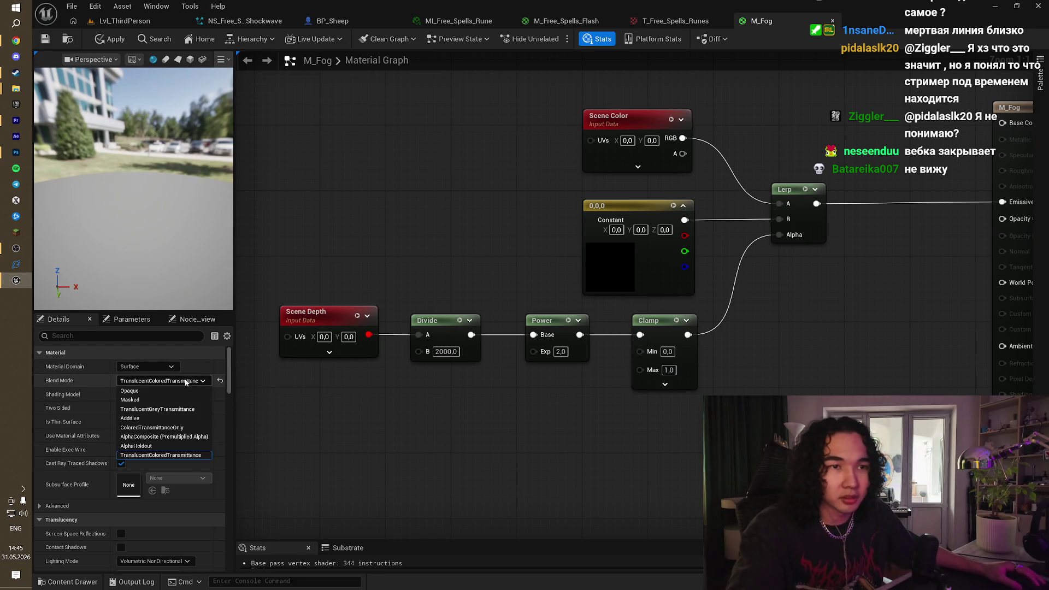
pyautogui.click(179, 411)
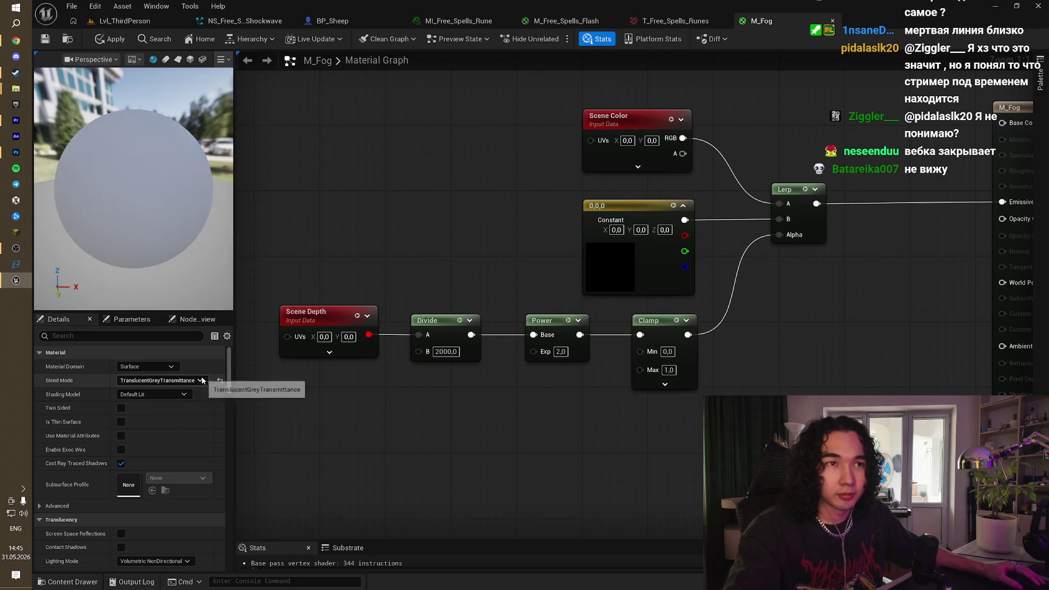
pyautogui.moveTo(183, 237); pyautogui.dragTo(120, 233)
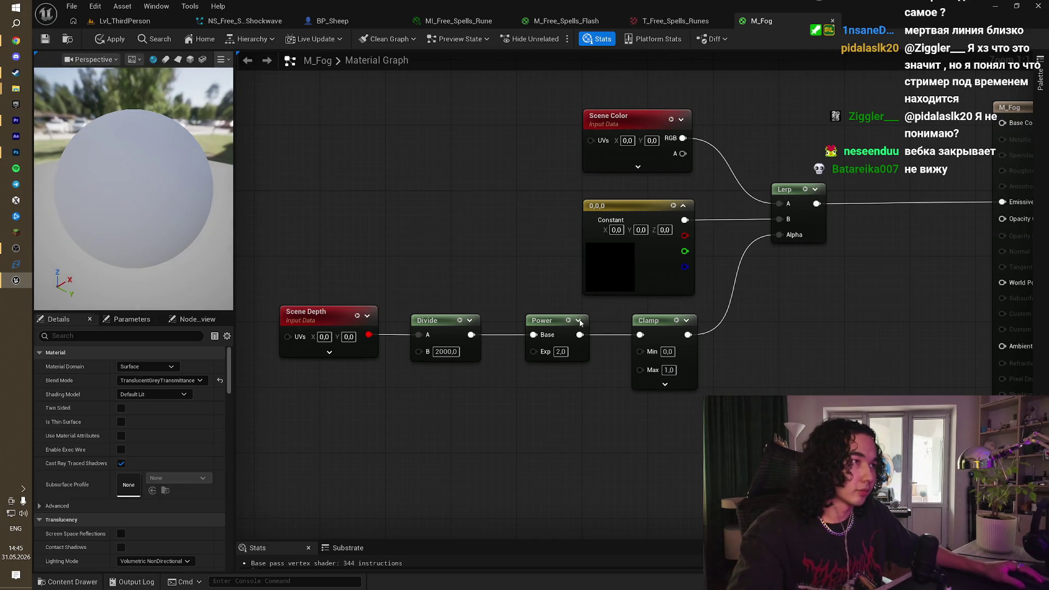
# Step: Try a Power exponent of 1, restore it to 2.0, and check the Clamp Max value
pyautogui.write('1')
pyautogui.press('Return')
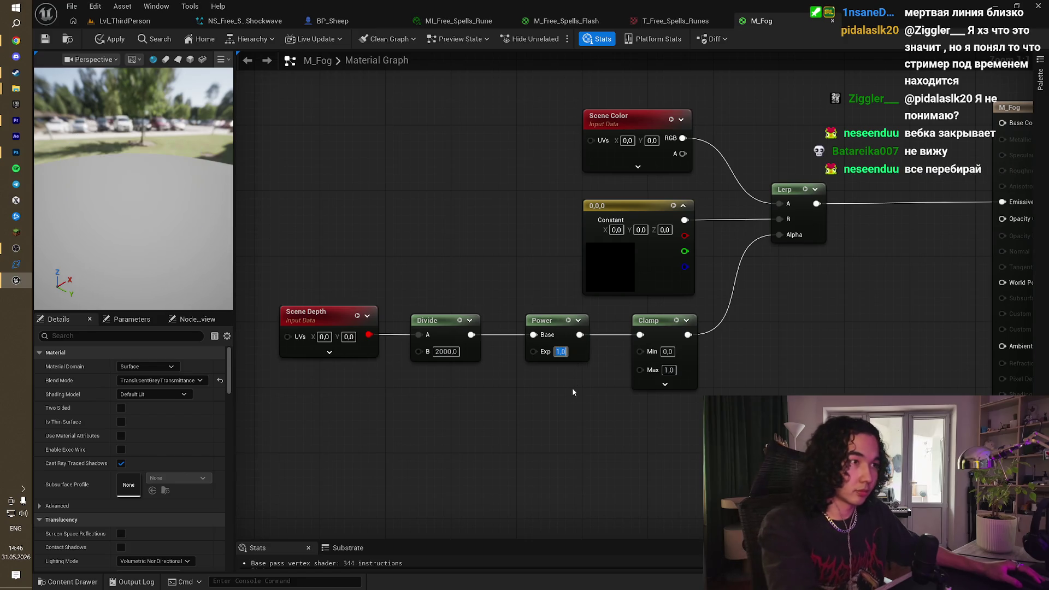
pyautogui.click(560, 352)
pyautogui.write('2')
pyautogui.press('Return')
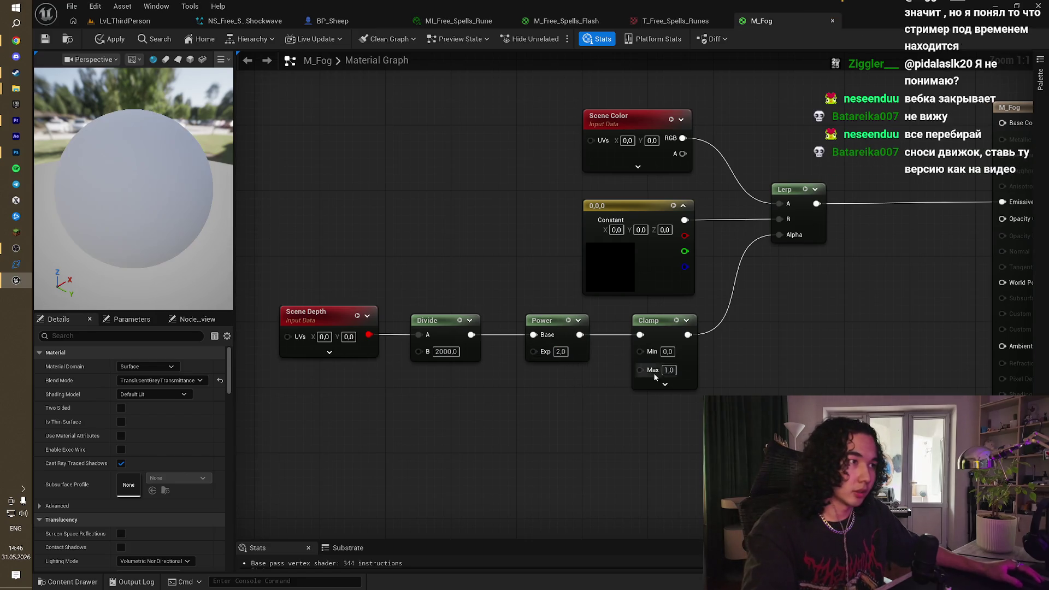
pyautogui.write('2')
pyautogui.press('Return')
pyautogui.click(671, 369)
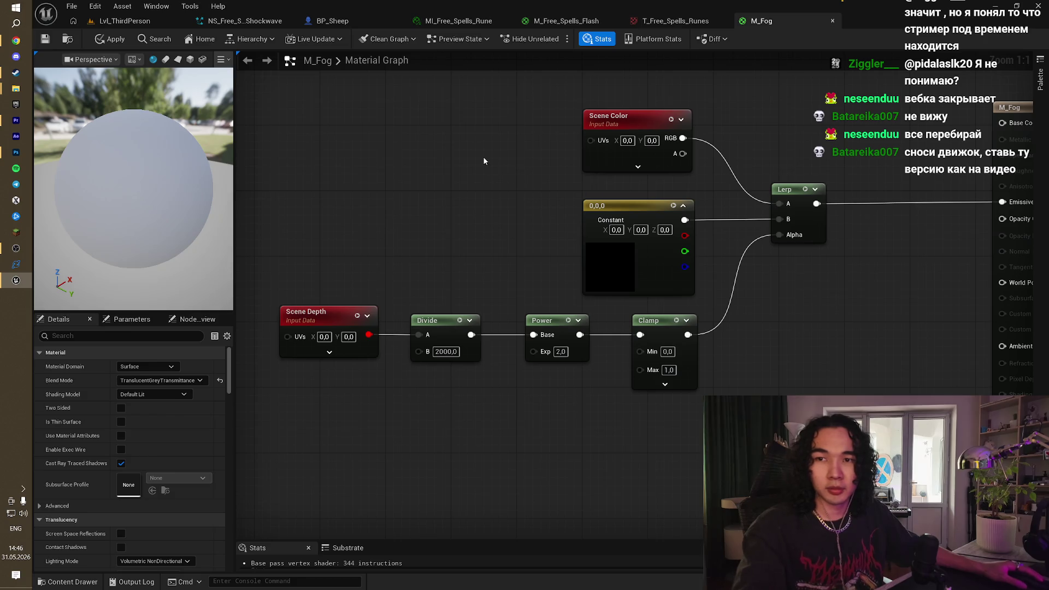
pyautogui.hotkey('alt', 'Tab')
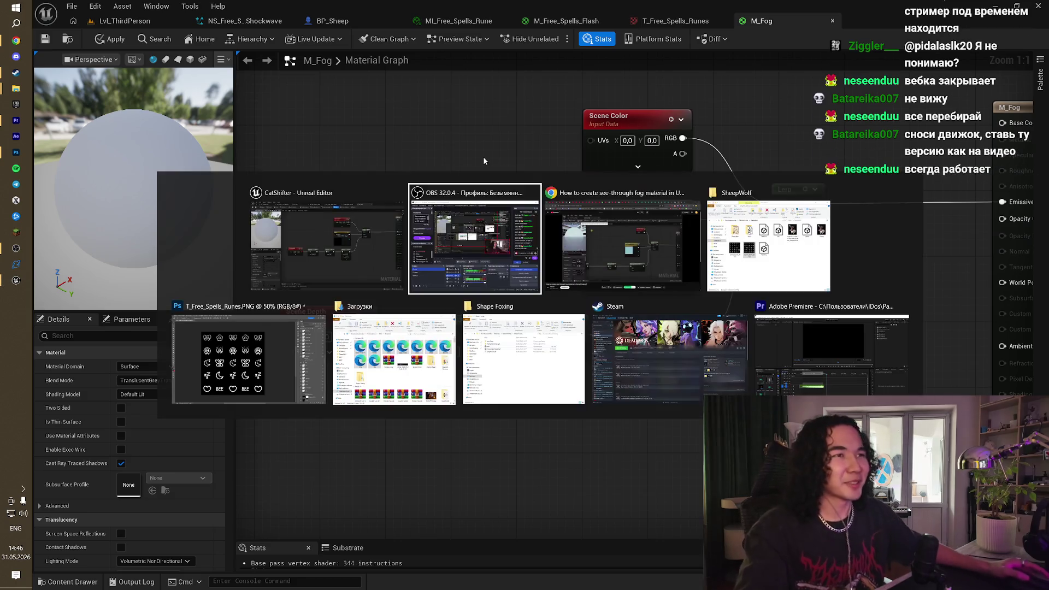
# Step: Play the tutorial and skip to 4:49, where it creates a material instance from m_Fog
pyautogui.hotkey('alt', 'Tab')
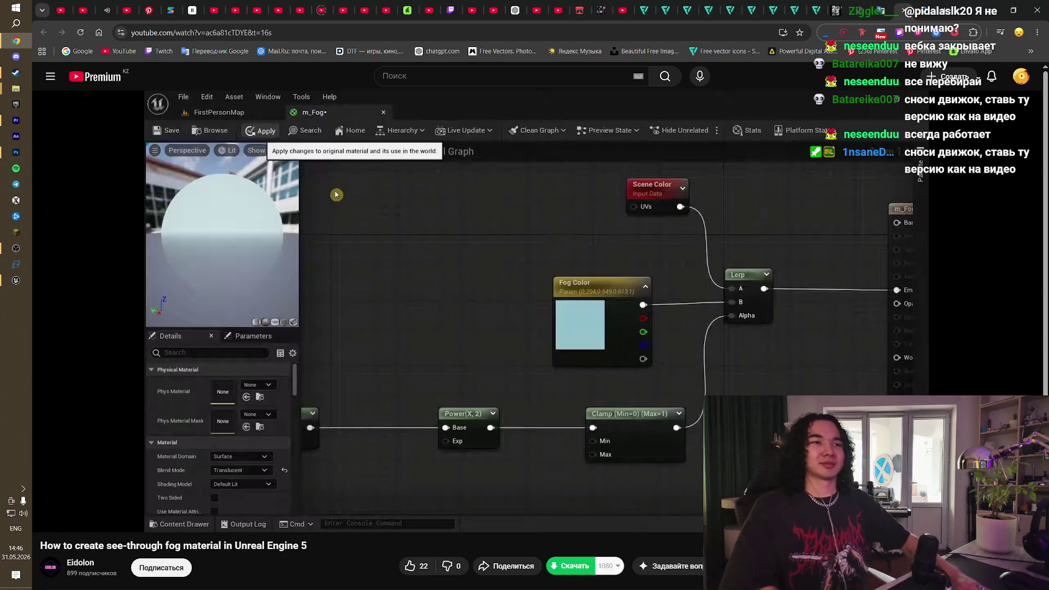
pyautogui.click(472, 398)
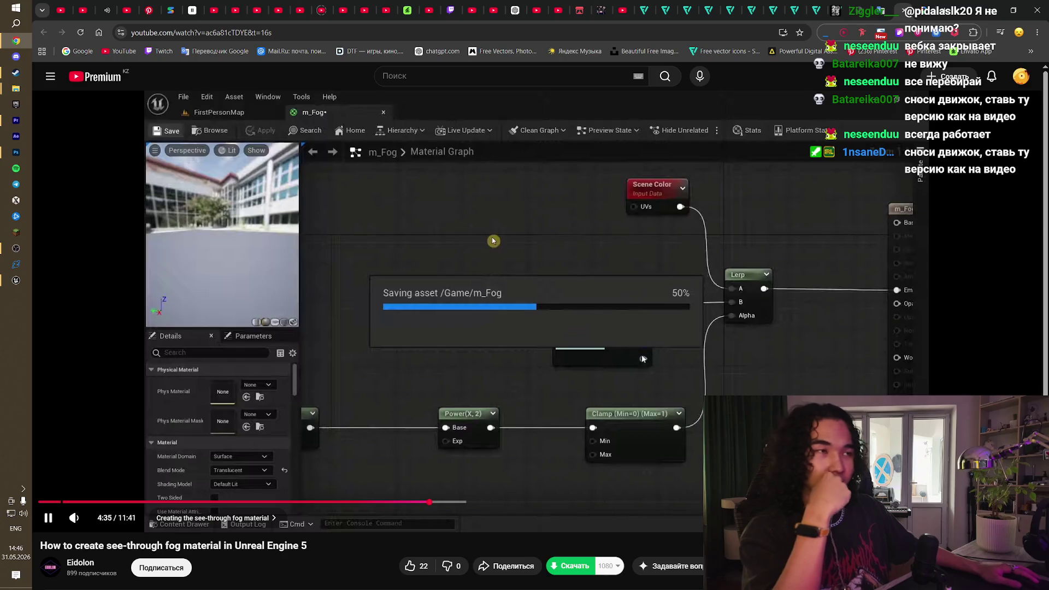
pyautogui.press('Right')
pyautogui.press('Right')
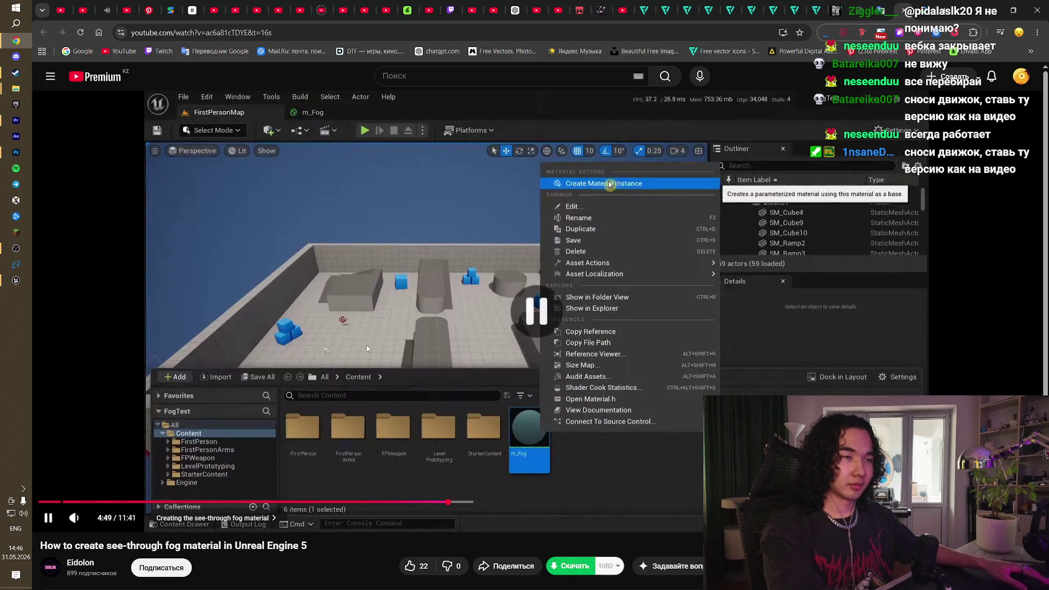
pyautogui.scroll(-5, 367, 349)
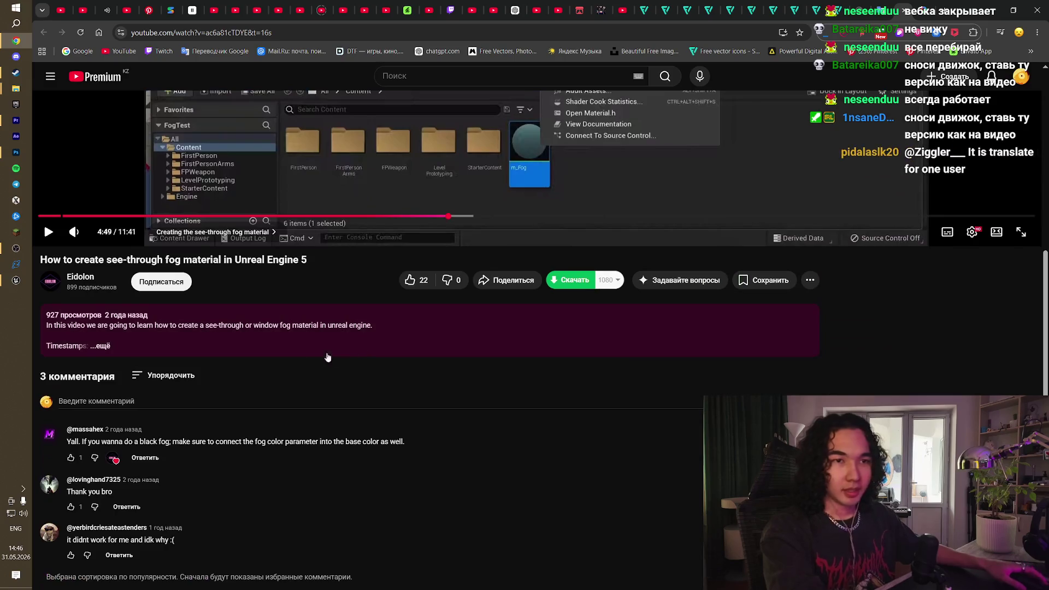
pyautogui.moveTo(115, 542); pyautogui.dragTo(155, 543)
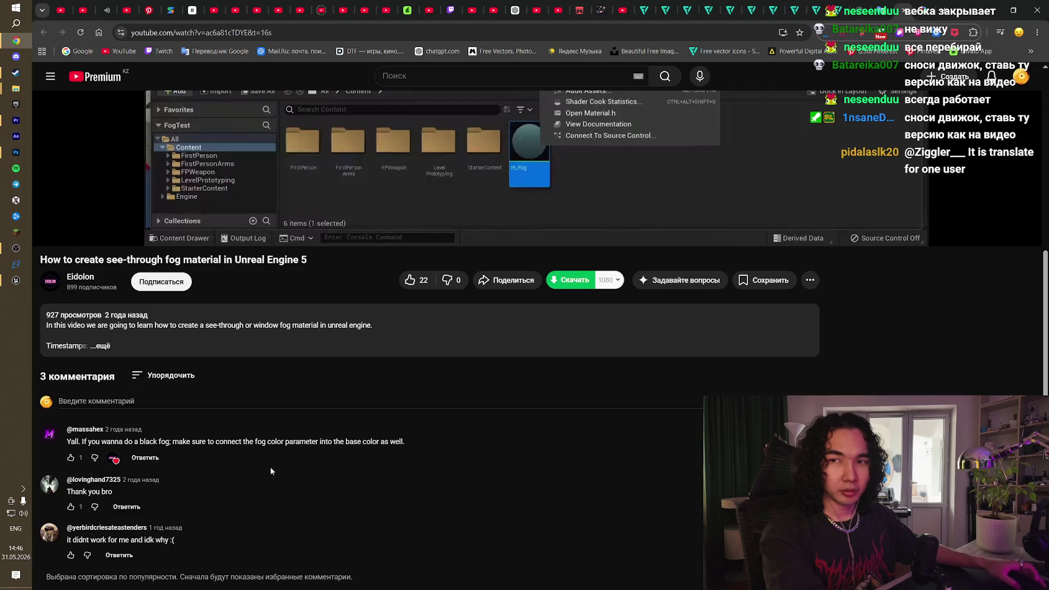
pyautogui.scroll(5, 263, 471)
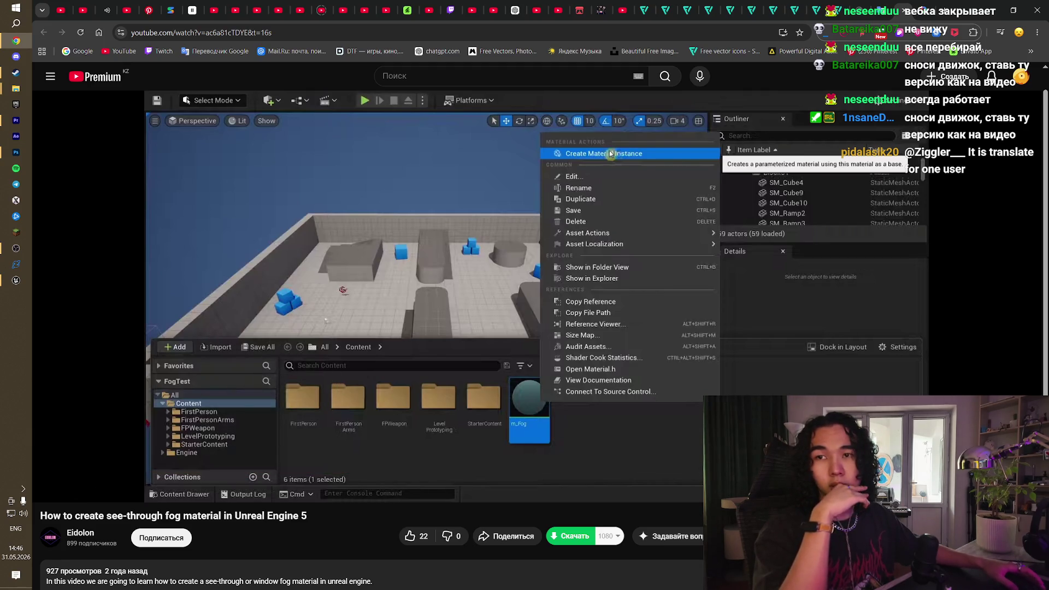
pyautogui.moveTo(283, 352)
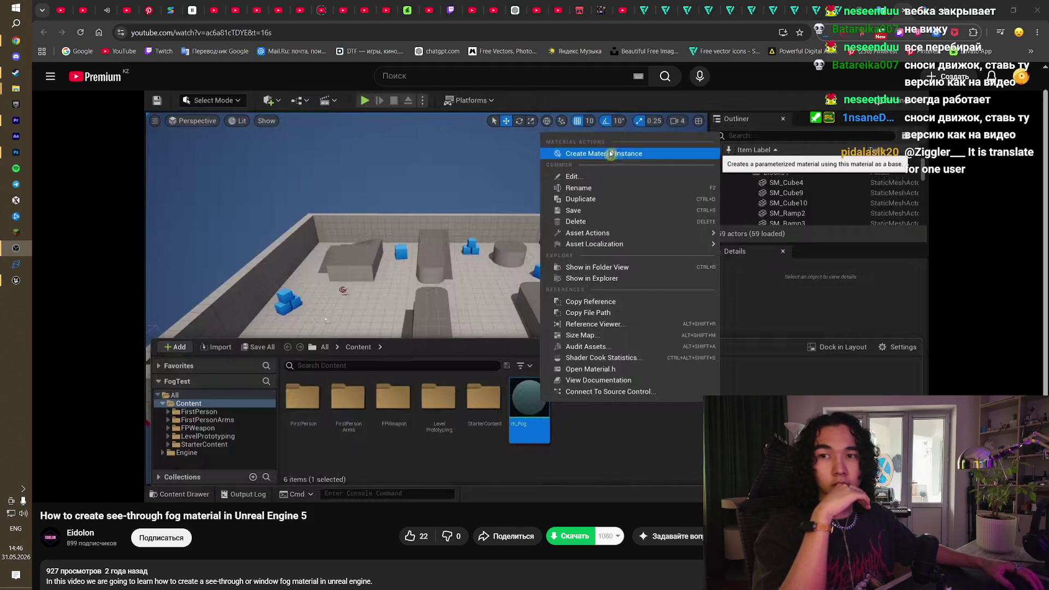
pyautogui.moveTo(248, 205)
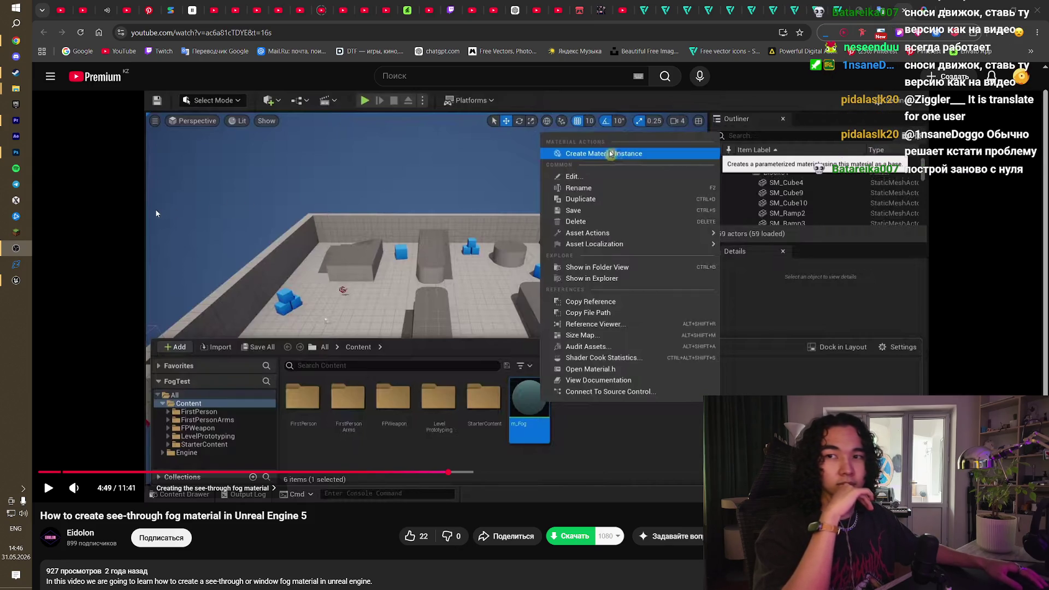
pyautogui.click(16, 280)
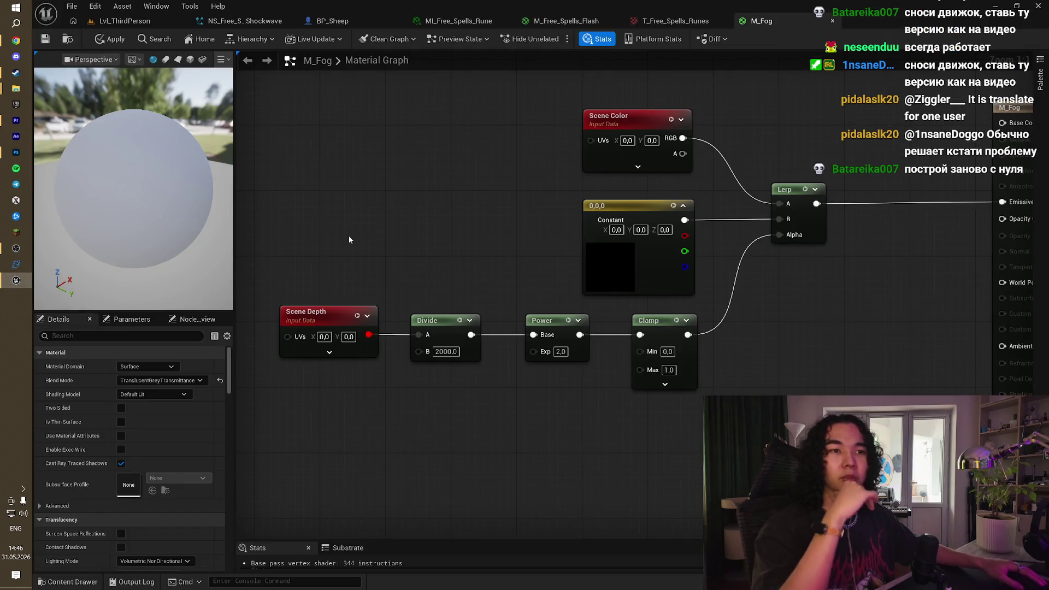
pyautogui.moveTo(423, 188); pyautogui.dragTo(488, 165)
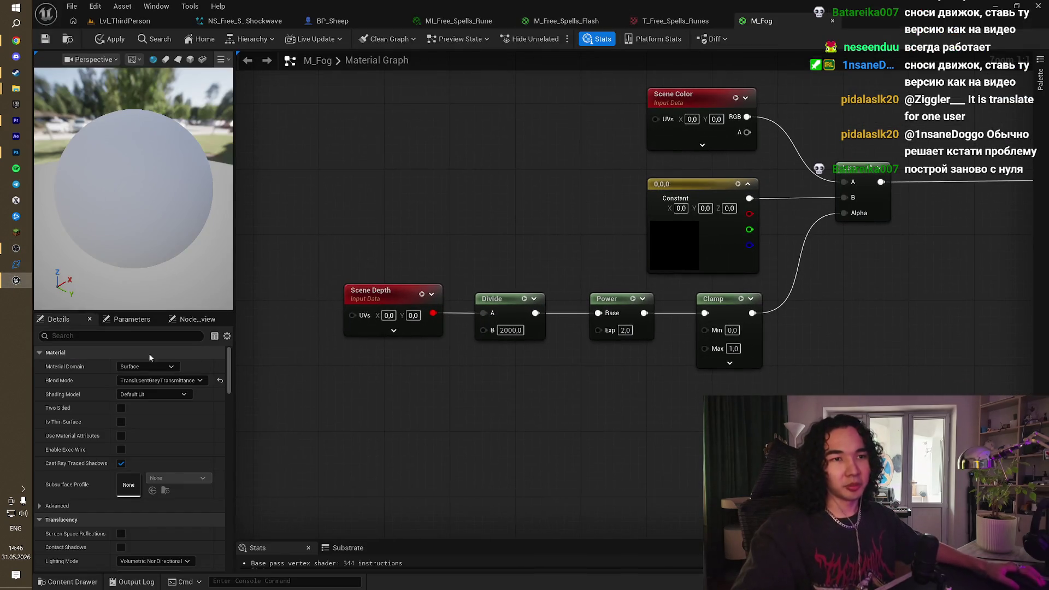
pyautogui.click(161, 380)
pyautogui.click(147, 367)
pyautogui.click(146, 366)
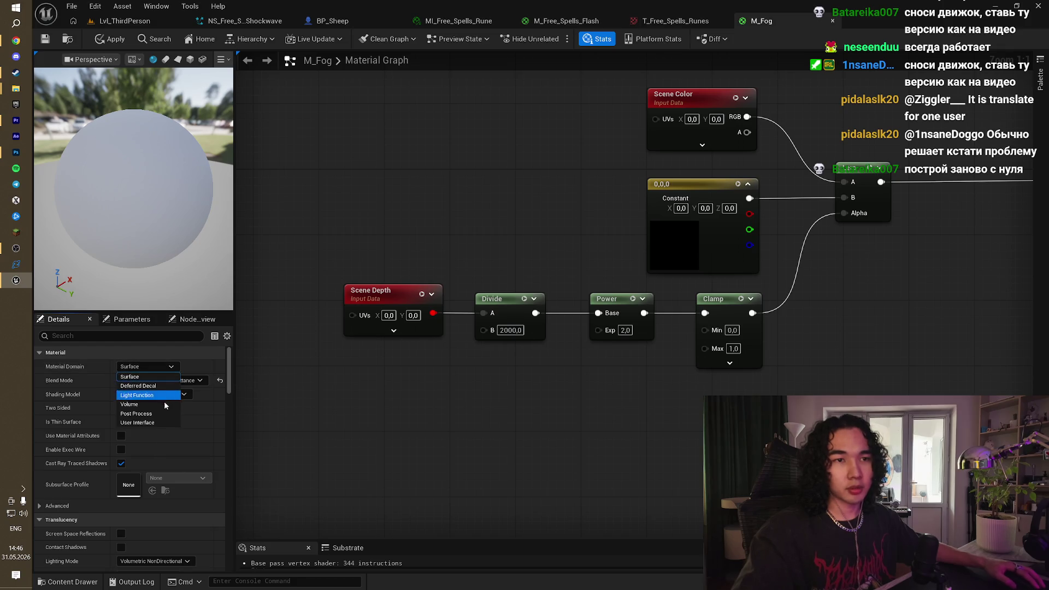
pyautogui.click(130, 405)
pyautogui.click(170, 369)
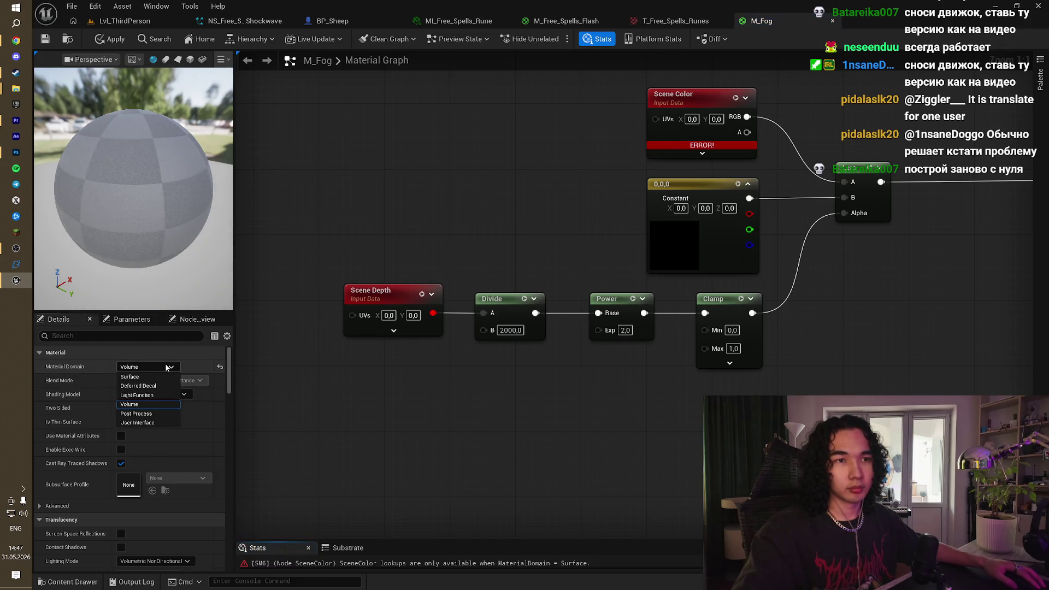
pyautogui.click(141, 377)
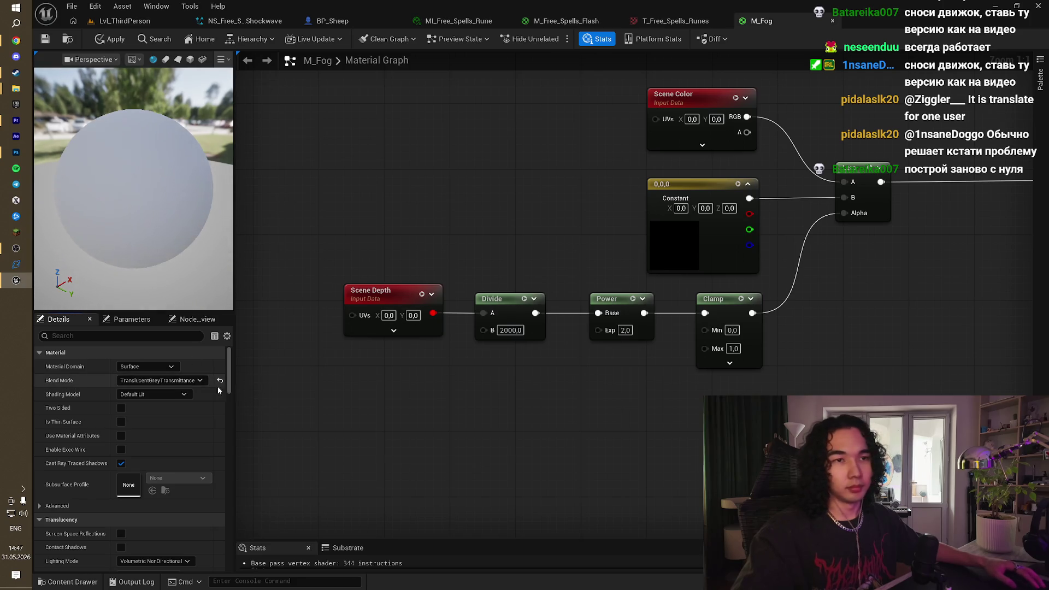
pyautogui.click(169, 393)
pyautogui.click(168, 393)
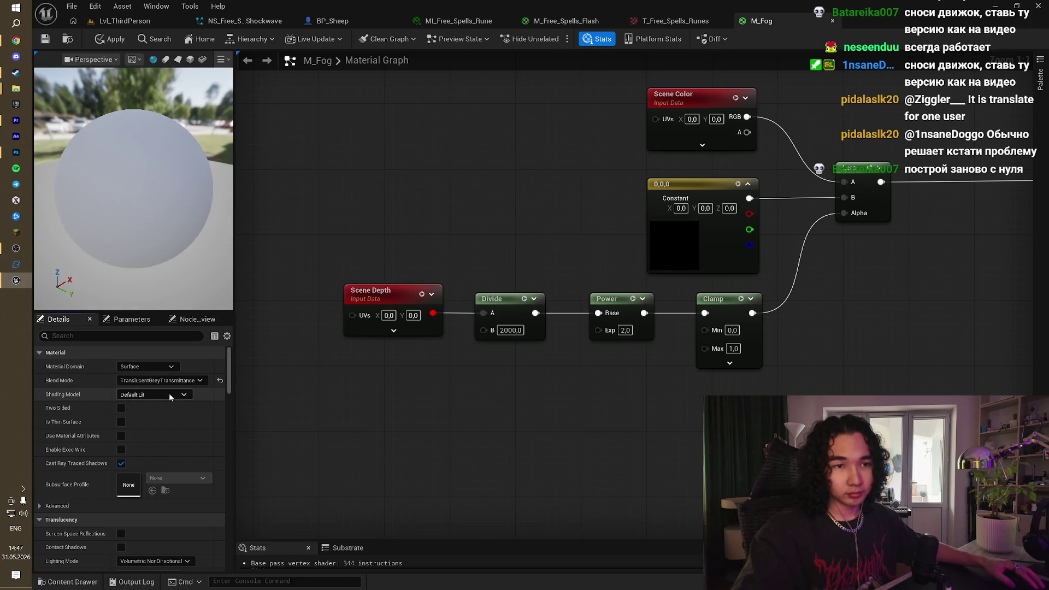
pyautogui.click(175, 380)
pyautogui.click(175, 385)
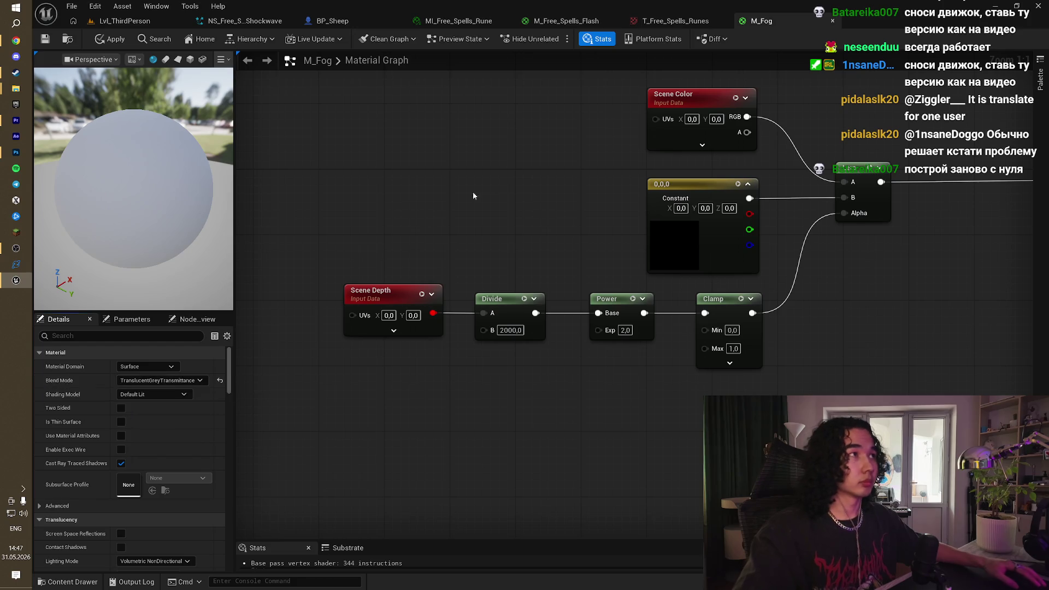
pyautogui.hotkey('alt', 'Tab')
pyautogui.hotkey('alt', 'Tab')
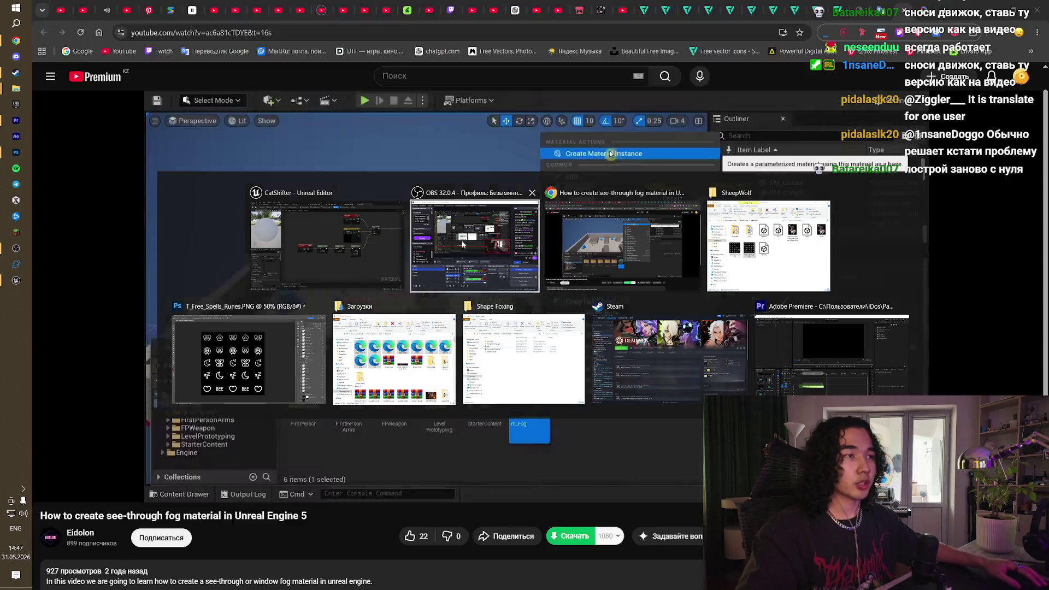
# Step: Rewind the tutorial near its start and leave it paused at 0:30
pyautogui.press('Left')
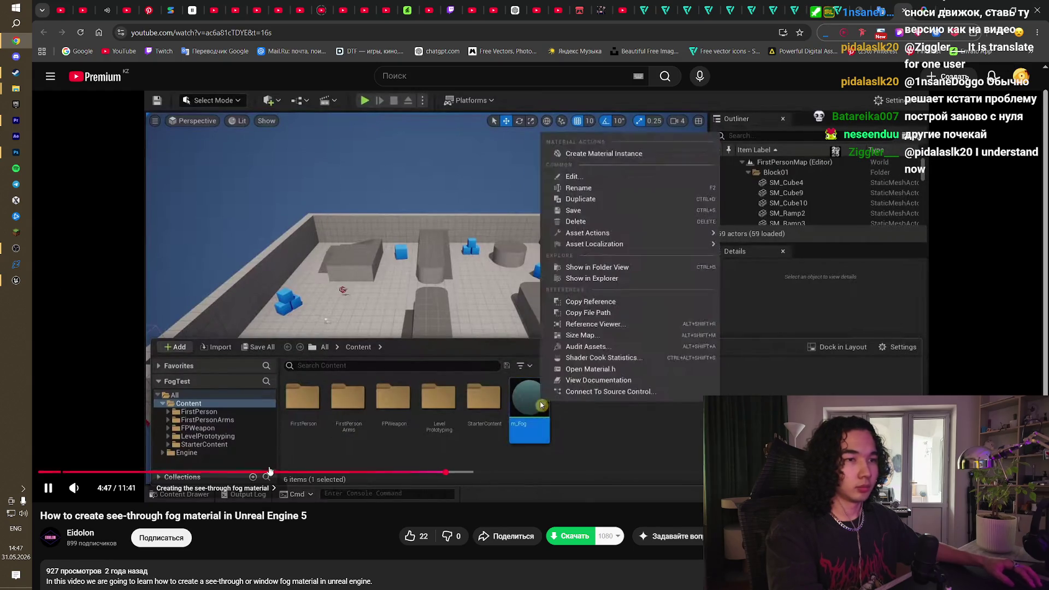
pyautogui.click(67, 472)
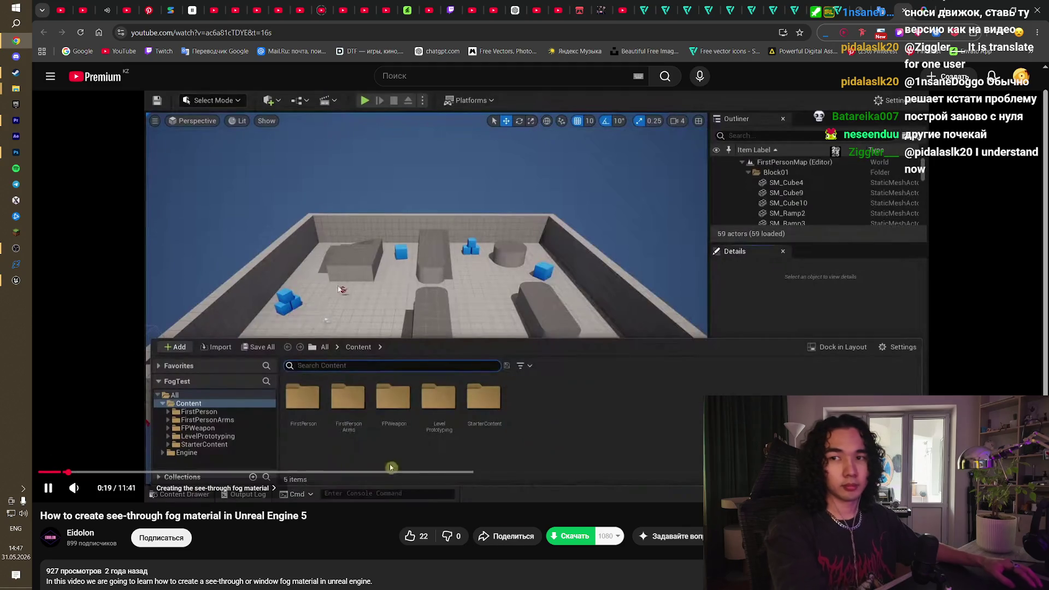
pyautogui.press('Left')
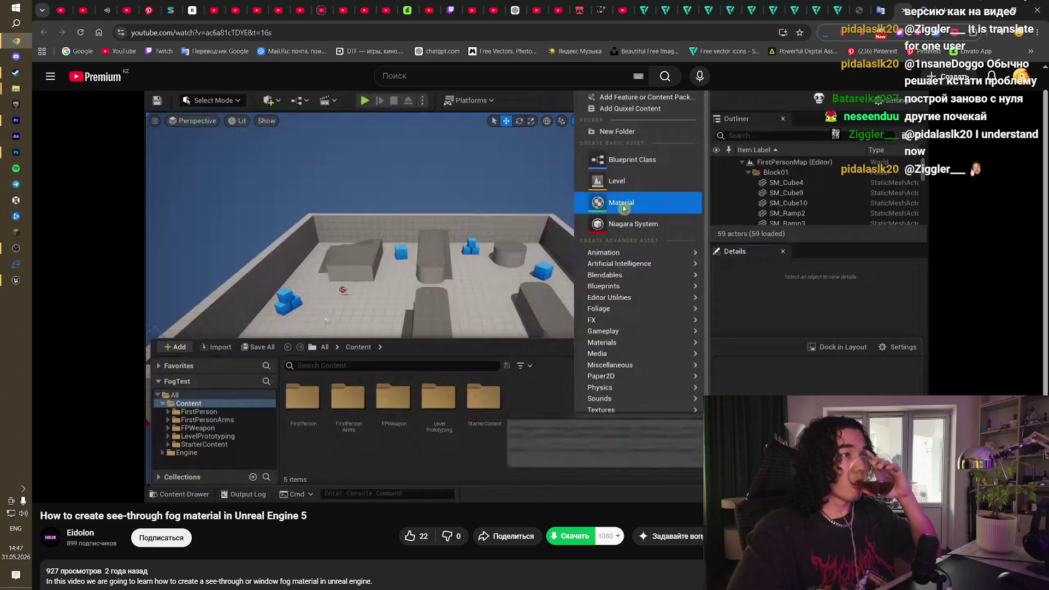
pyautogui.click(389, 277)
pyautogui.click(389, 277)
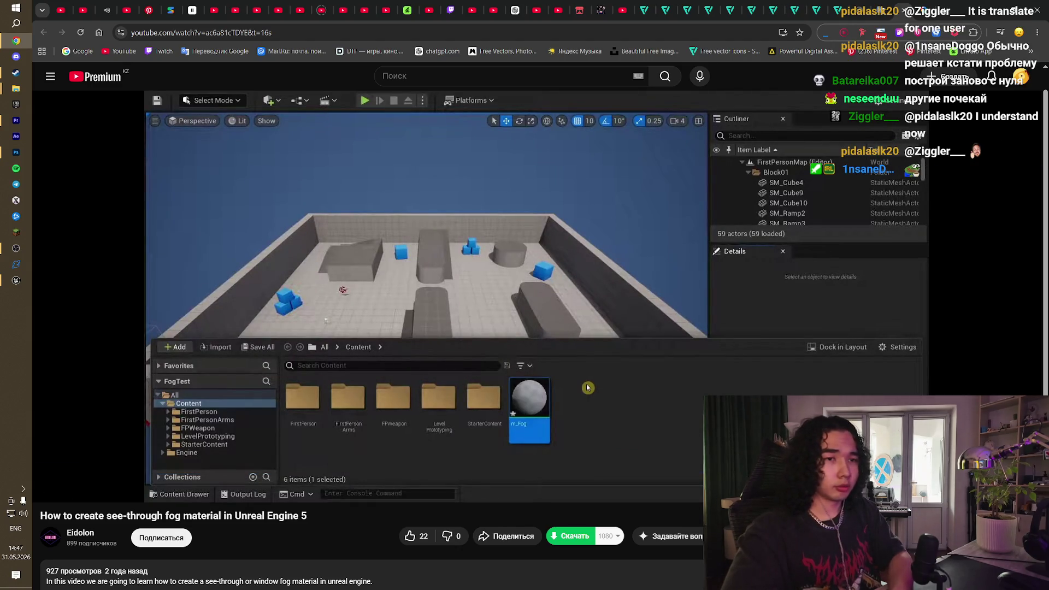
pyautogui.click(388, 277)
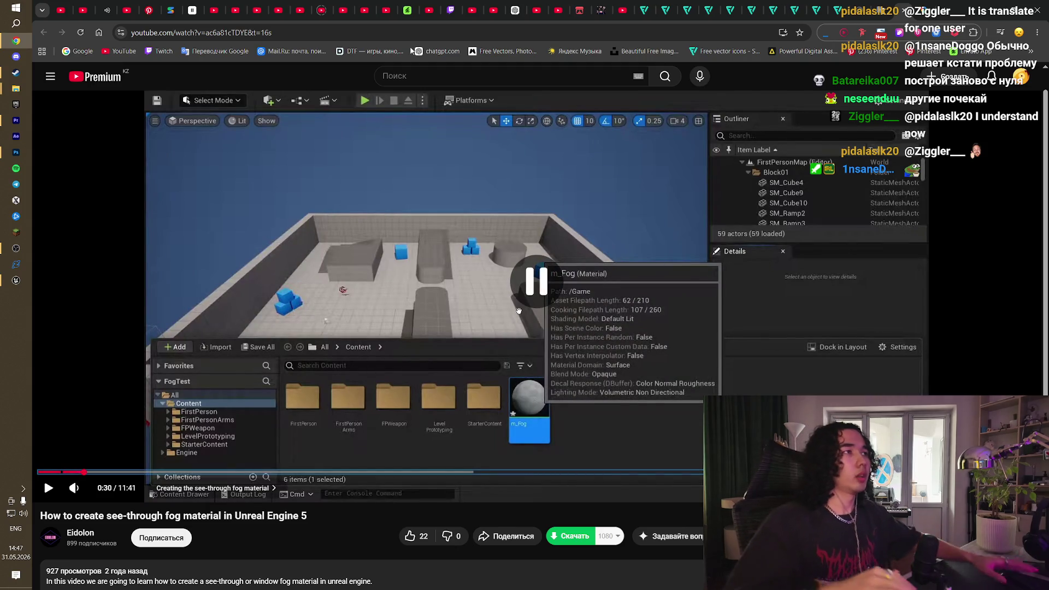
# Step: Search YouTube for 'fog material', then refine it to 'fog material u5'
pyautogui.click(458, 77)
pyautogui.write('fog materi')
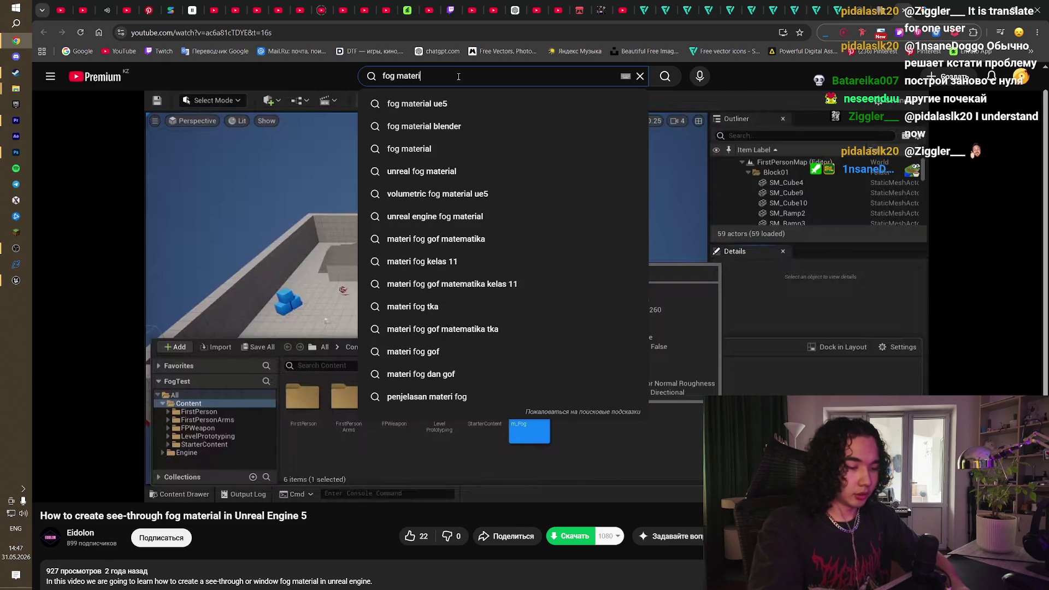
pyautogui.write('al')
pyautogui.press('Return')
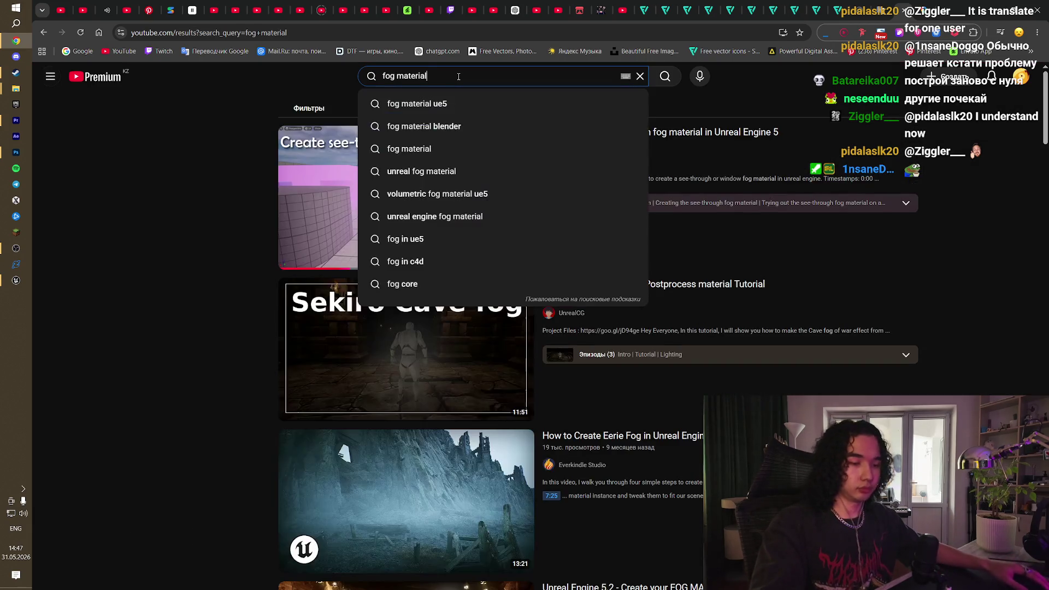
pyautogui.write(' u5')
pyautogui.press('Return')
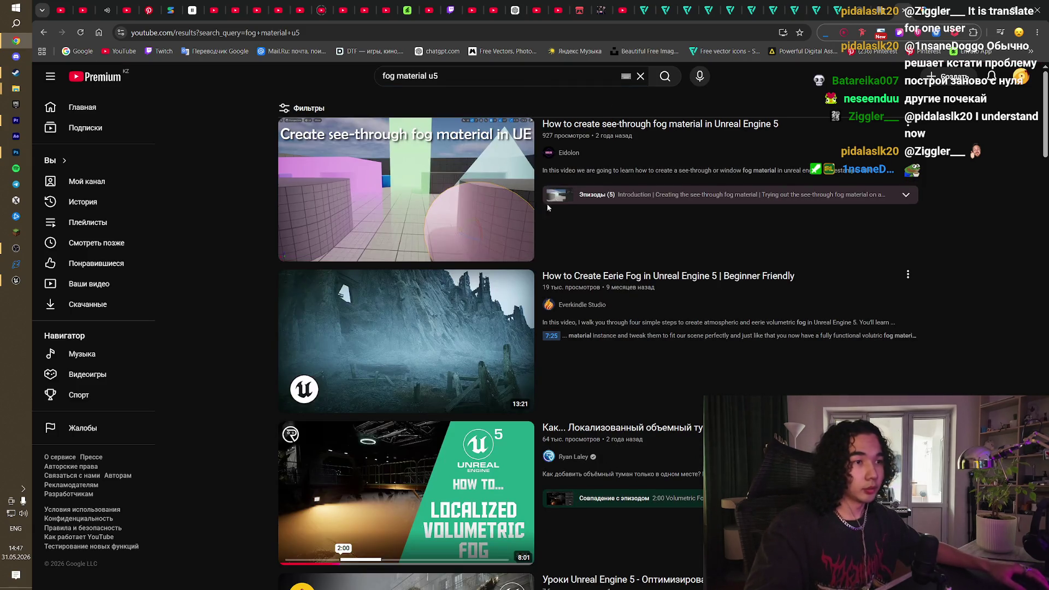
pyautogui.scroll(-2, 251, 373)
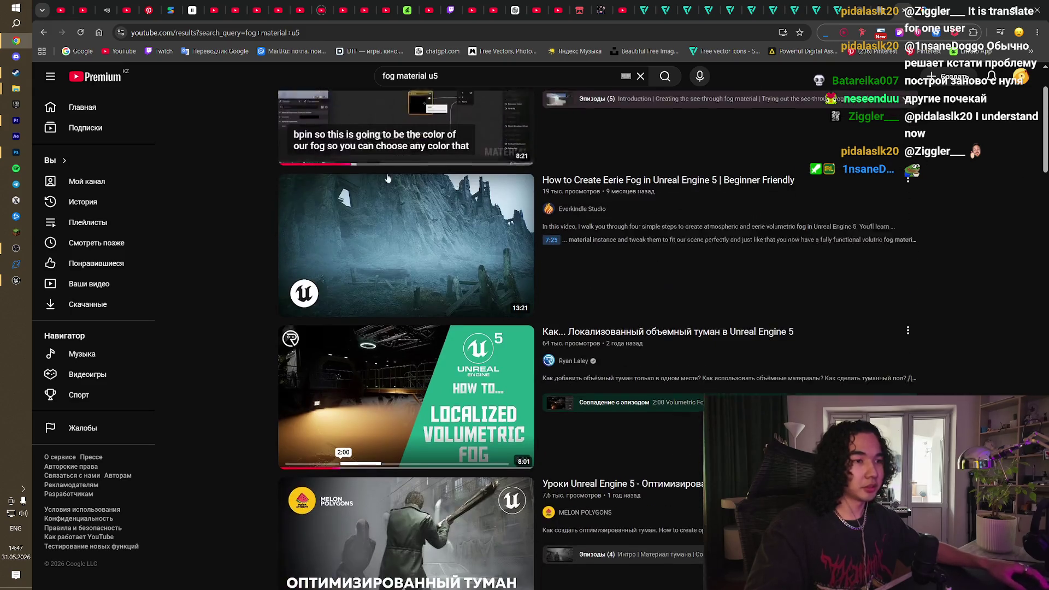
# Step: Scroll the results and open 'Create Stylized or Realistic Fog in UE5 Using Post Process Materials' in a new tab
pyautogui.scroll(-3, 250, 369)
pyautogui.scroll(2, 225, 304)
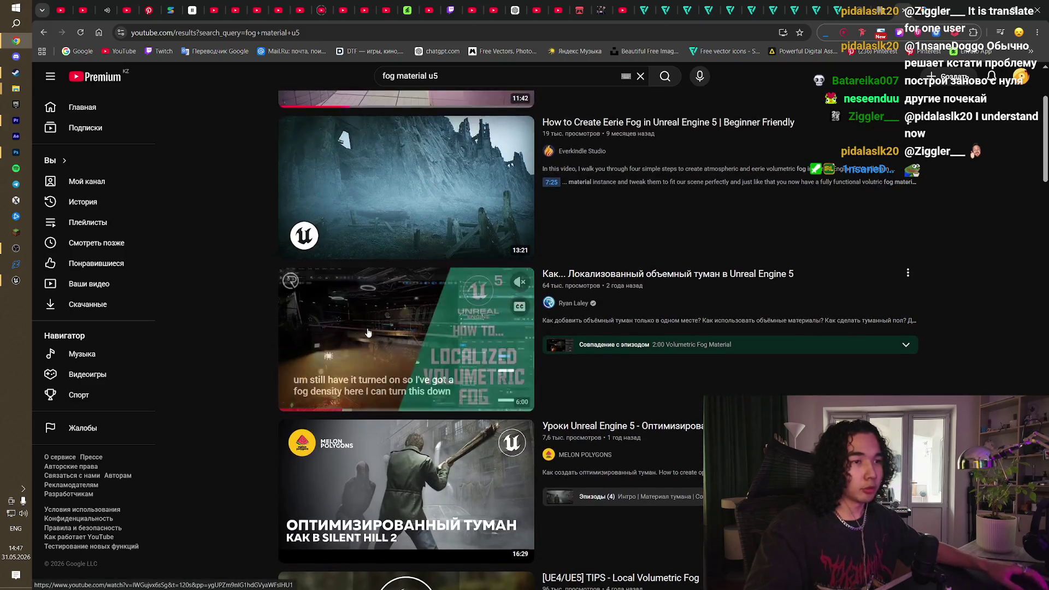
pyautogui.scroll(-4, 253, 284)
pyautogui.moveTo(360, 297)
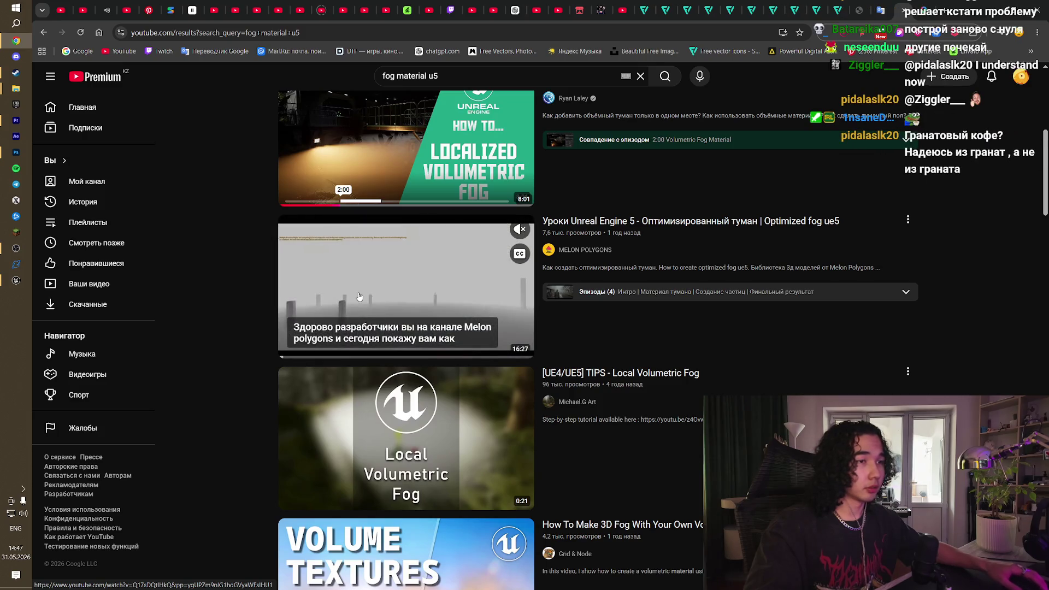
pyautogui.scroll(-3, 239, 310)
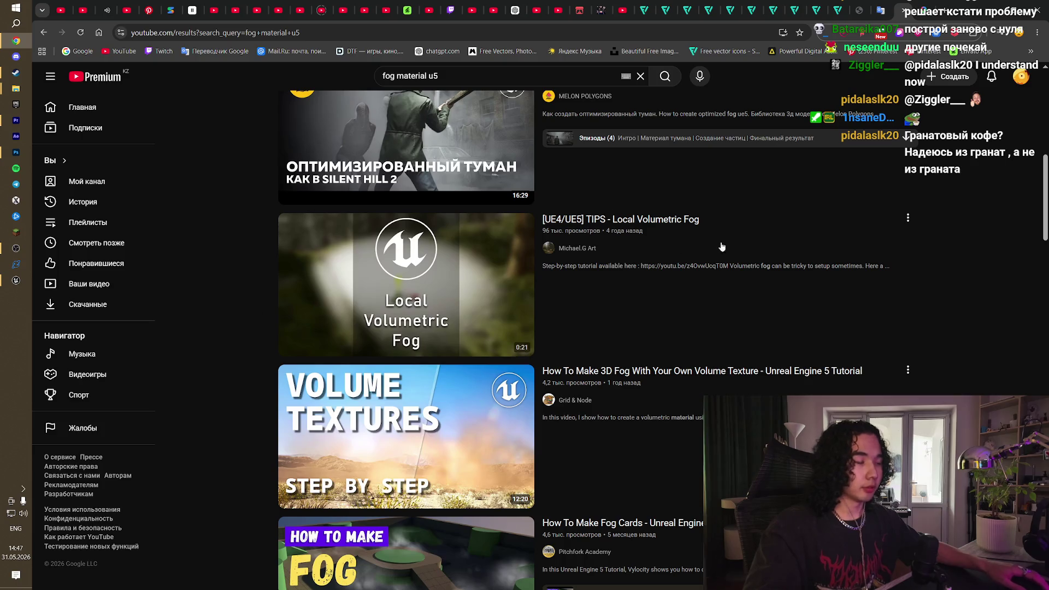
pyautogui.scroll(-5, 386, 332)
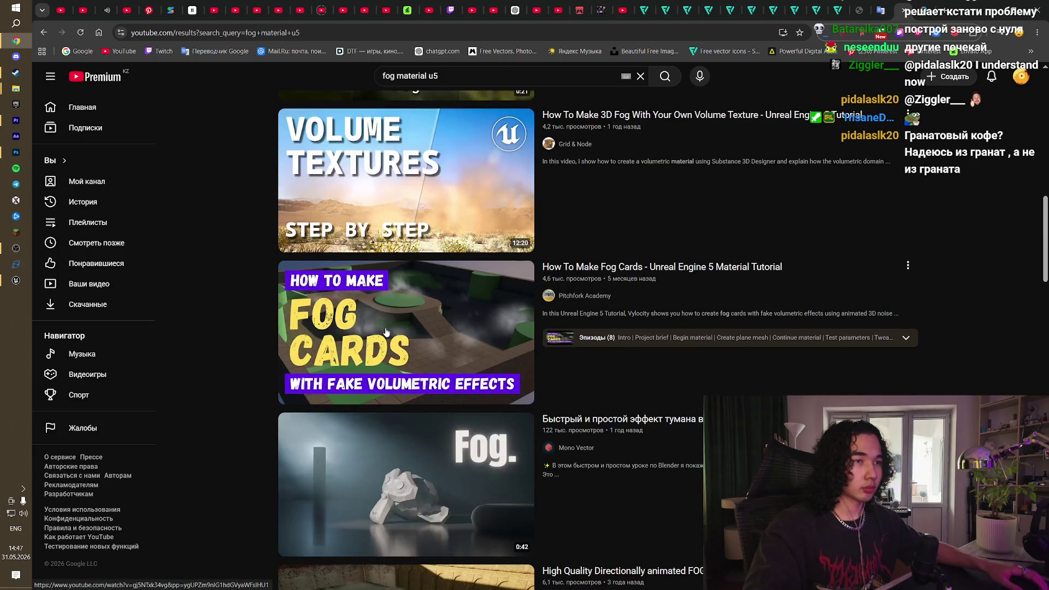
pyautogui.scroll(-3, 385, 332)
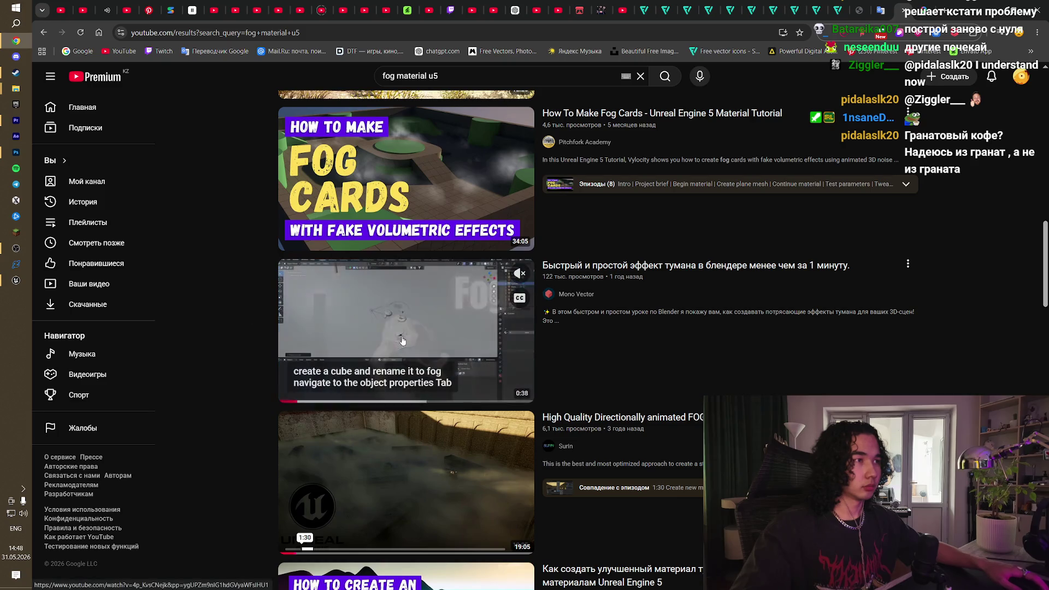
pyautogui.scroll(-4, 403, 341)
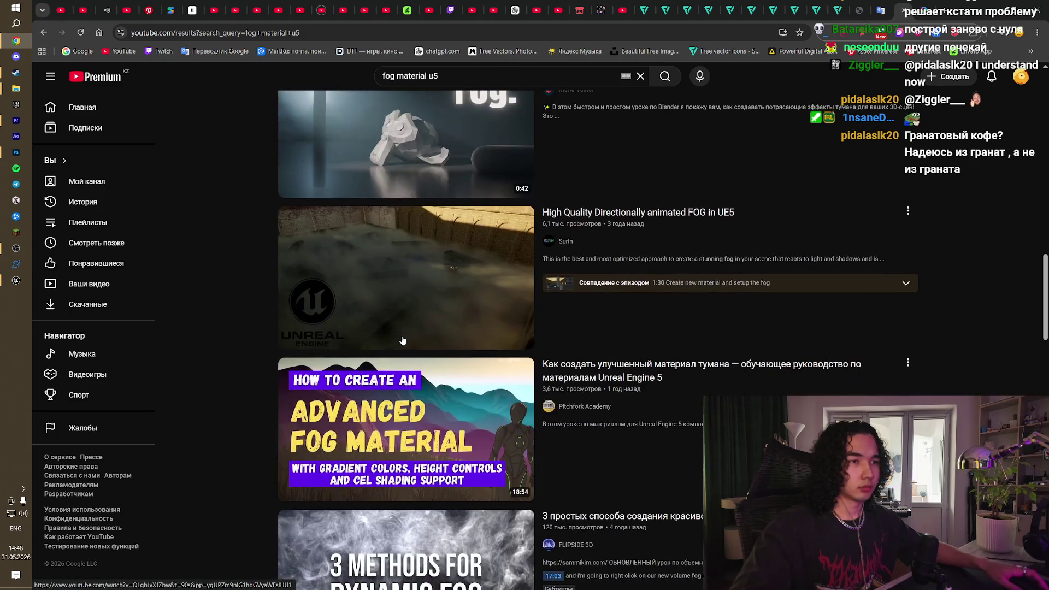
pyautogui.scroll(-2, 402, 340)
pyautogui.moveTo(413, 315)
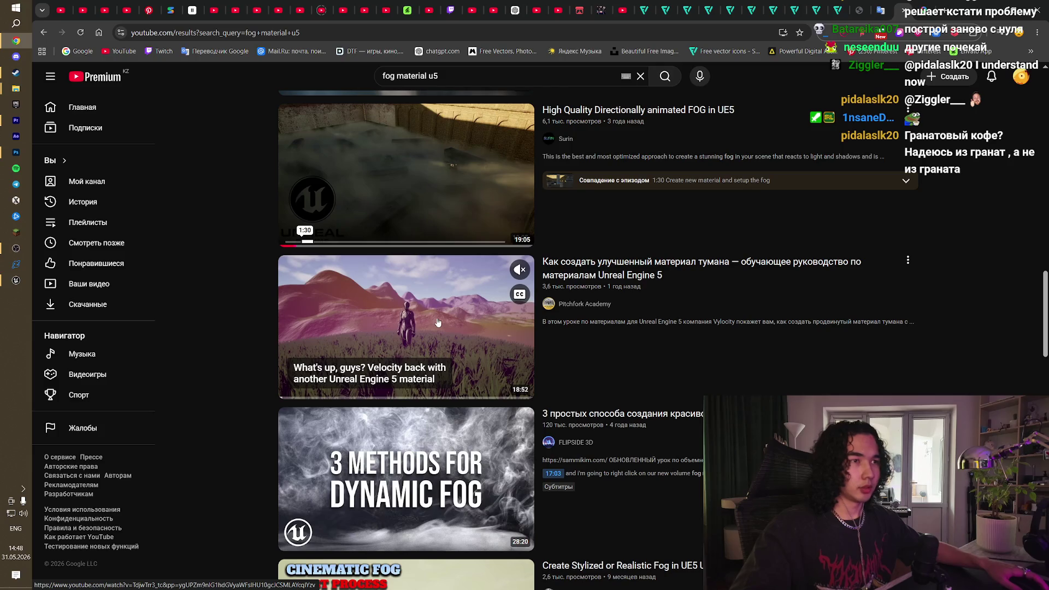
pyautogui.scroll(-5, 437, 322)
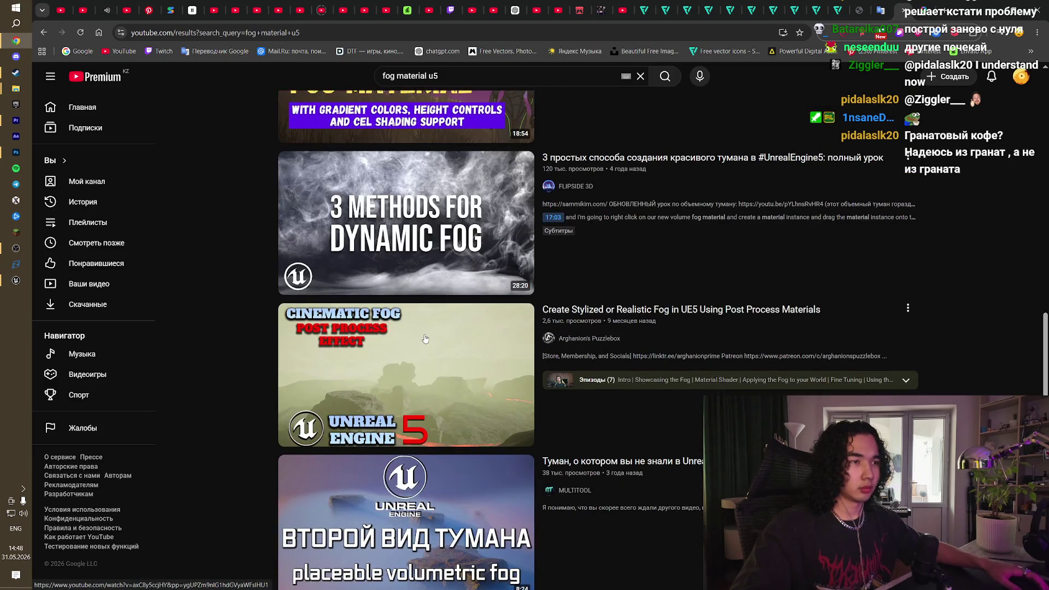
pyautogui.middleClick(601, 312)
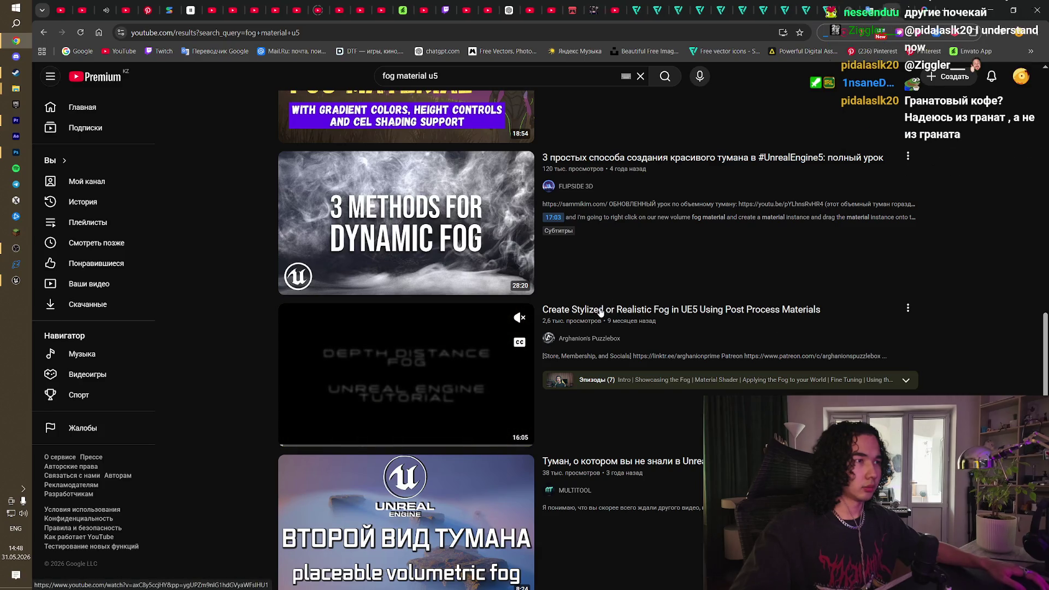
# Step: Watch the stylized fog tutorial's opening, pause it at 0:12, and bring up the Epic Games Launcher
pyautogui.click(909, 5)
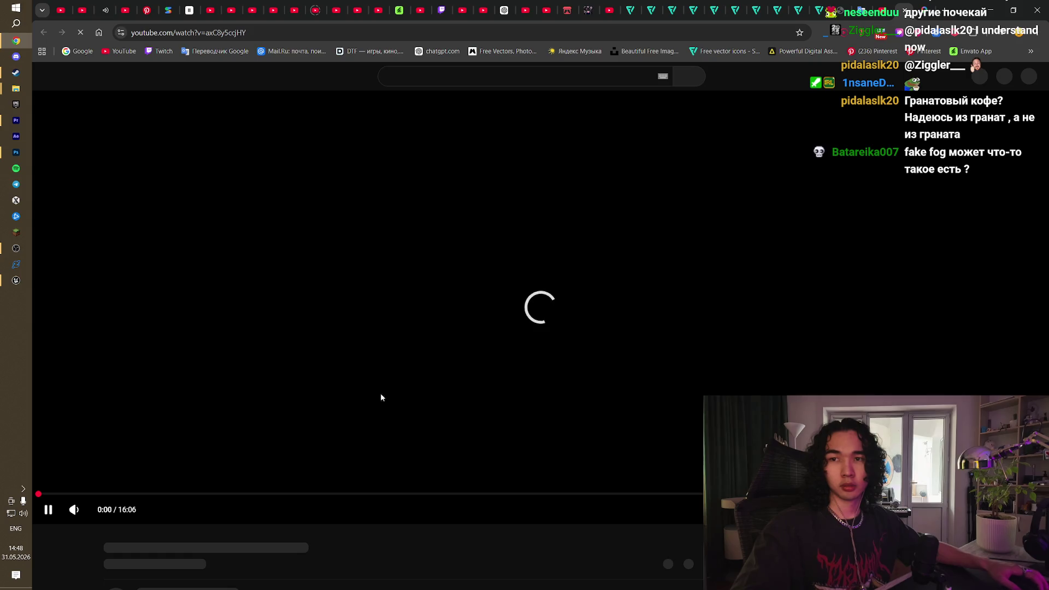
pyautogui.click(303, 339)
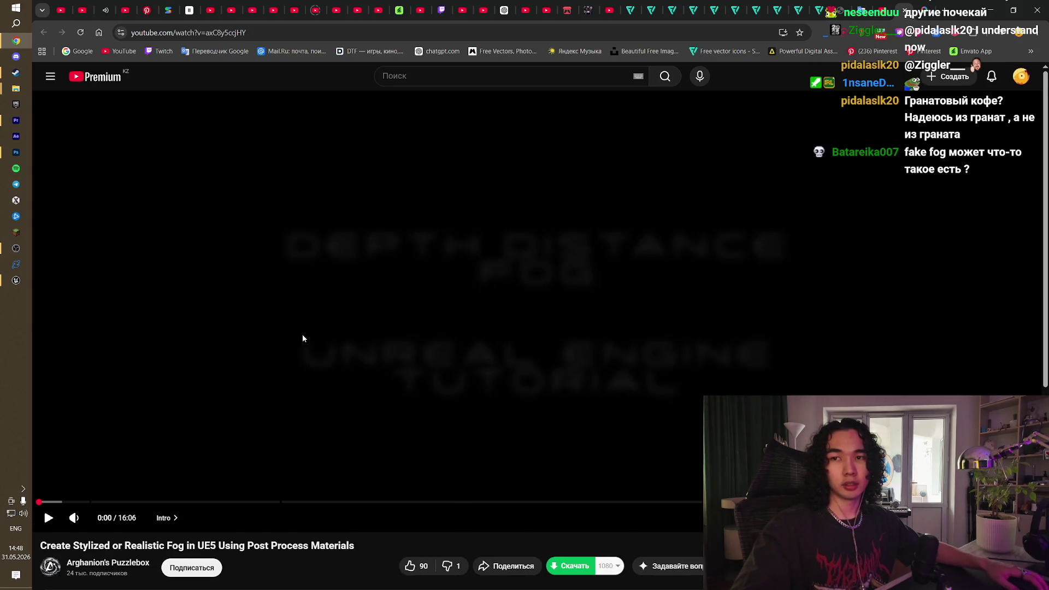
pyautogui.click(302, 338)
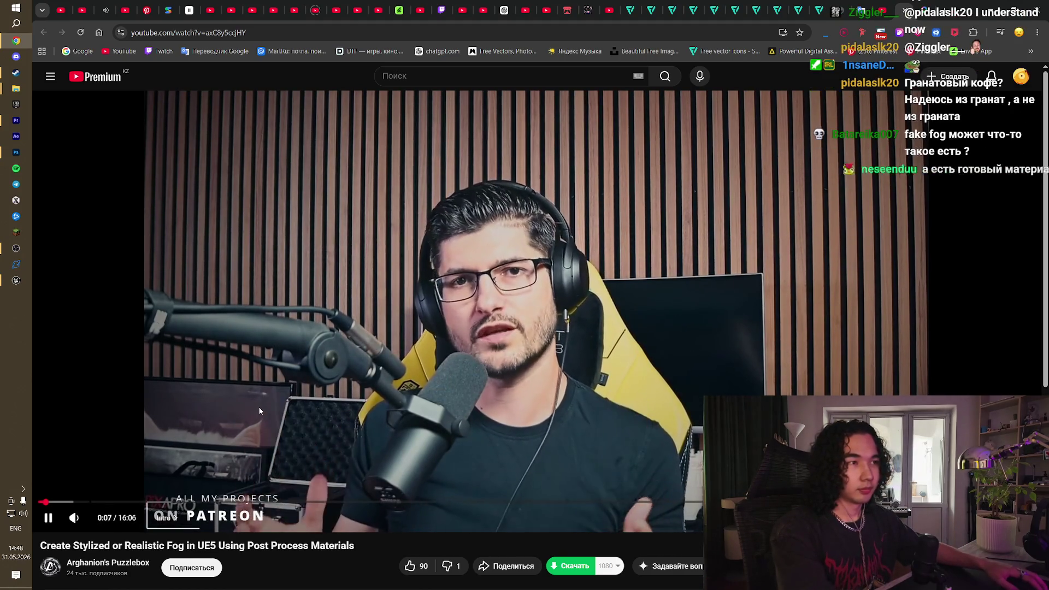
pyautogui.click(251, 405)
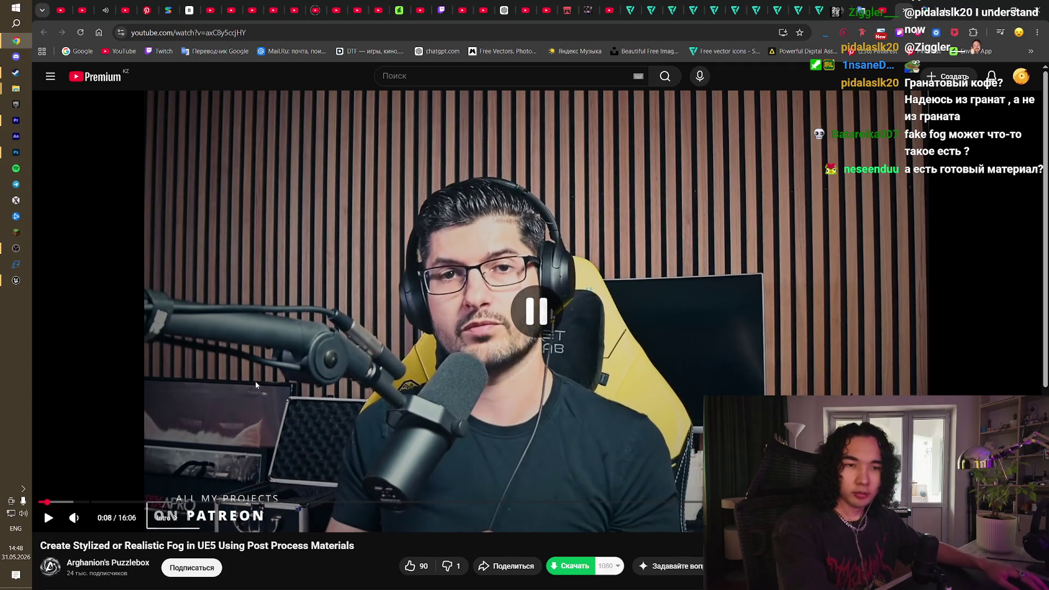
pyautogui.click(254, 382)
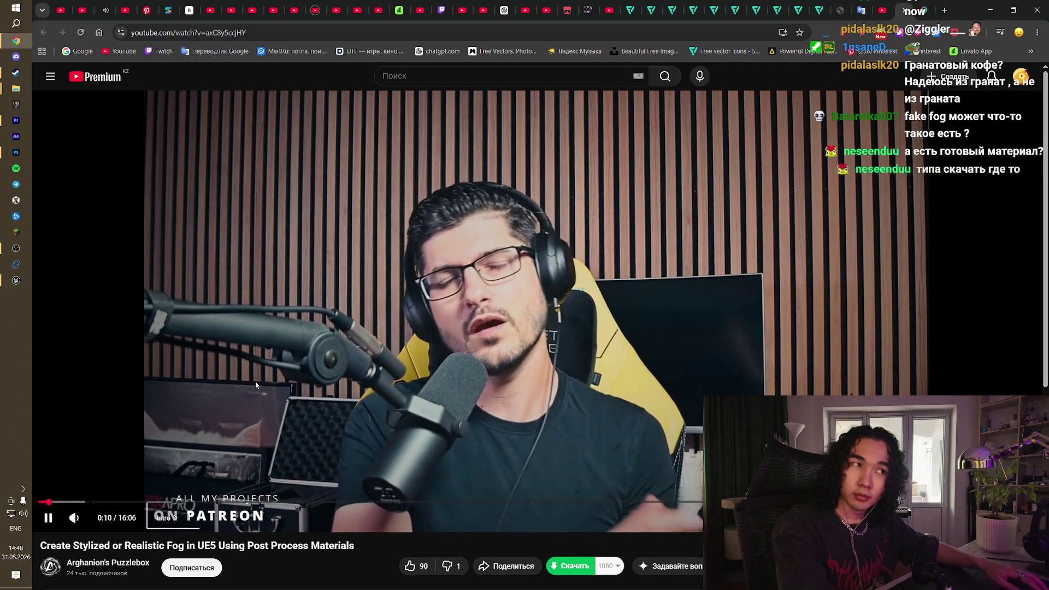
pyautogui.click(302, 374)
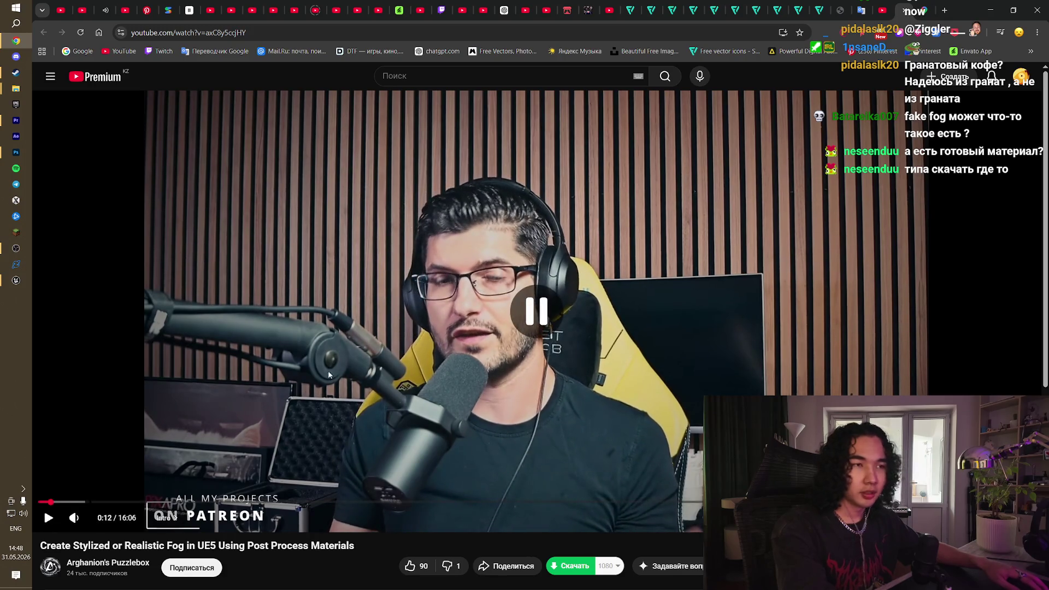
pyautogui.click(440, 333)
pyautogui.click(440, 332)
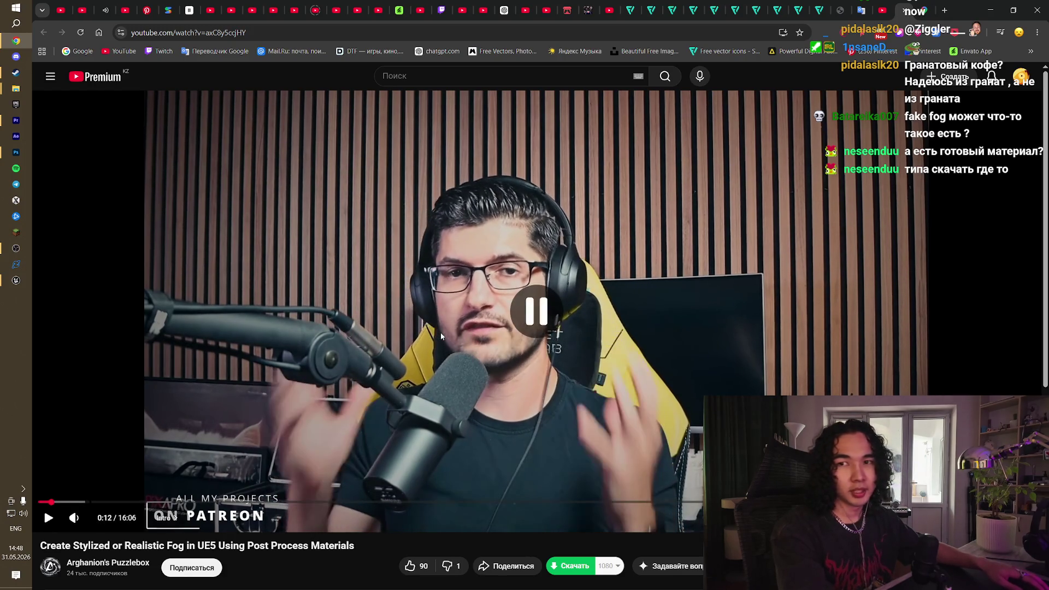
pyautogui.click(21, 109)
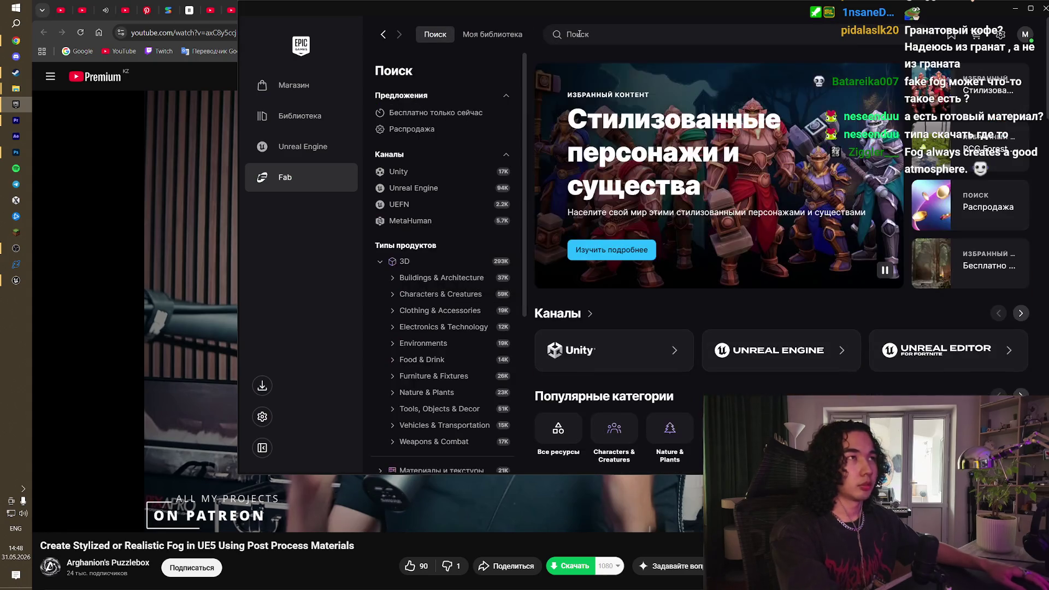
# Step: Search Fab for 'fog' and filter the results to free (Бесплатно) assets only
pyautogui.write('fog')
pyautogui.press('Return')
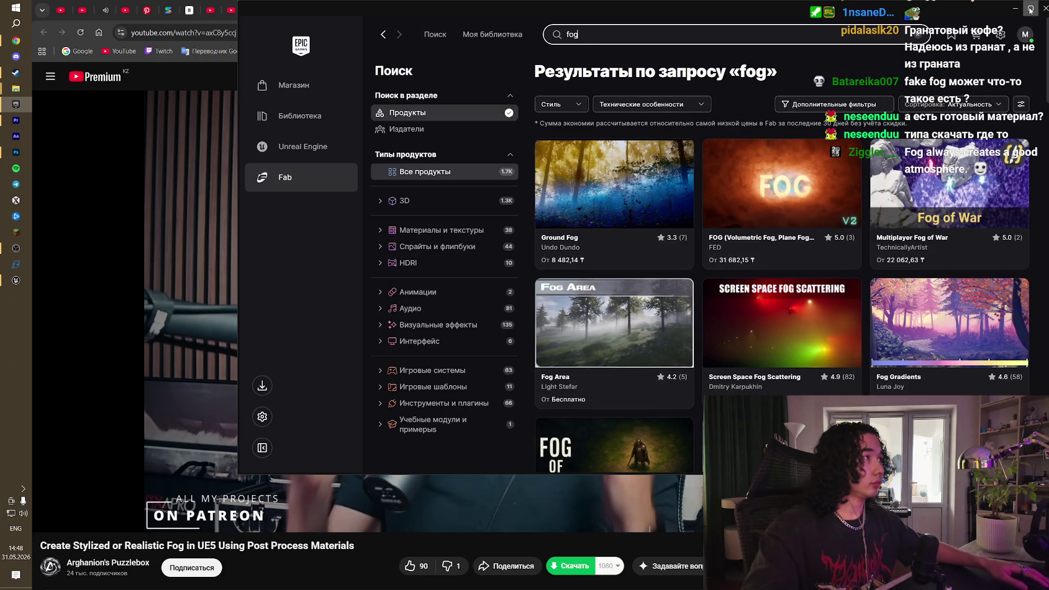
pyautogui.press('super+Up')
pyautogui.click(645, 104)
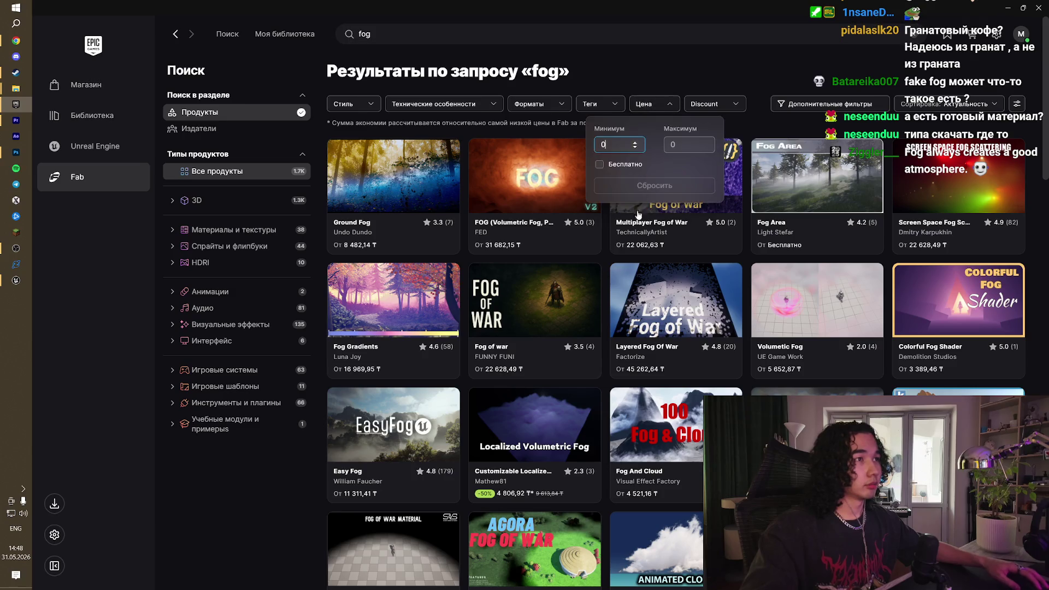
pyautogui.click(599, 166)
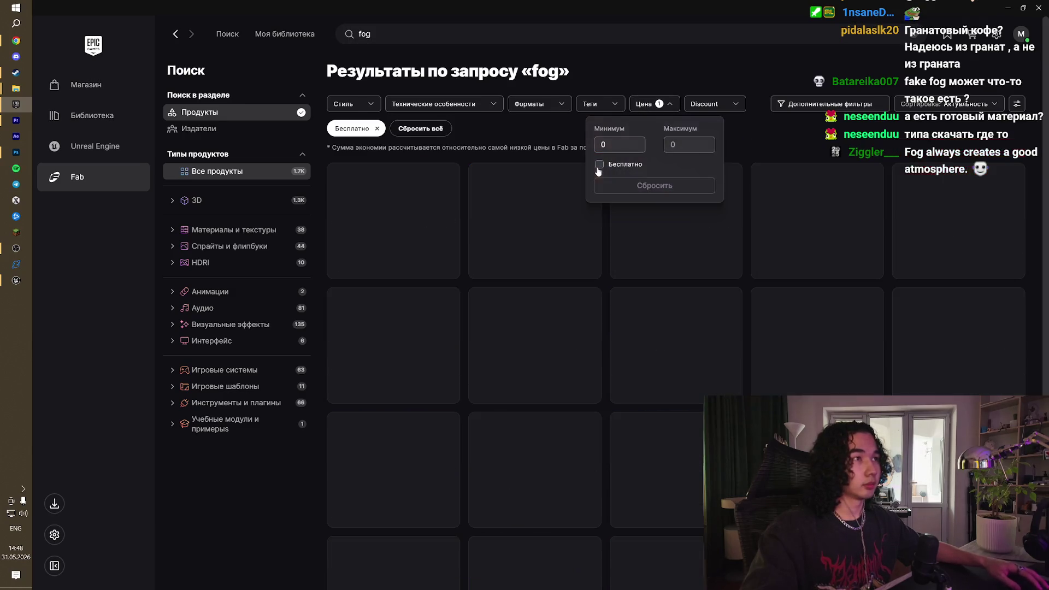
pyautogui.click(673, 45)
pyautogui.click(504, 110)
pyautogui.hotkey('alt', 'Left')
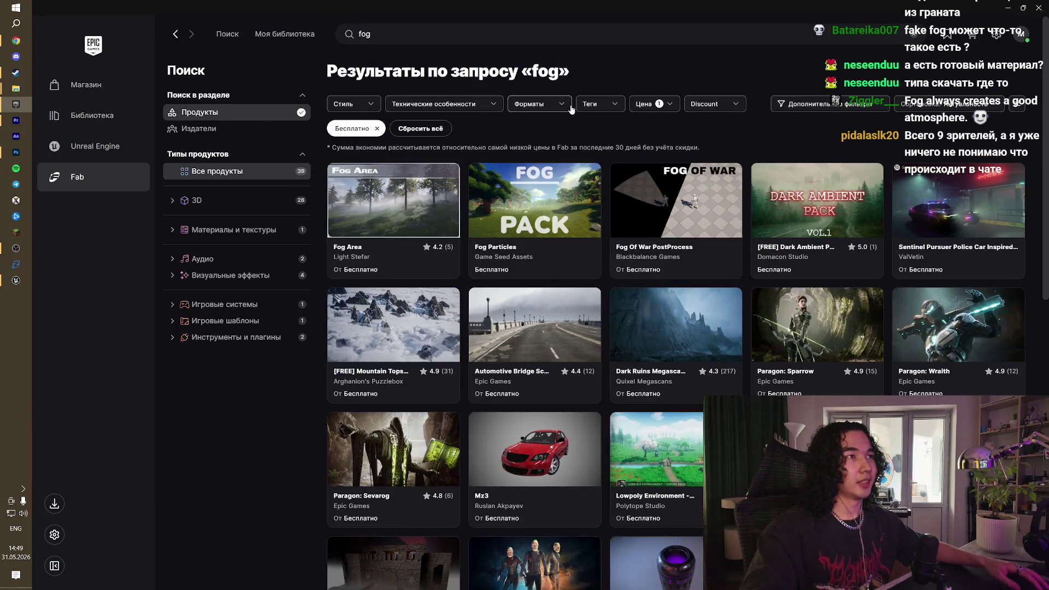
# Step: Narrow the free fog results to Unreal Engine formats and scroll through them
pyautogui.click(566, 109)
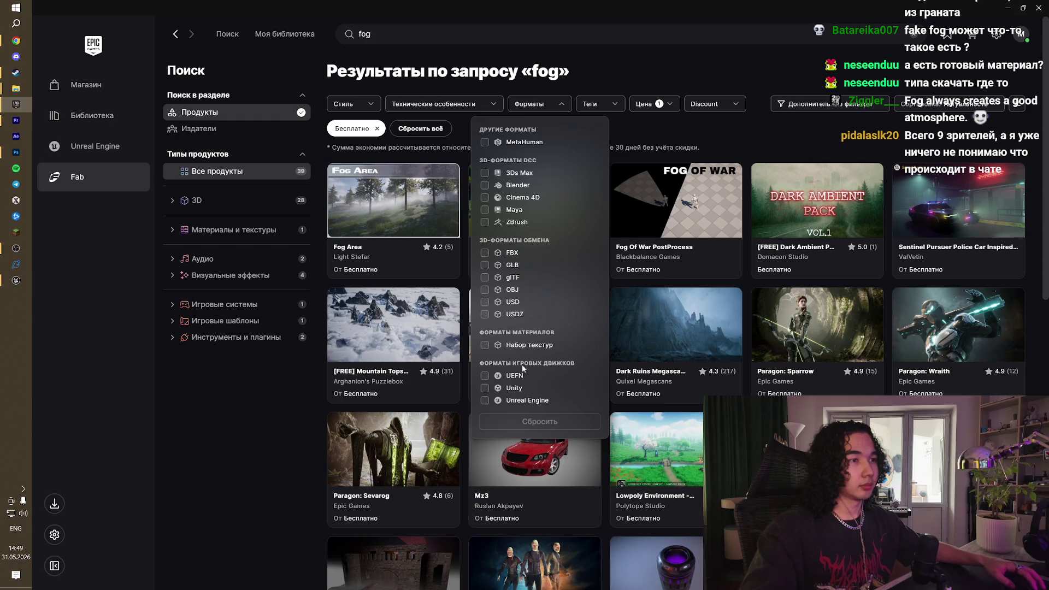
pyautogui.click(484, 400)
pyautogui.click(277, 413)
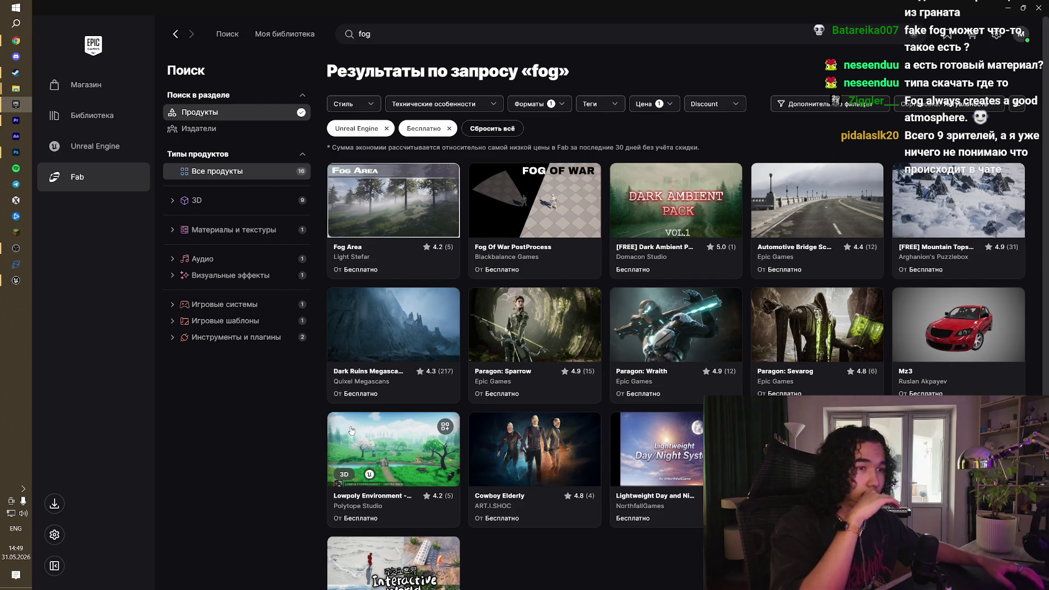
pyautogui.scroll(-2, 383, 416)
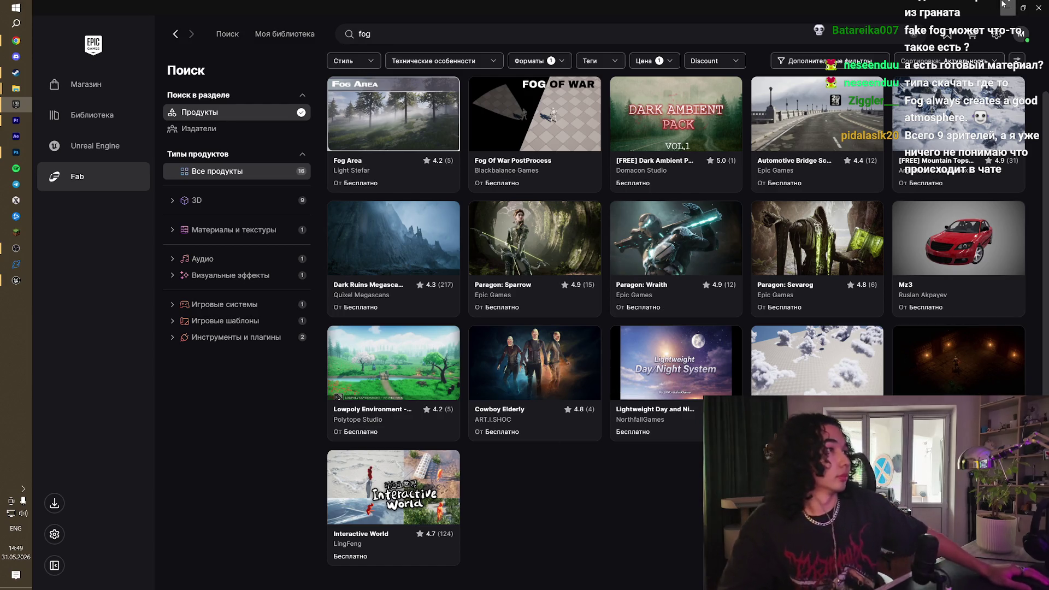
pyautogui.hotkey('alt', 'Tab')
# Step: Skip ahead through the fog tutorial to its pink and orange fog-colour examples
pyautogui.click(552, 280)
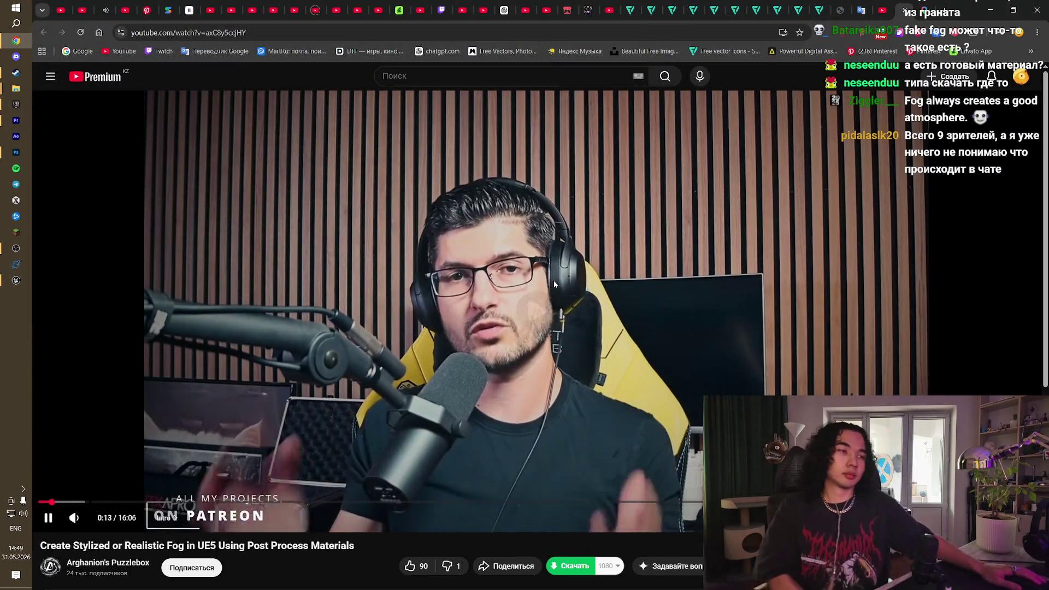
pyautogui.click(553, 280)
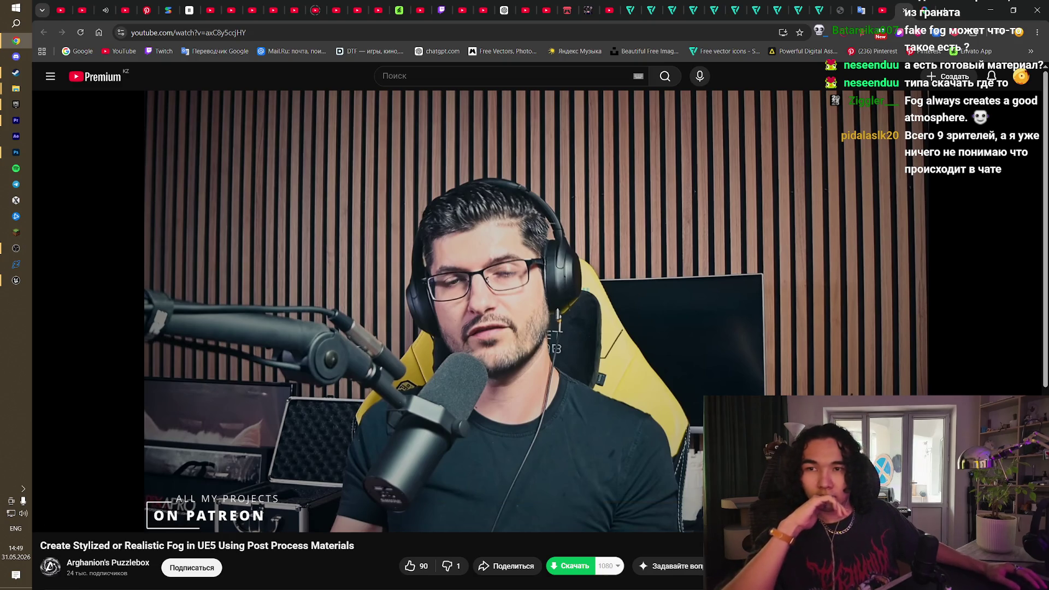
pyautogui.click(557, 354)
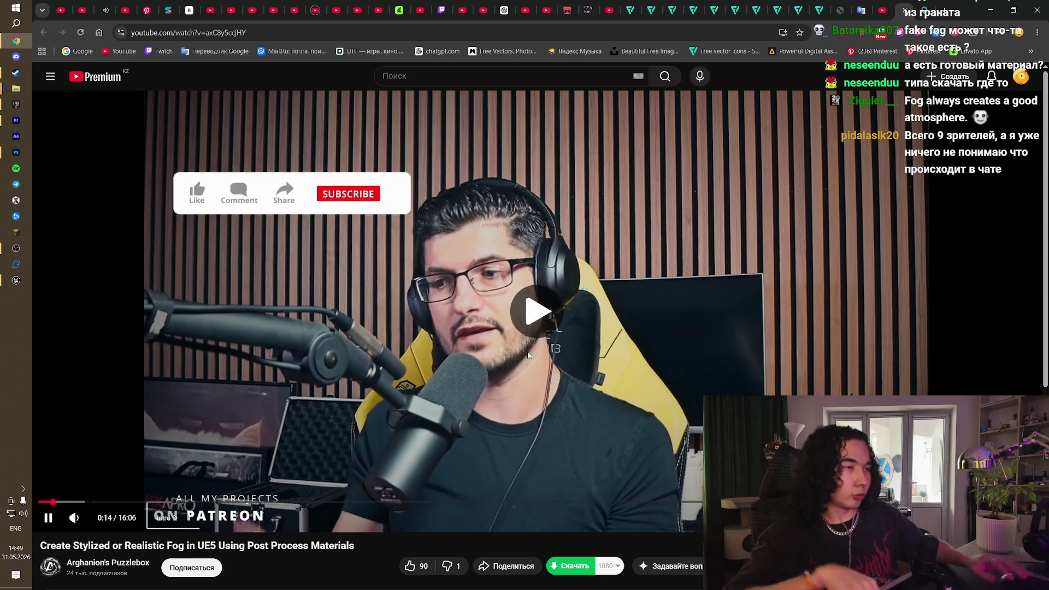
pyautogui.press('Right')
pyautogui.press('Right')
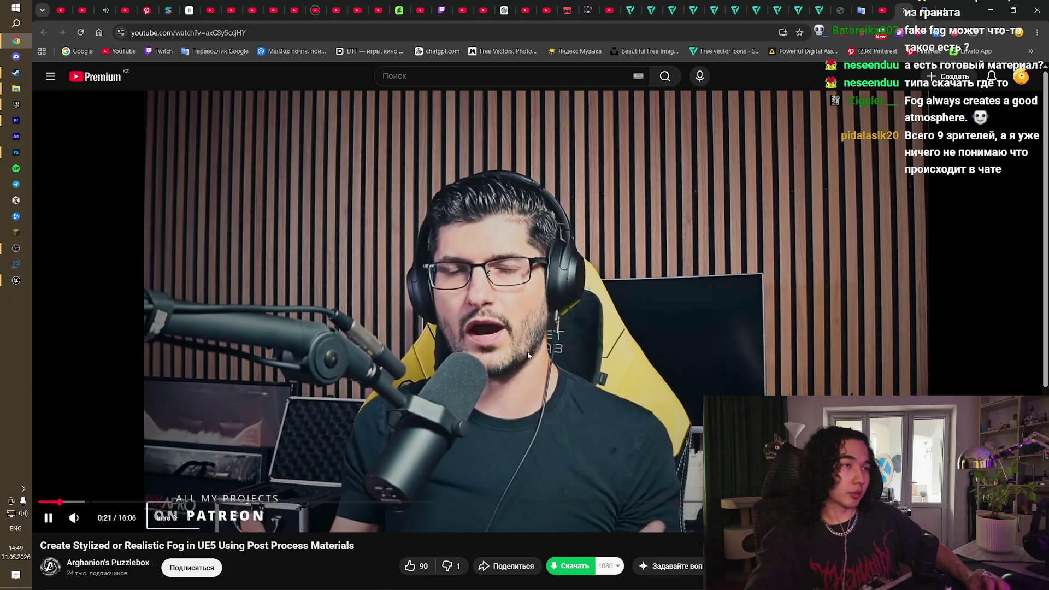
pyautogui.press('Right')
pyautogui.press('Right')
pyautogui.press('Right')
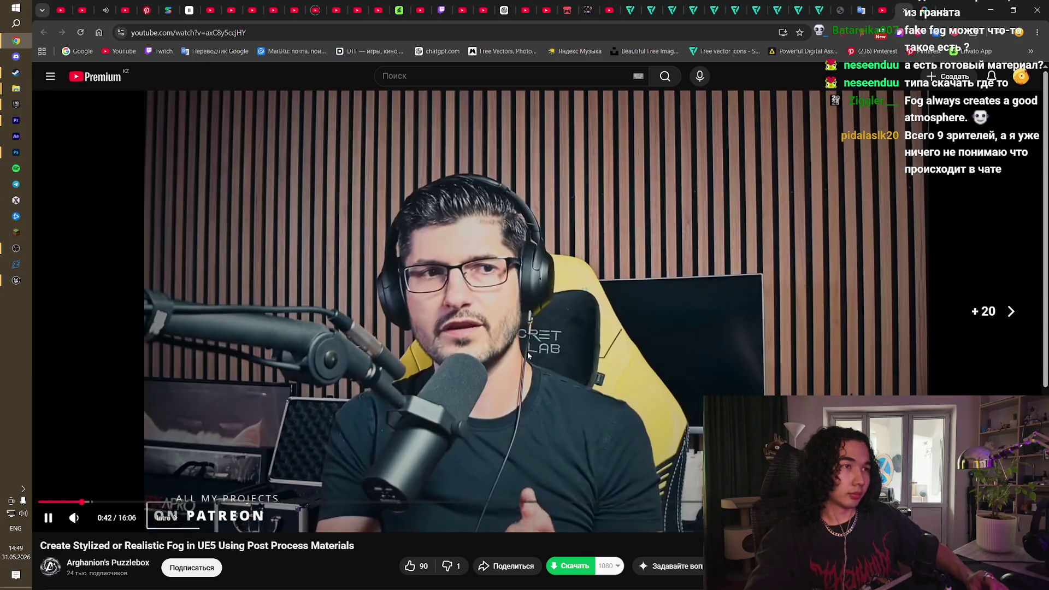
pyautogui.press('Right')
pyautogui.press('Right')
pyautogui.press('Right')
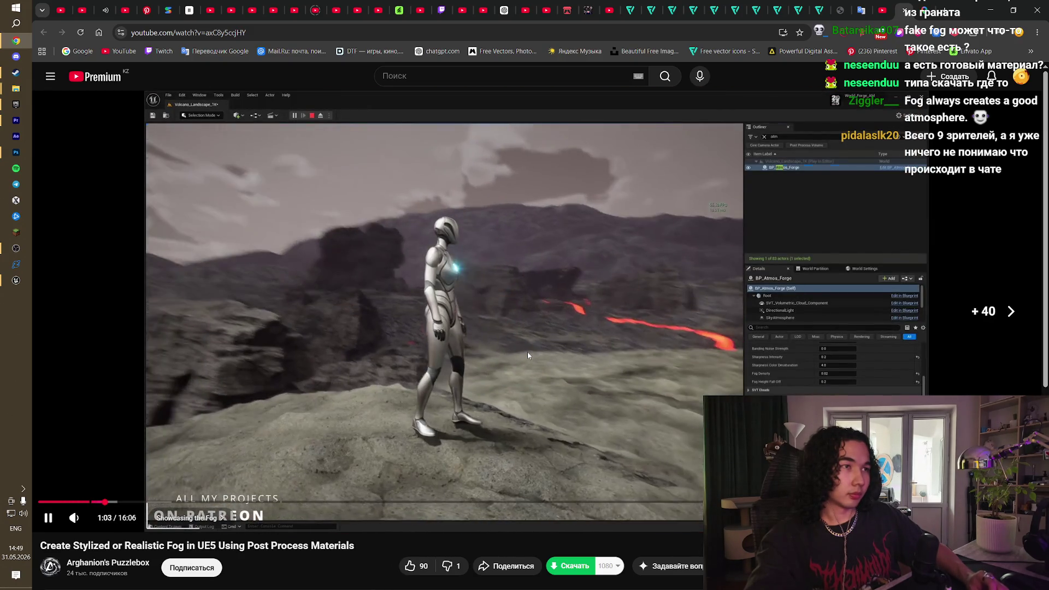
pyautogui.press('Right')
pyautogui.press('Right')
pyautogui.press('Right')
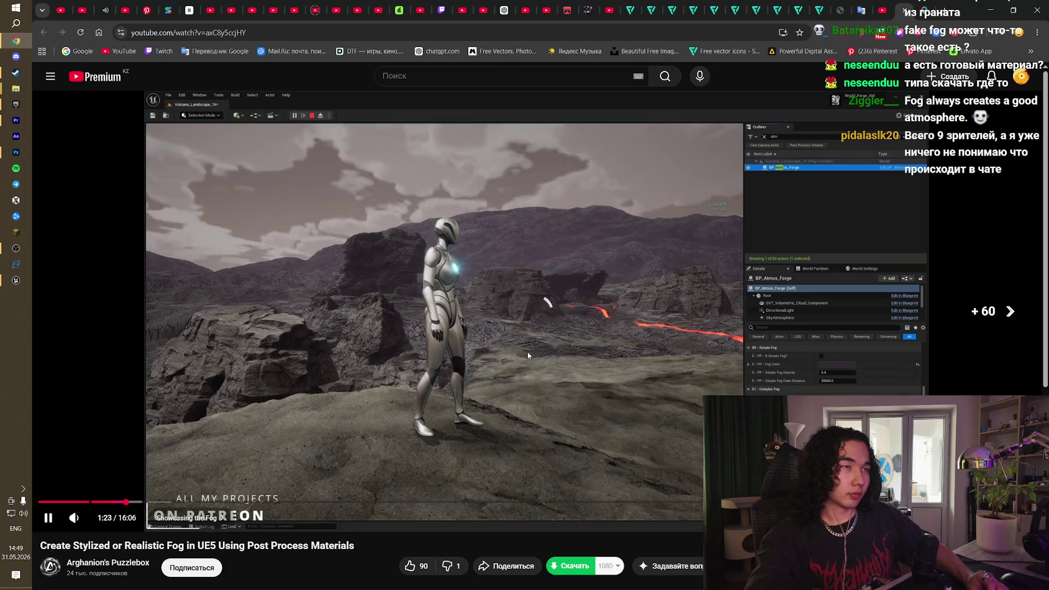
pyautogui.press('Right')
pyautogui.press('Right')
pyautogui.press('Right')
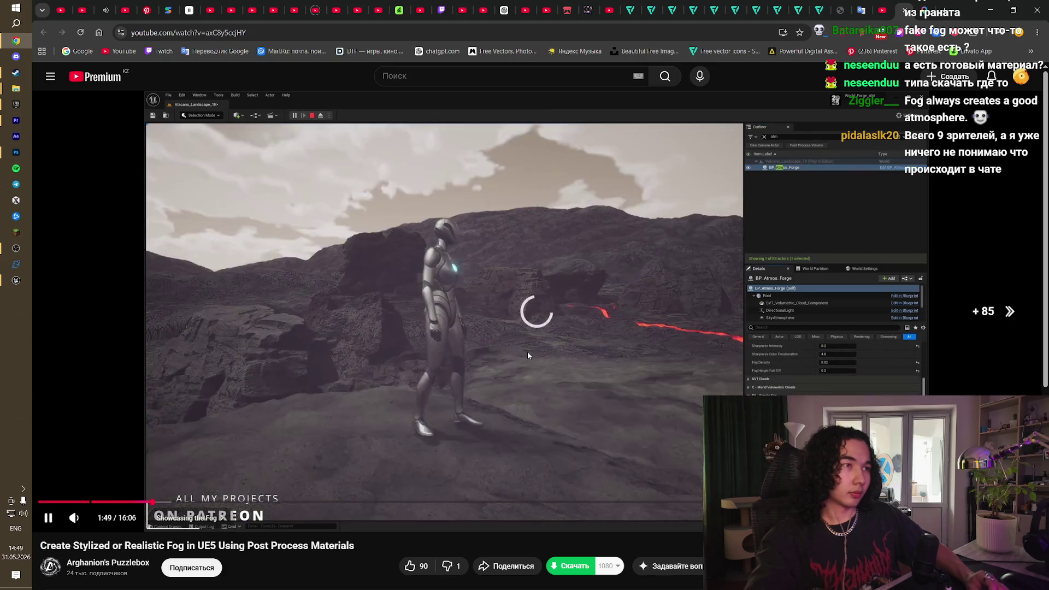
pyautogui.press('Right')
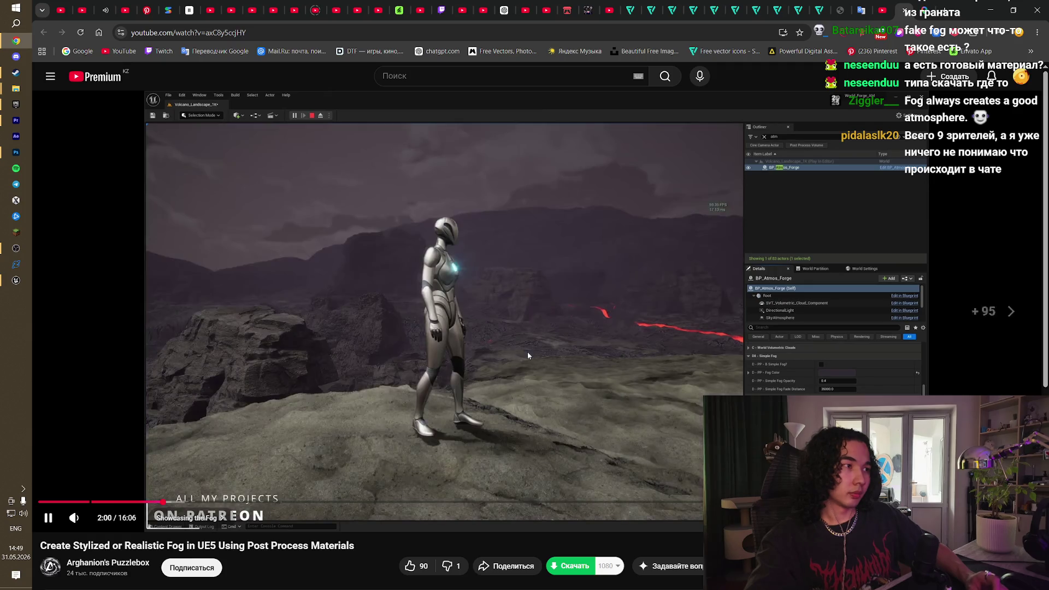
pyautogui.press('Right')
pyautogui.press('Right')
pyautogui.press('Right')
pyautogui.press('Right')
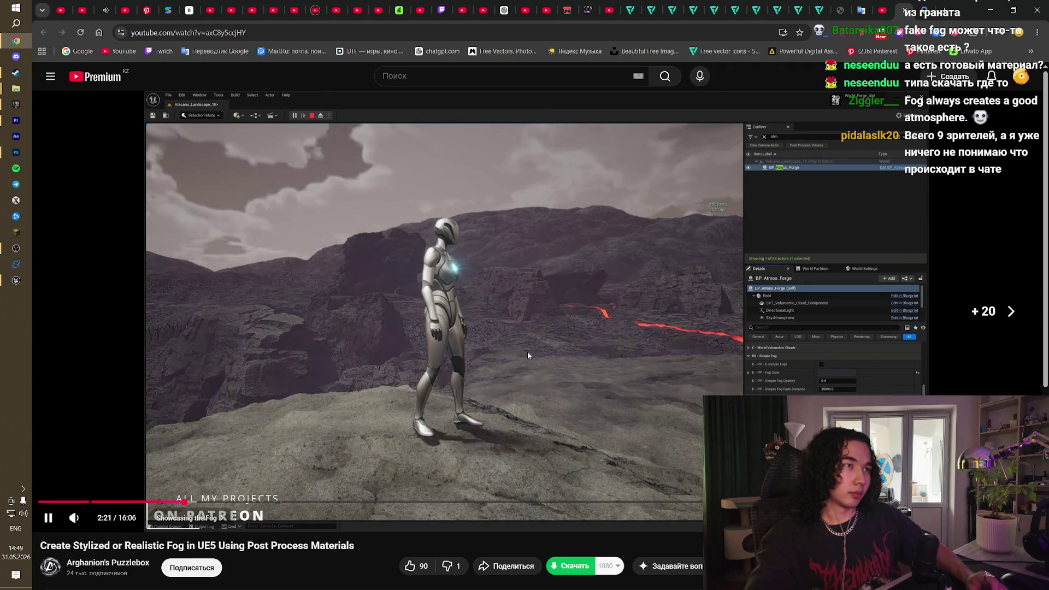
pyautogui.press('Right')
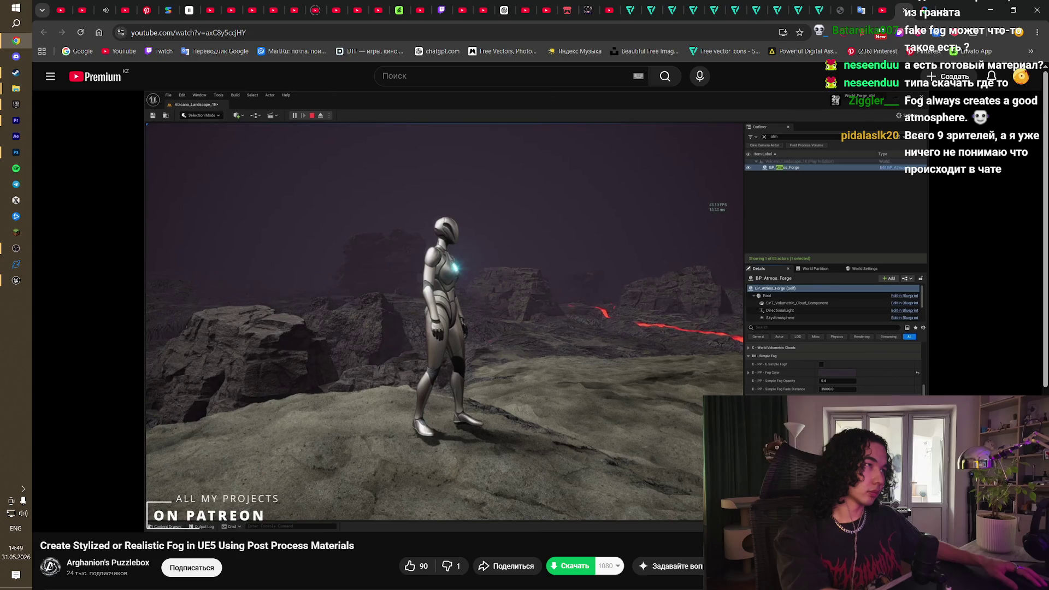
pyautogui.press('Right')
pyautogui.press('Right')
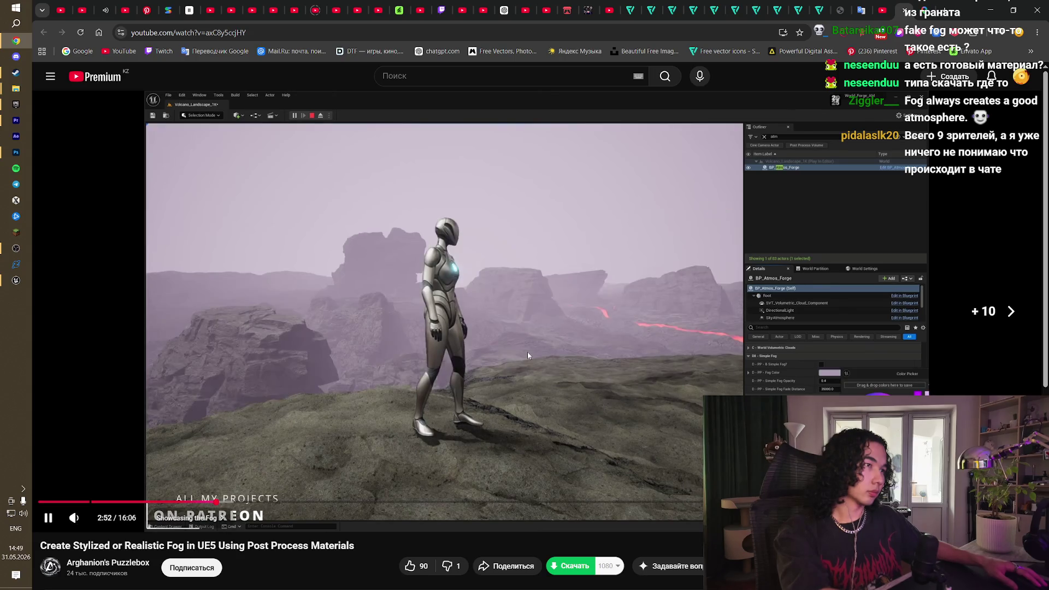
pyautogui.press('Right')
pyautogui.press('Right')
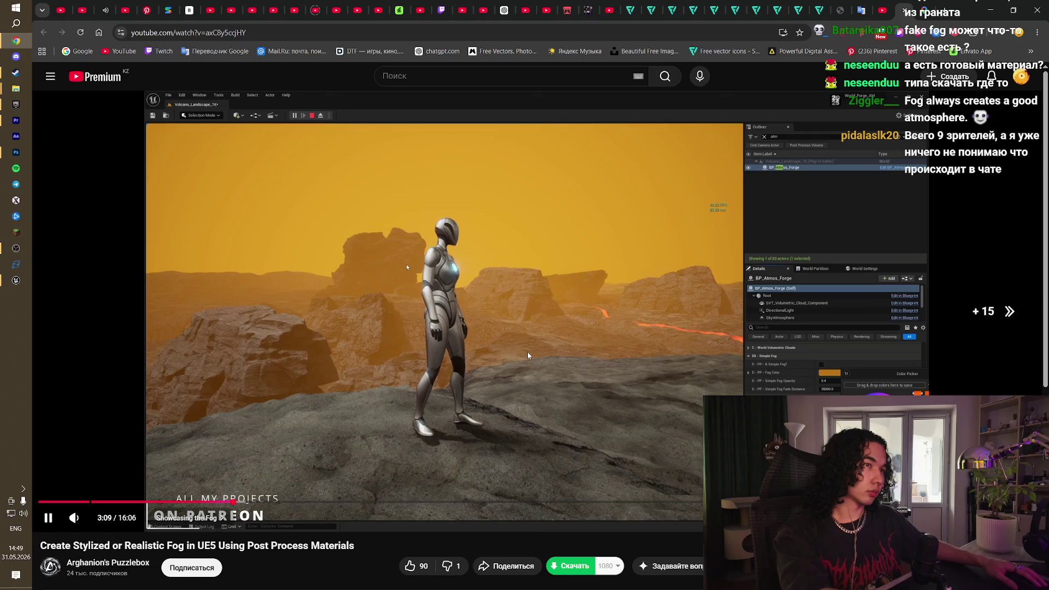
# Step: Pause on the orange fog example and step through it, stopping at 3:14
pyautogui.click(488, 365)
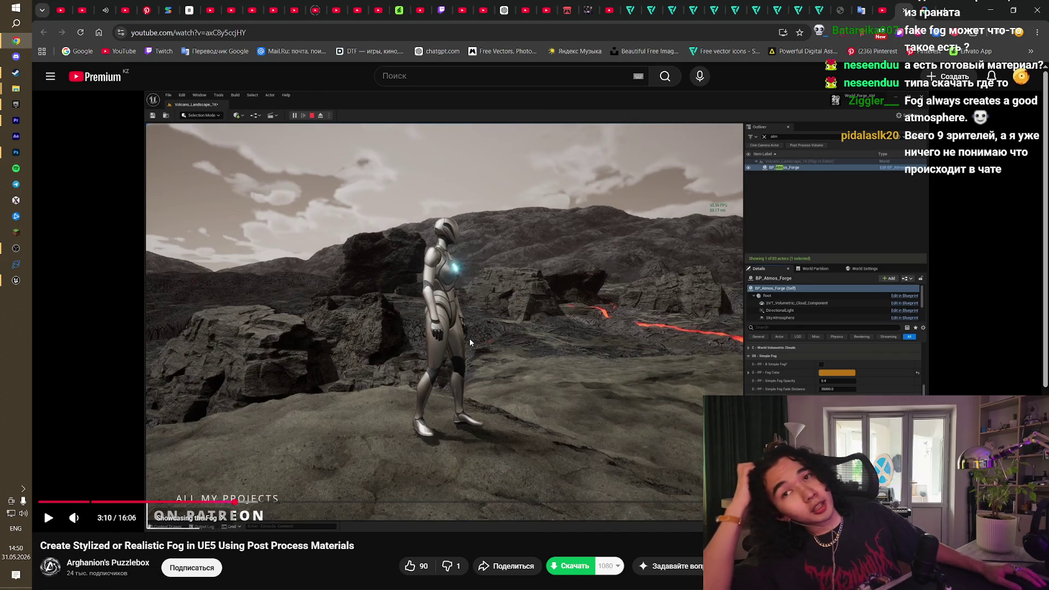
pyautogui.click(522, 322)
pyautogui.click(522, 323)
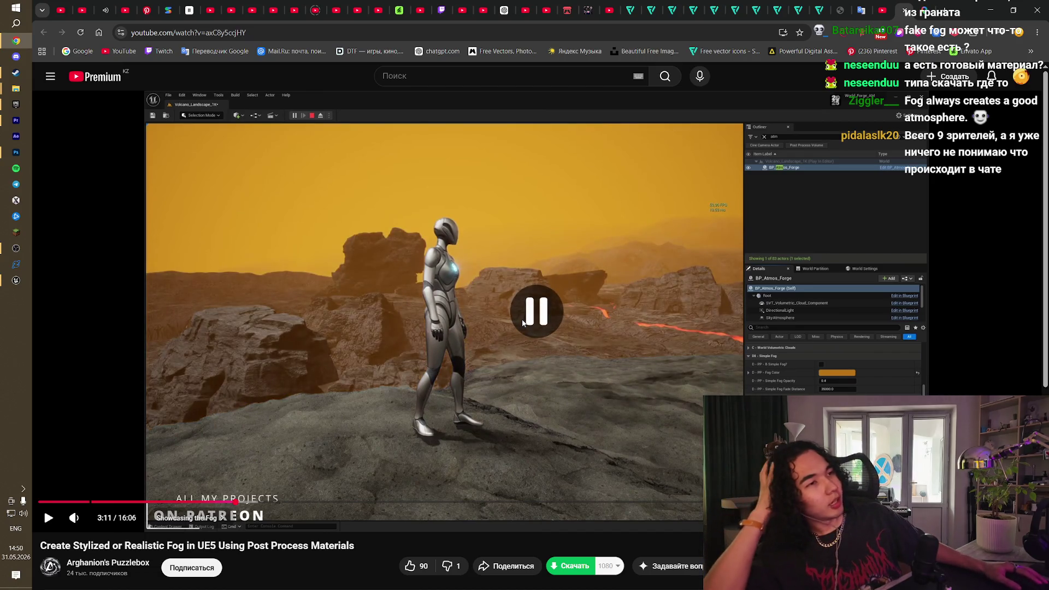
pyautogui.click(523, 322)
pyautogui.click(530, 315)
pyautogui.click(529, 314)
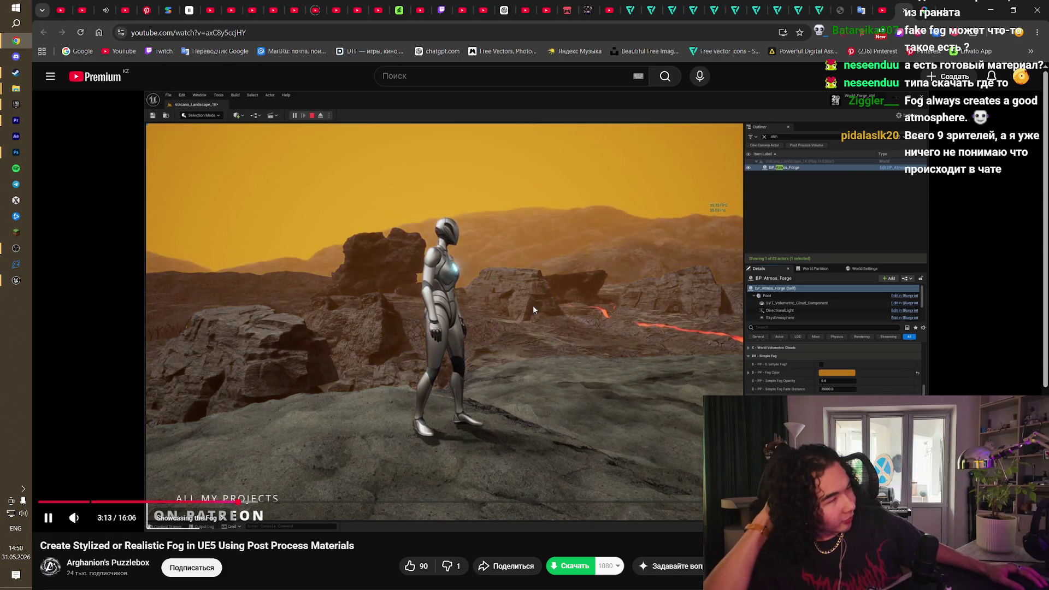
pyautogui.click(533, 310)
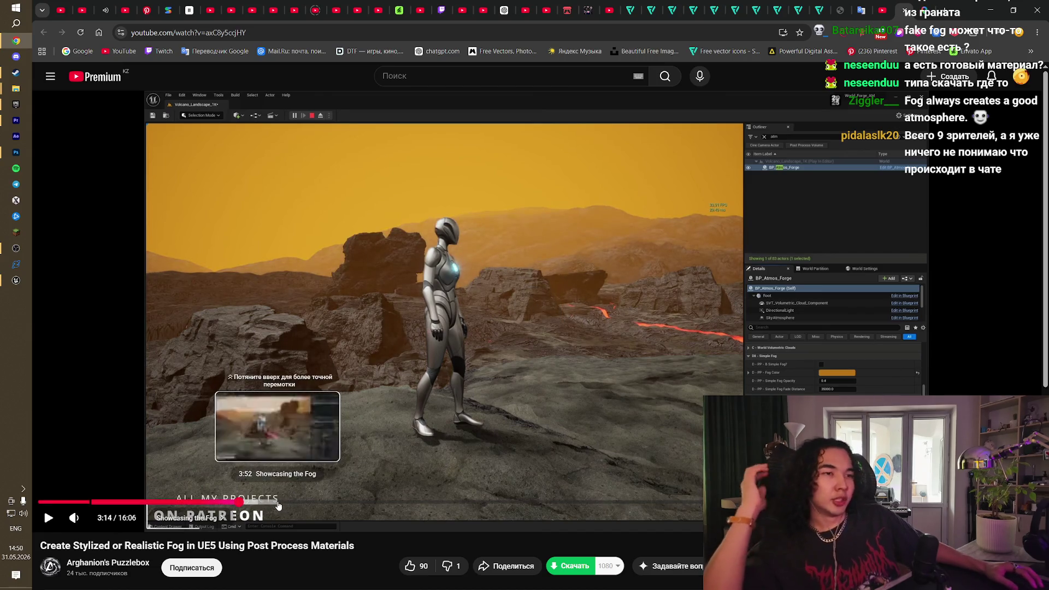
# Step: Jump to the 3:52 Showcasing the Fog chapter, then return to the fog material u5 results
pyautogui.click(278, 501)
pyautogui.click(395, 420)
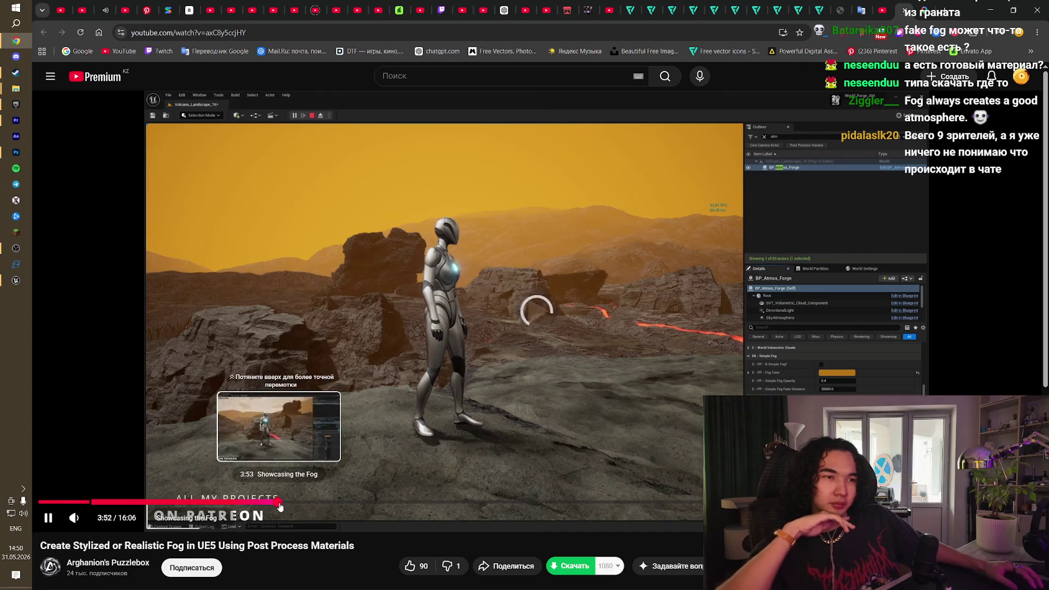
pyautogui.click(671, 268)
pyautogui.hotkey('alt', 'Left')
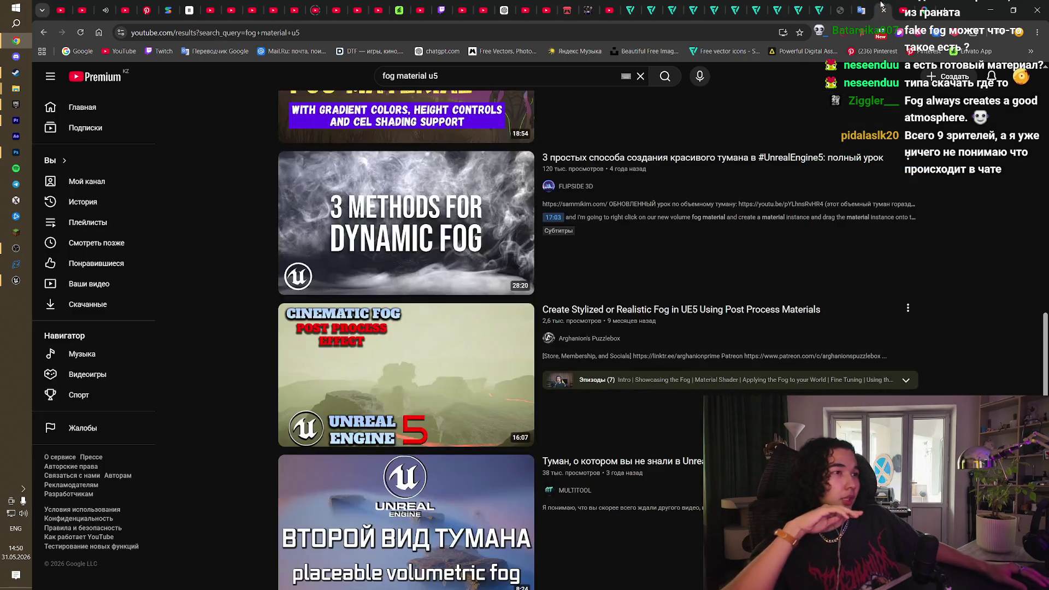
# Step: Scroll through the fog material u5 search results
pyautogui.scroll(-5, 873, 346)
pyautogui.scroll(-3, 873, 347)
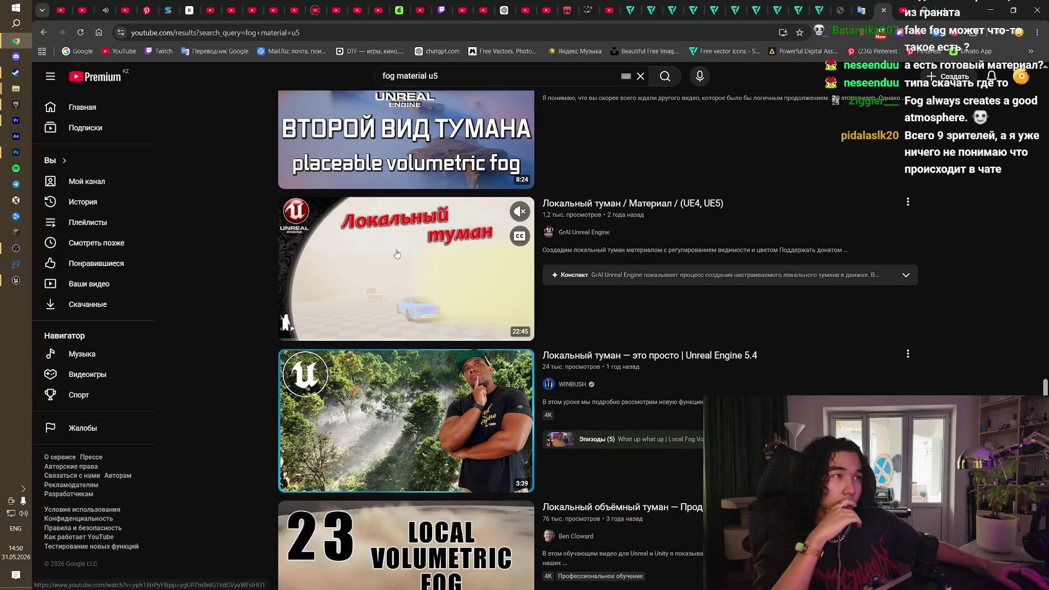
pyautogui.scroll(-9, 660, 199)
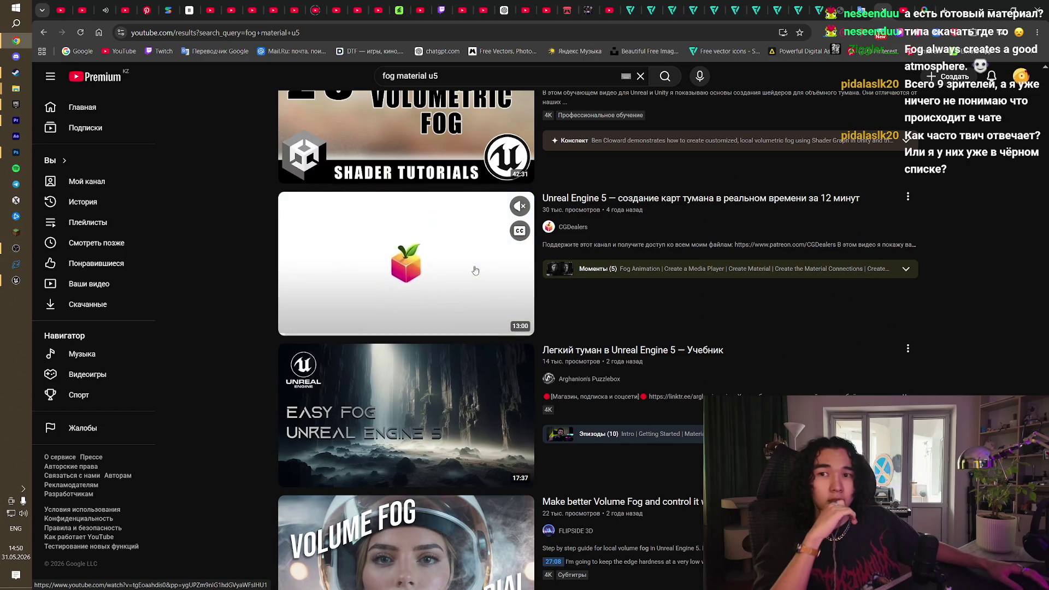
pyautogui.scroll(-1, 153, 290)
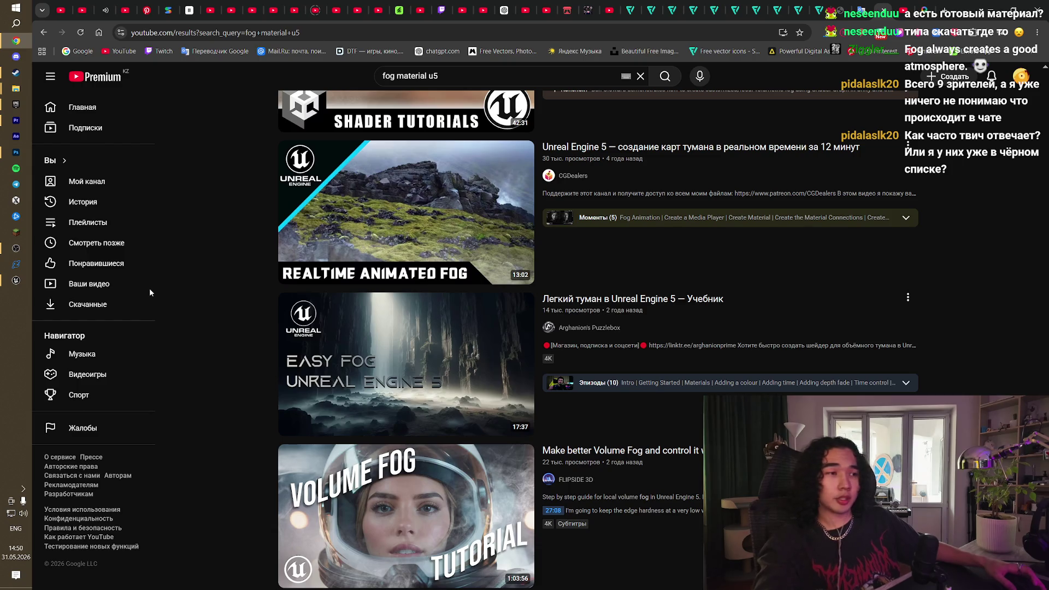
pyautogui.scroll(10, 343, 559)
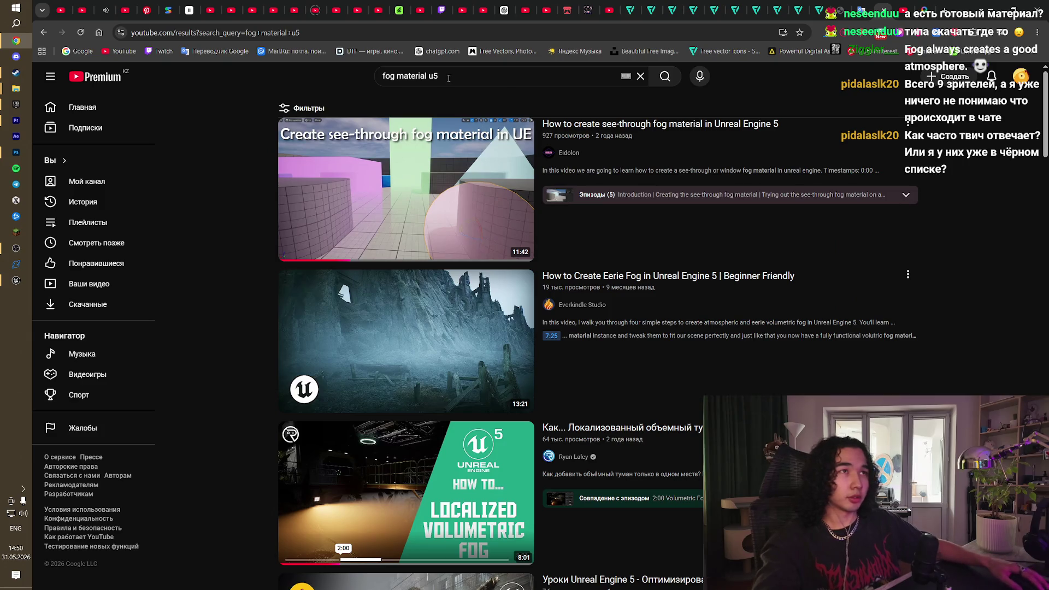
# Step: Search 'fake fog material u5', browse the new results and open the Локальный туман result
pyautogui.click(428, 77)
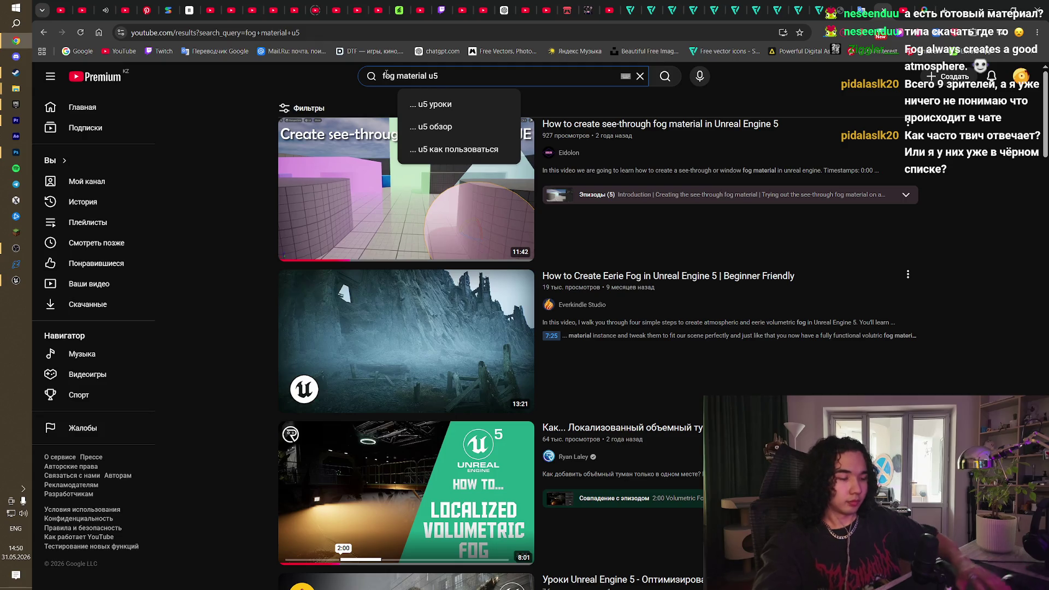
pyautogui.write('fake')
pyautogui.press('Return')
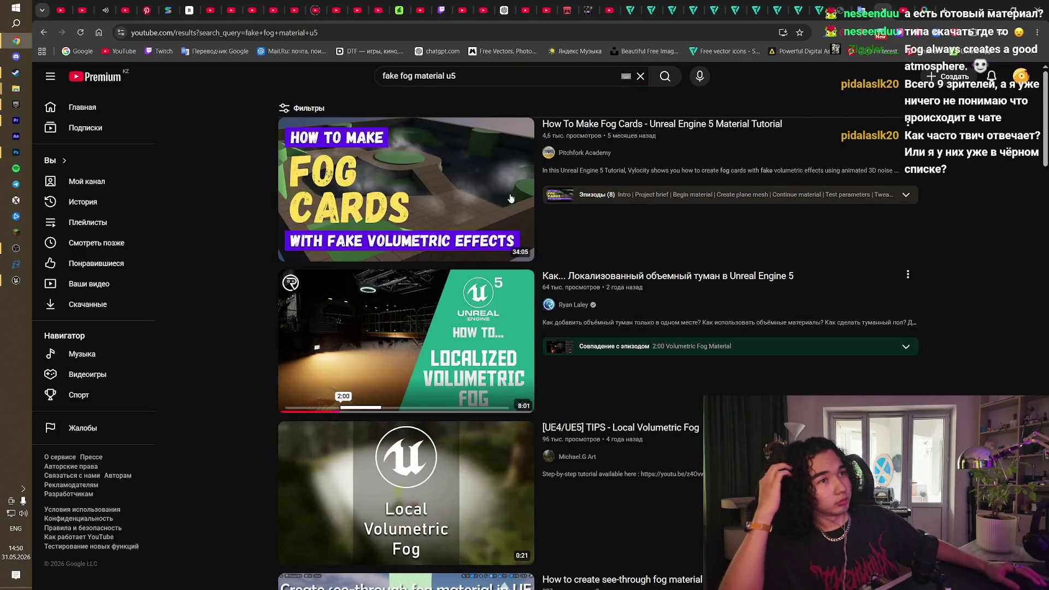
pyautogui.scroll(-3, 482, 318)
pyautogui.scroll(-3, 482, 318)
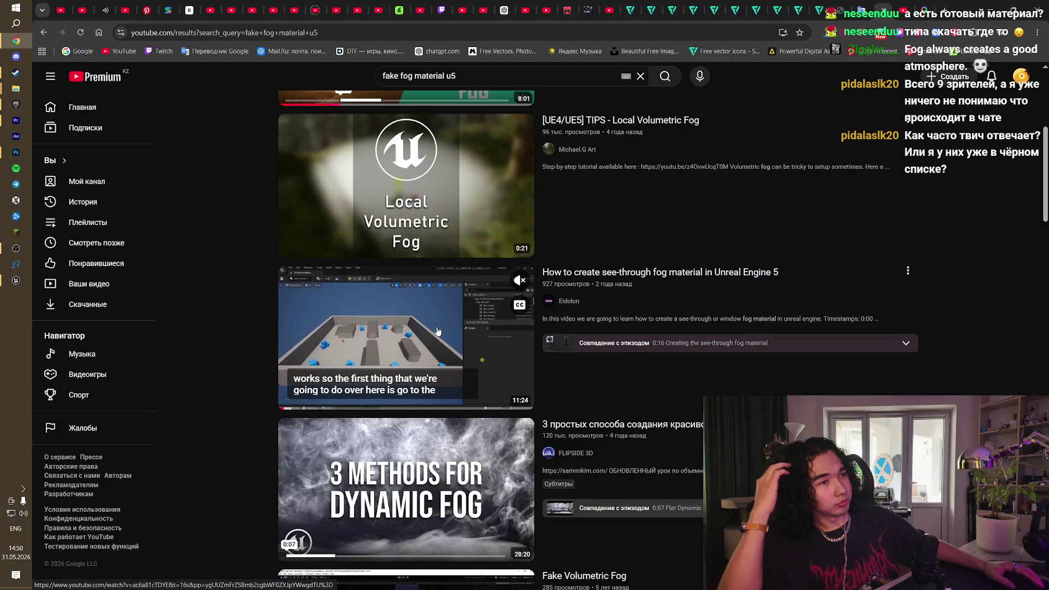
pyautogui.scroll(-9, 438, 330)
pyautogui.scroll(-2, 438, 330)
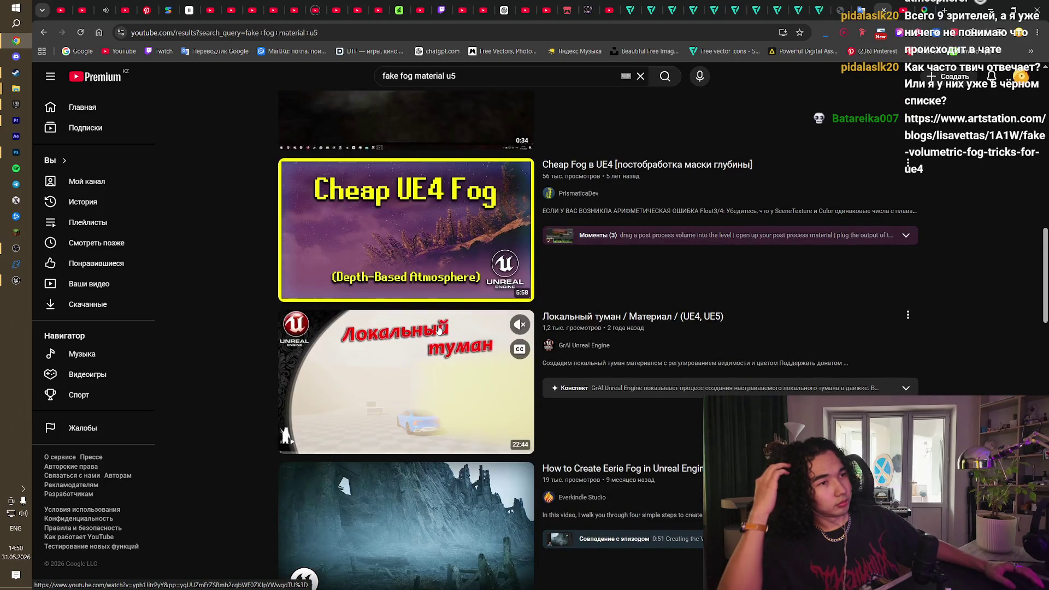
pyautogui.scroll(-2, 442, 325)
pyautogui.scroll(-1, 444, 323)
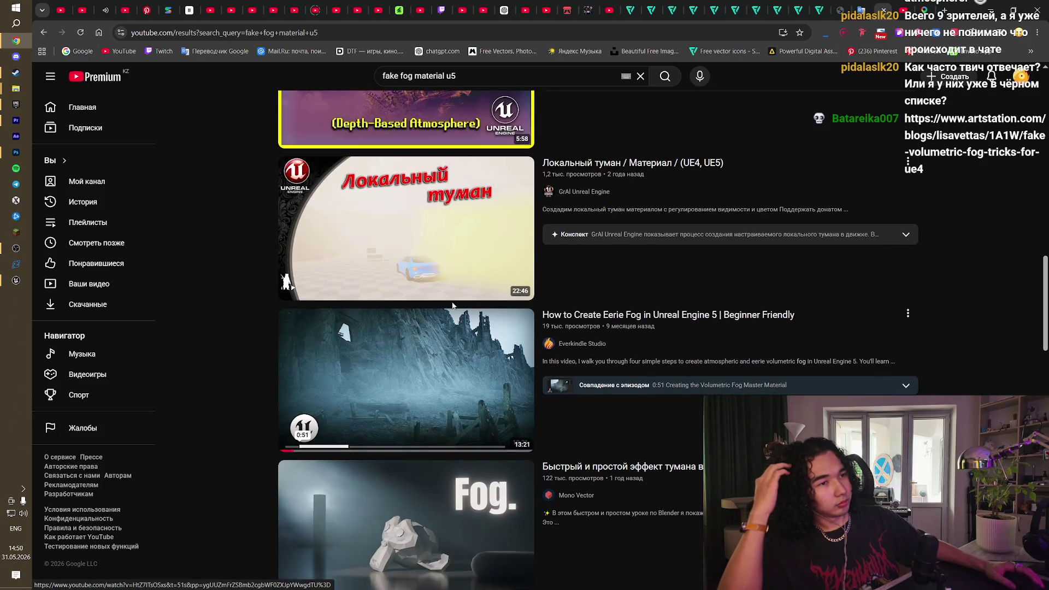
pyautogui.click(601, 180)
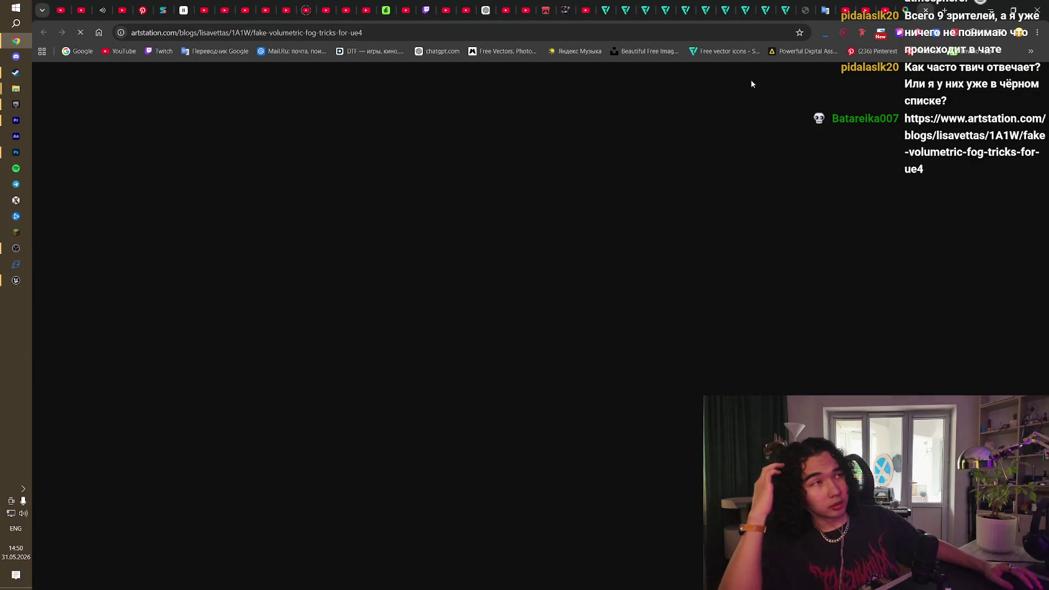
# Step: Reopen the fake volumetric fog article and scroll to the sentence about using a plane
pyautogui.hotkey('ctrl', 'w')
pyautogui.click(625, 218)
pyautogui.hotkey('ctrl', 'shift', 't')
pyautogui.scroll(-2, 847, 302)
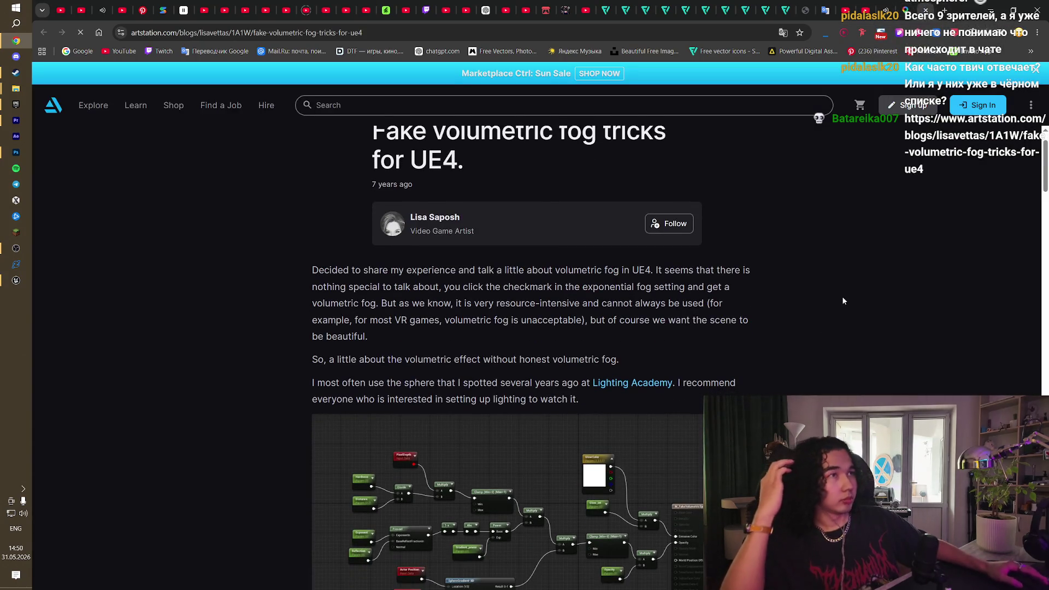
pyautogui.scroll(-3, 761, 283)
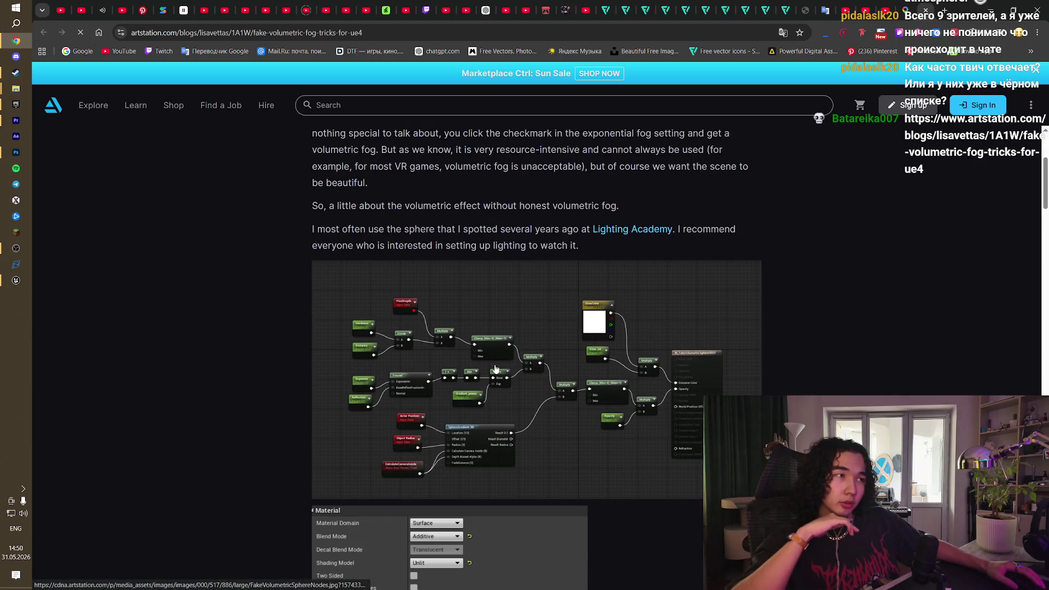
pyautogui.scroll(-5, 496, 370)
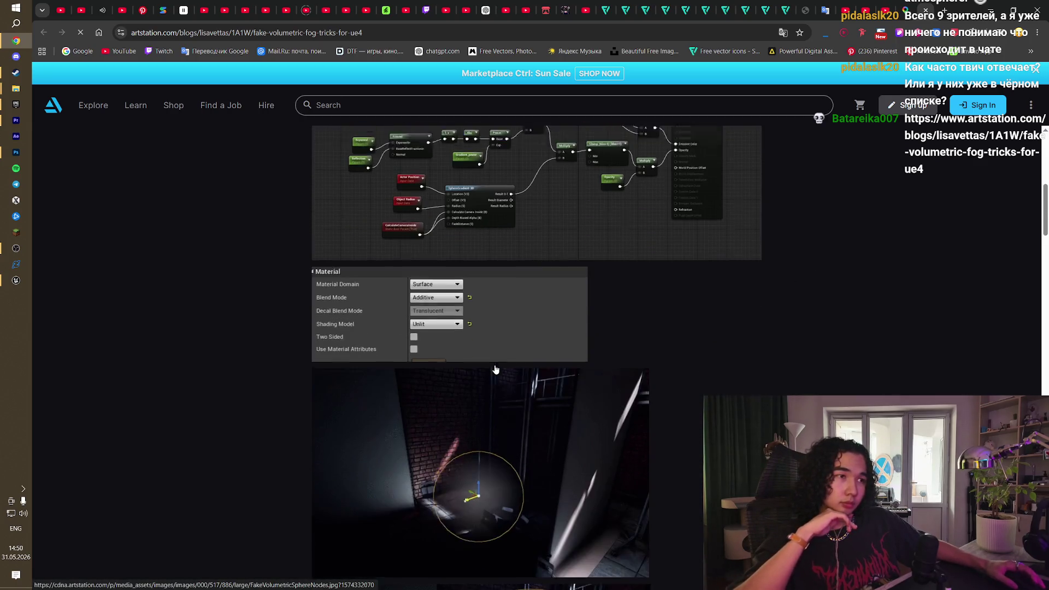
pyautogui.scroll(-12, 496, 370)
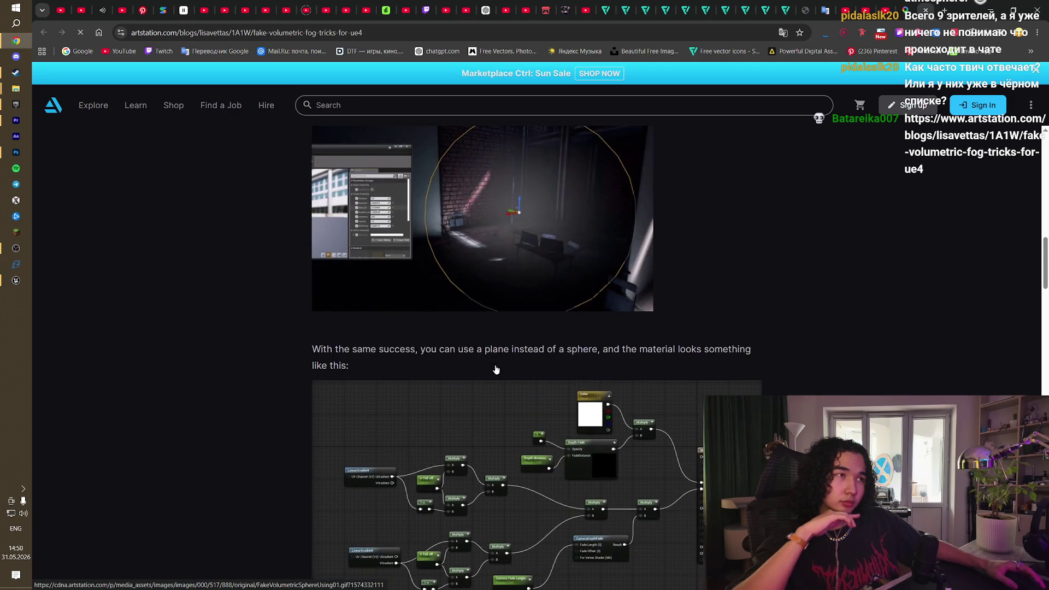
pyautogui.scroll(3, 537, 358)
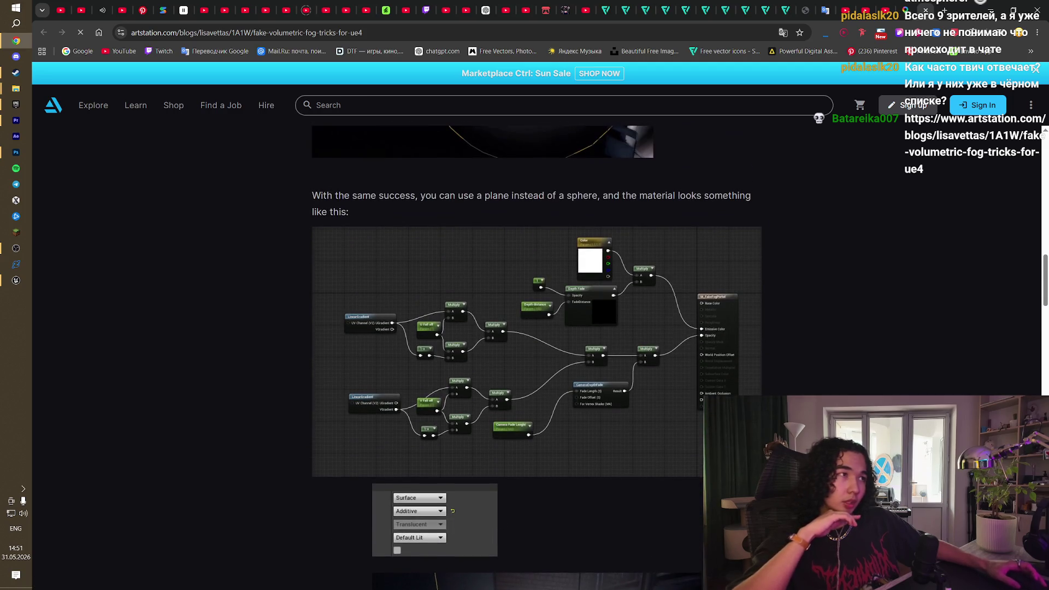
pyautogui.scroll(14, 536, 358)
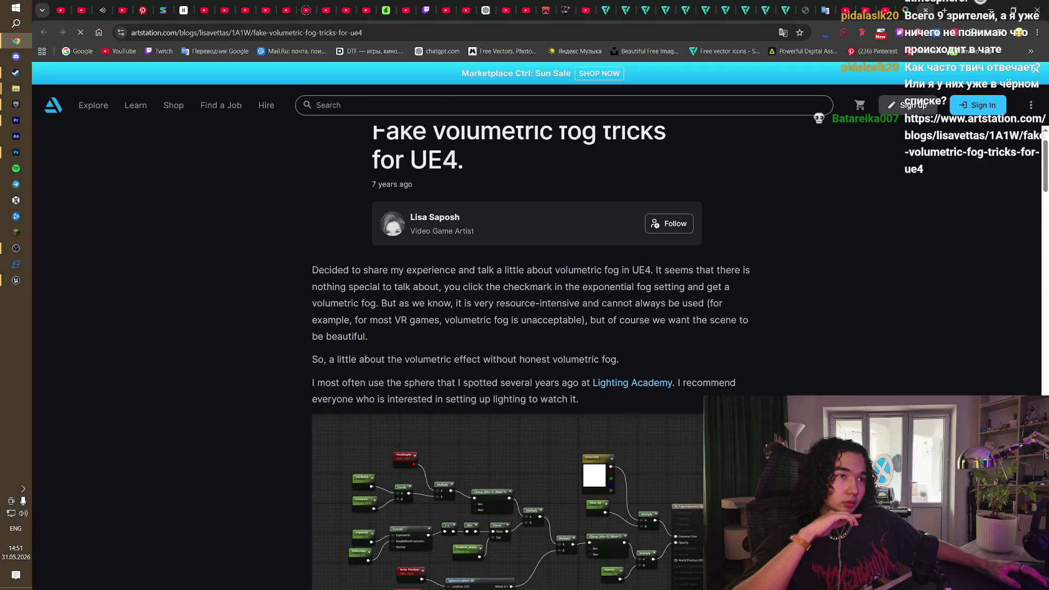
pyautogui.scroll(-6, 537, 357)
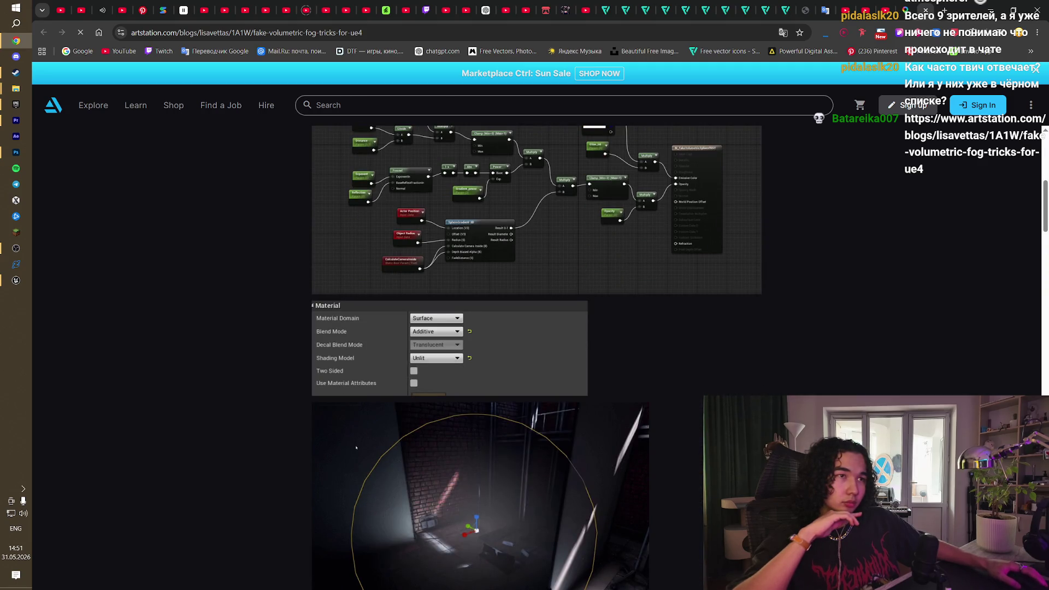
pyautogui.scroll(-8, 537, 357)
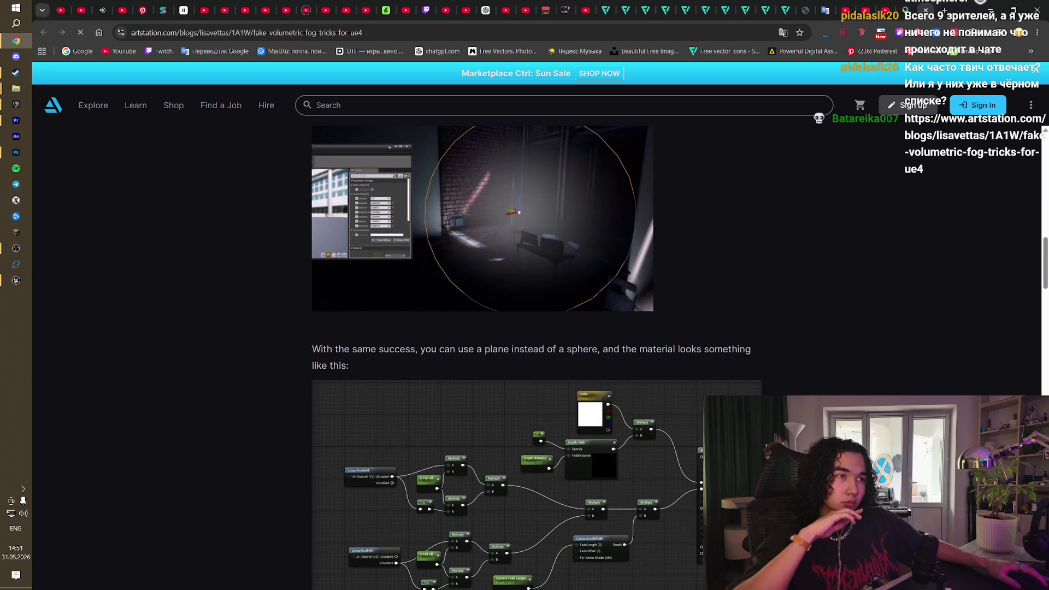
pyautogui.moveTo(450, 349); pyautogui.dragTo(503, 350)
pyautogui.click(577, 359)
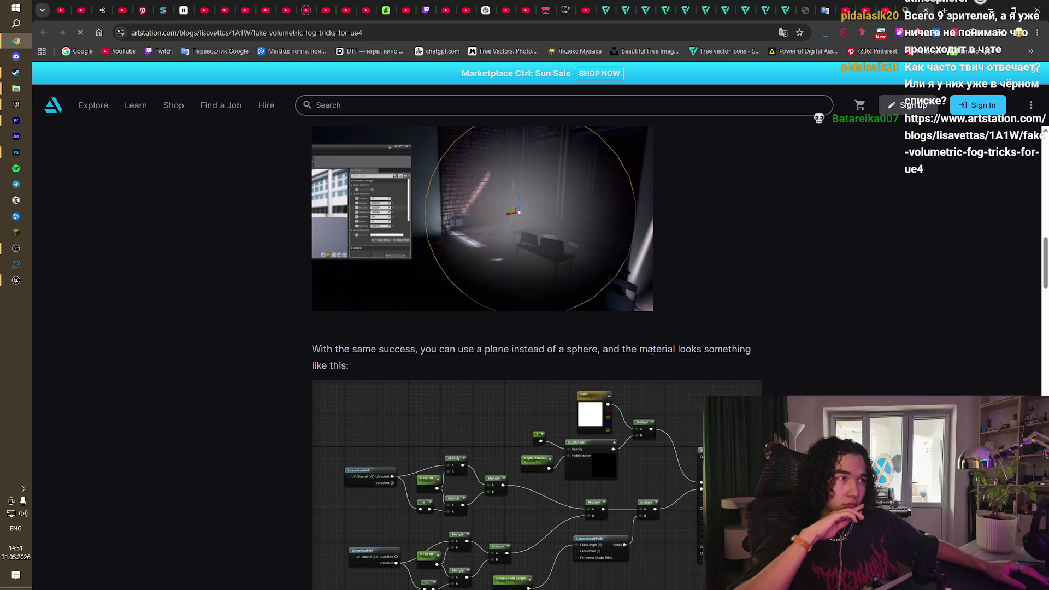
# Step: Scroll to the honest volumetric node graph and its Volume, Additive Material panel screenshot
pyautogui.scroll(-2, 656, 352)
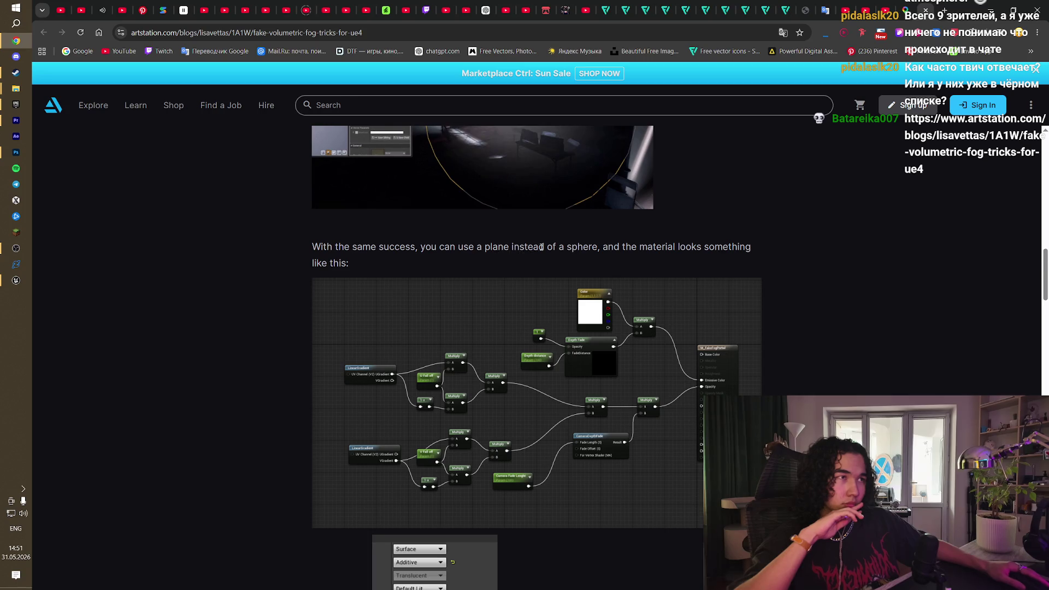
pyautogui.scroll(-6, 562, 293)
pyautogui.scroll(-15, 613, 330)
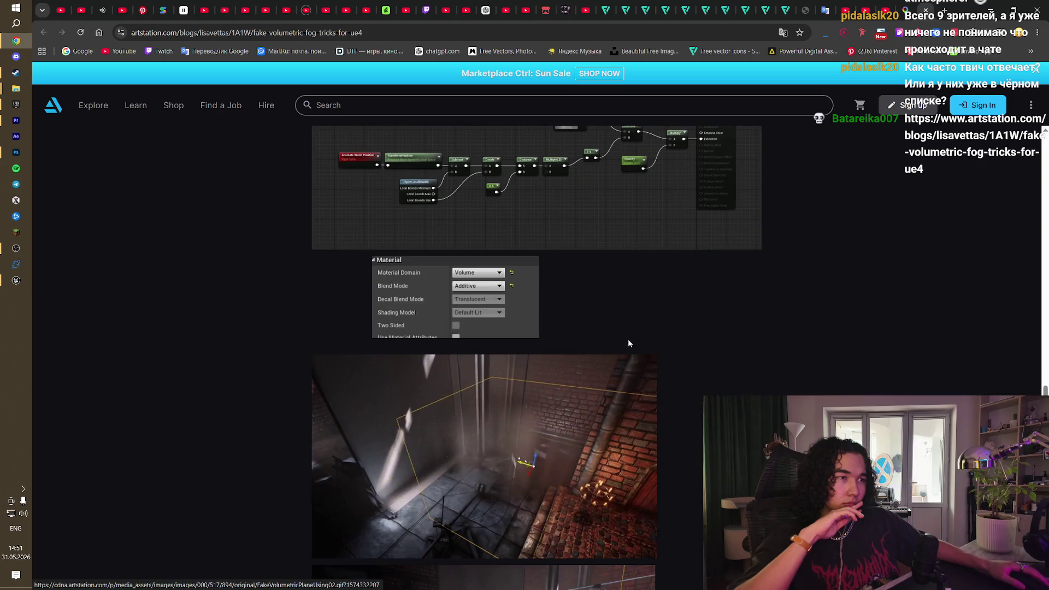
pyautogui.scroll(4, 628, 343)
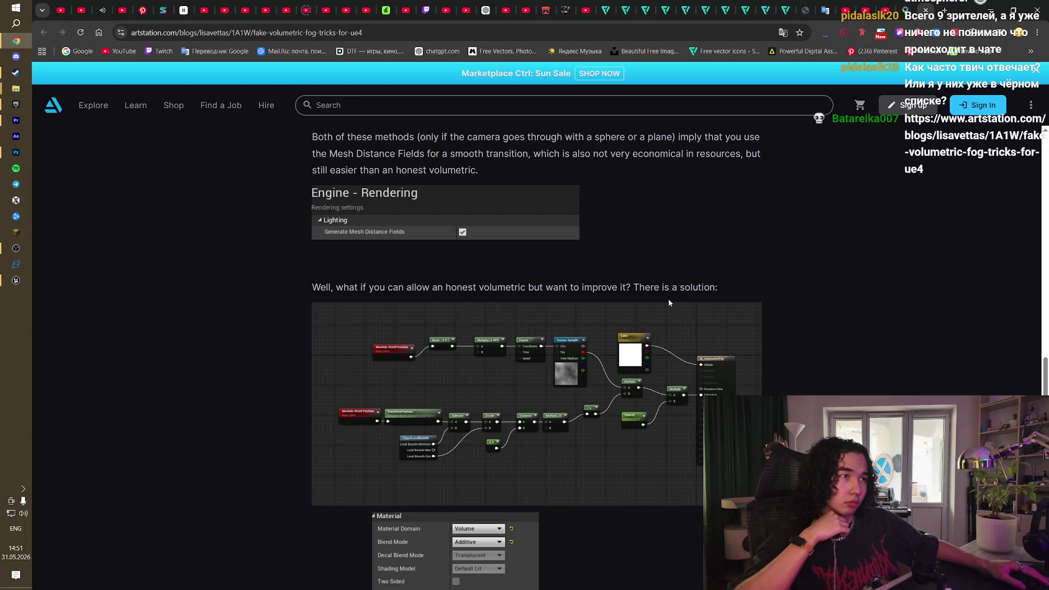
pyautogui.scroll(-15, 669, 302)
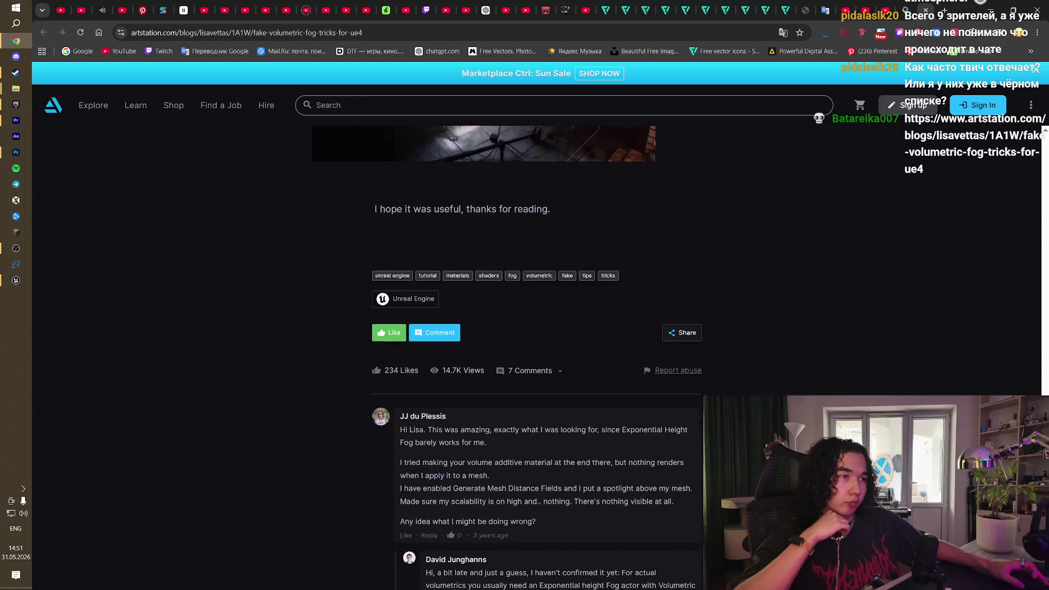
pyautogui.scroll(6, 669, 302)
pyautogui.scroll(10, 536, 355)
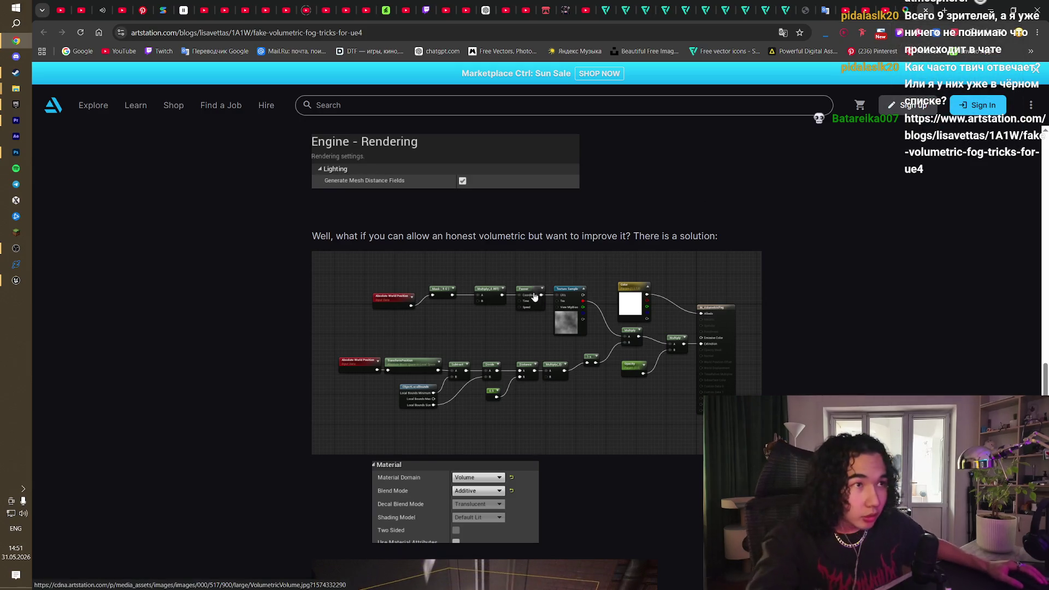
pyautogui.scroll(15, 527, 320)
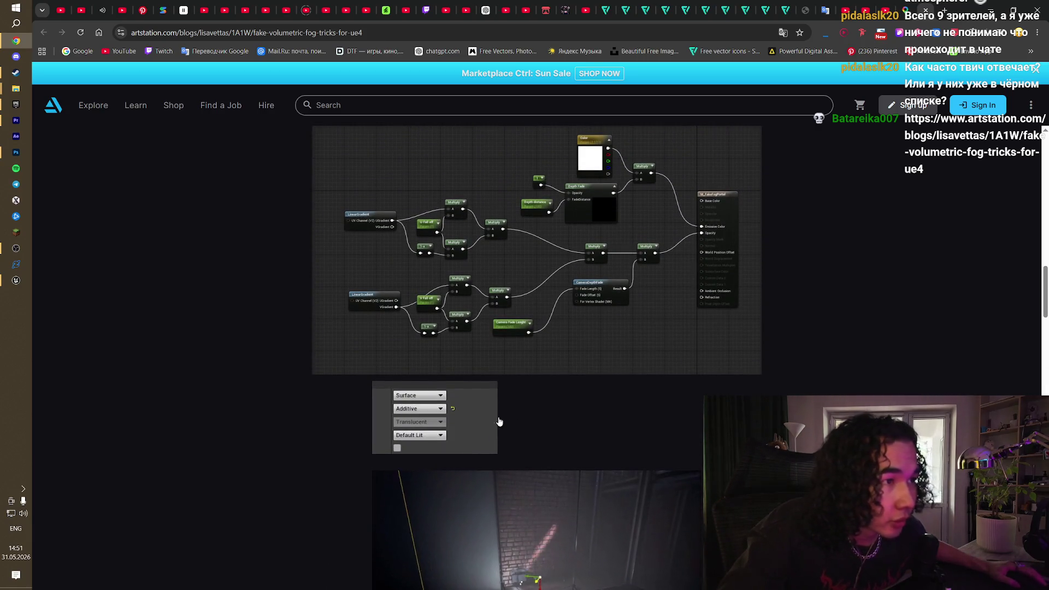
pyautogui.scroll(-10, 479, 422)
pyautogui.scroll(-3, 513, 427)
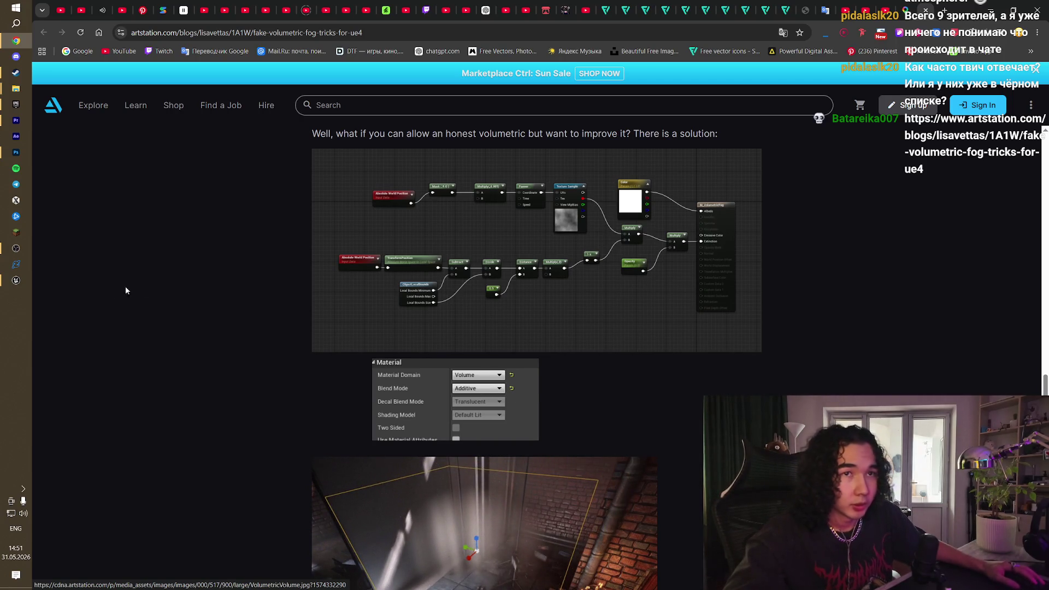
pyautogui.hotkey('alt', 'Tab')
# Step: Set M_Fog's material domain to Volume, keeping Default Lit shading, and compare with the reference
pyautogui.moveTo(338, 201); pyautogui.dragTo(399, 243)
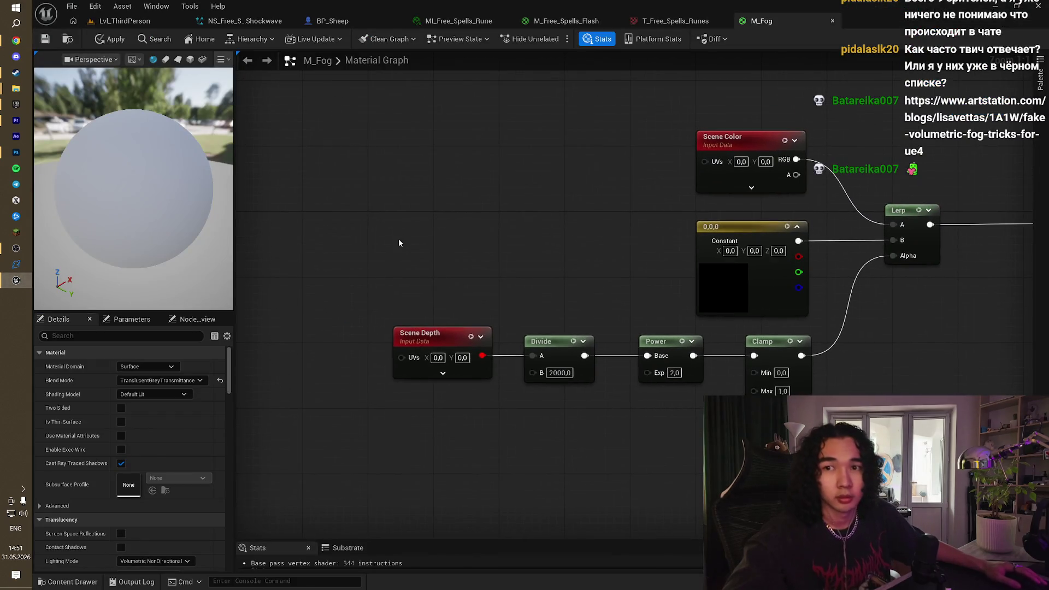
pyautogui.click(159, 366)
pyautogui.click(166, 404)
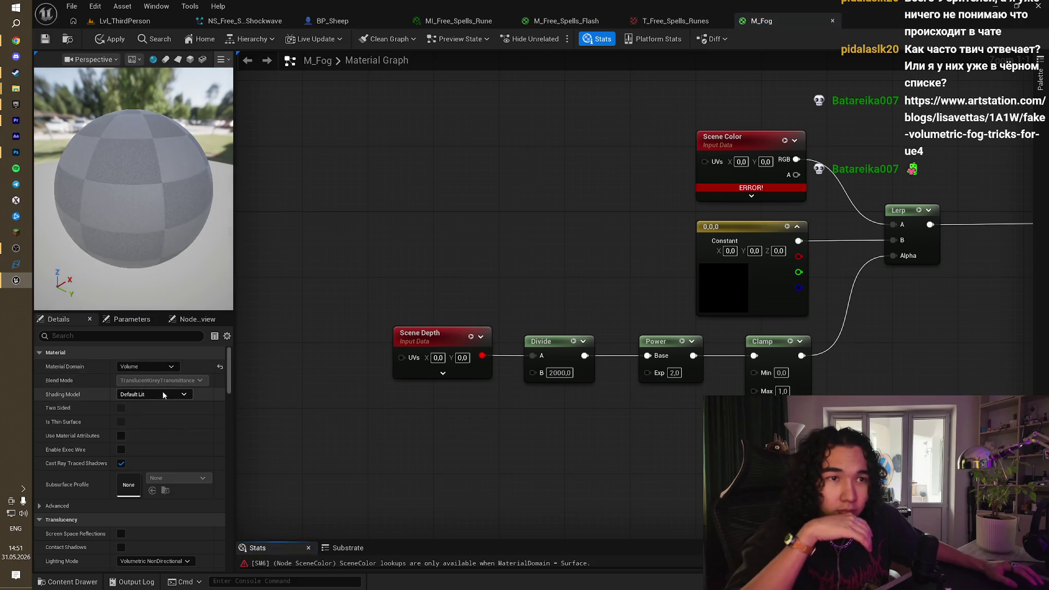
pyautogui.click(164, 394)
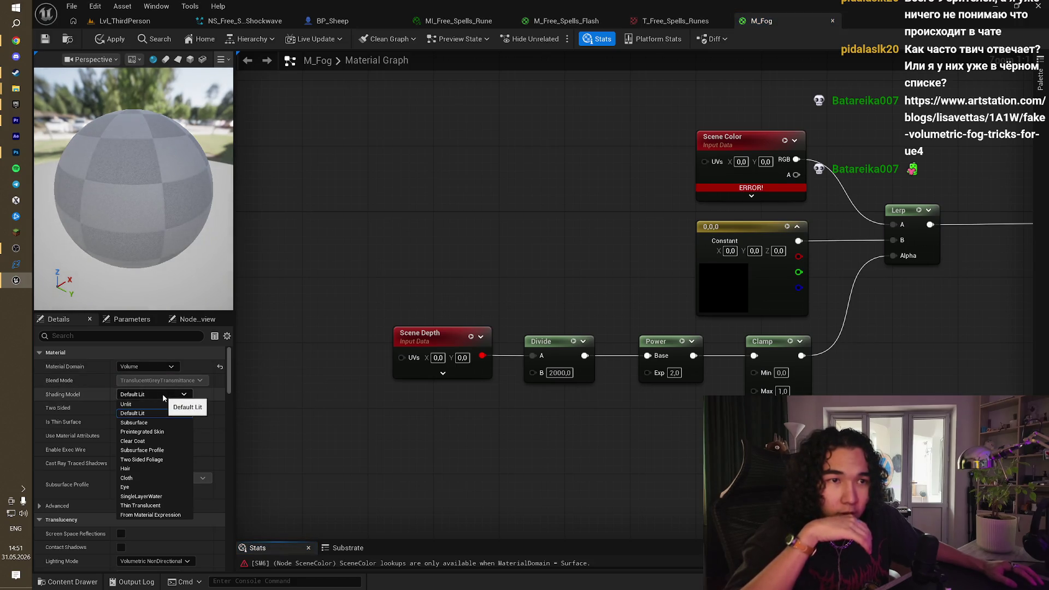
pyautogui.click(163, 393)
pyautogui.hotkey('alt', 'Tab')
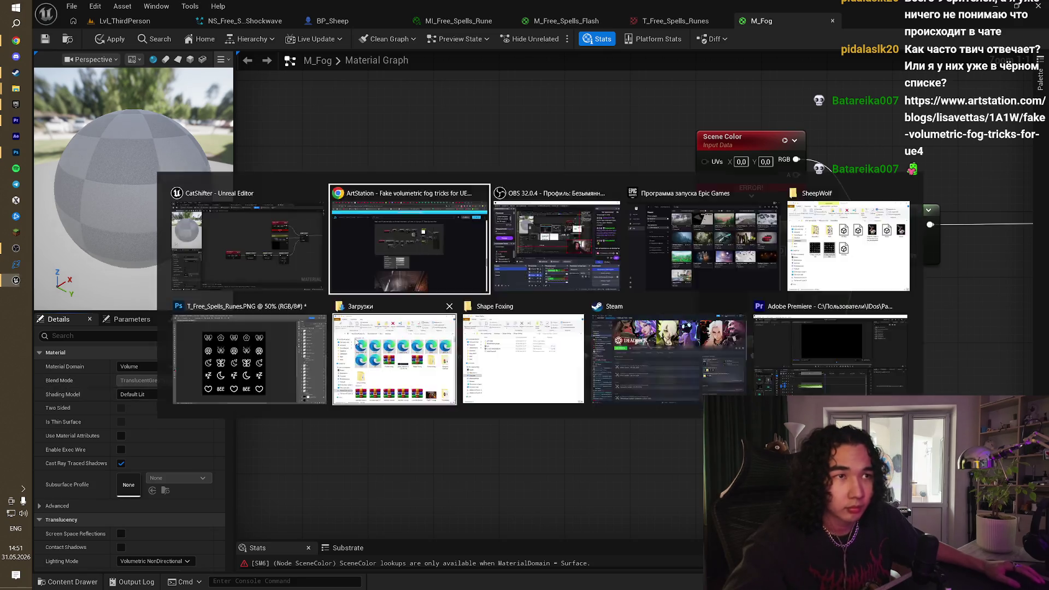
pyautogui.hotkey('alt', 'Tab')
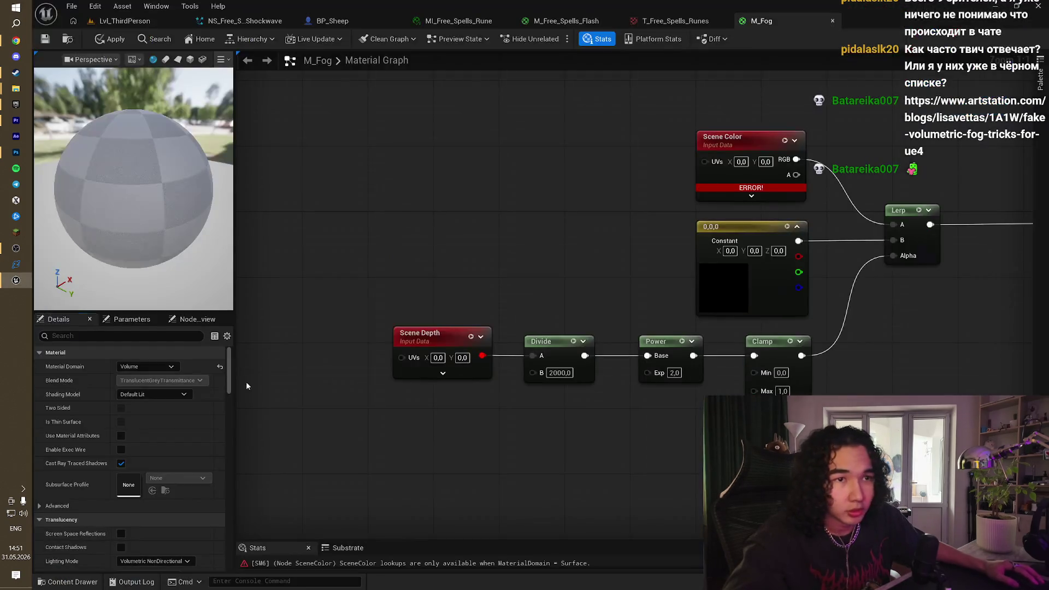
pyautogui.hotkey('alt', 'Tab')
pyautogui.hotkey('alt', 'Tab')
# Step: Switch to Surface to set Additive blend mode, then return the domain to Volume
pyautogui.click(141, 369)
pyautogui.click(133, 376)
pyautogui.click(157, 382)
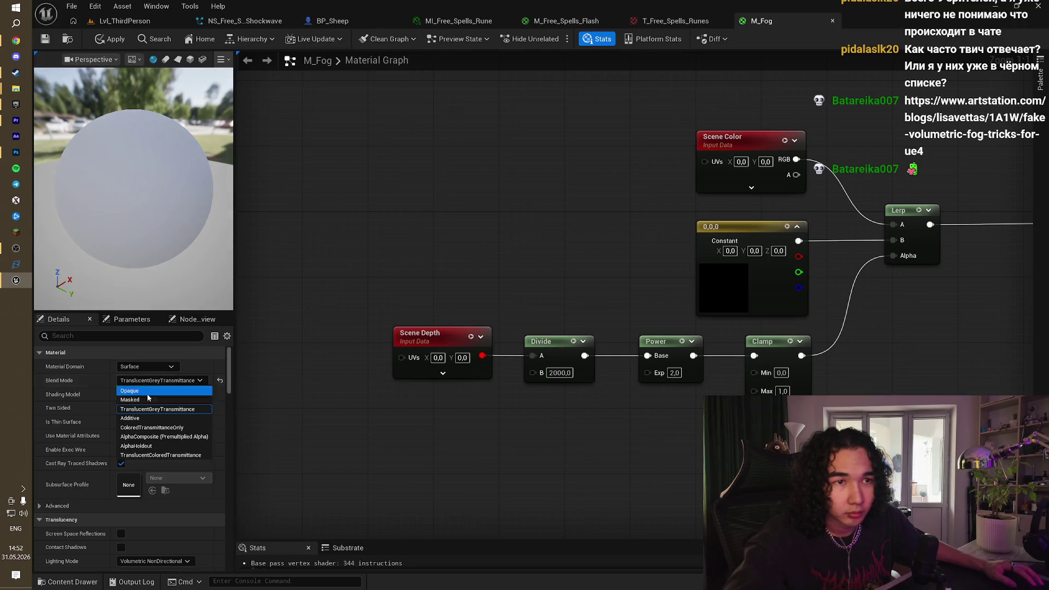
pyautogui.click(134, 420)
pyautogui.click(155, 364)
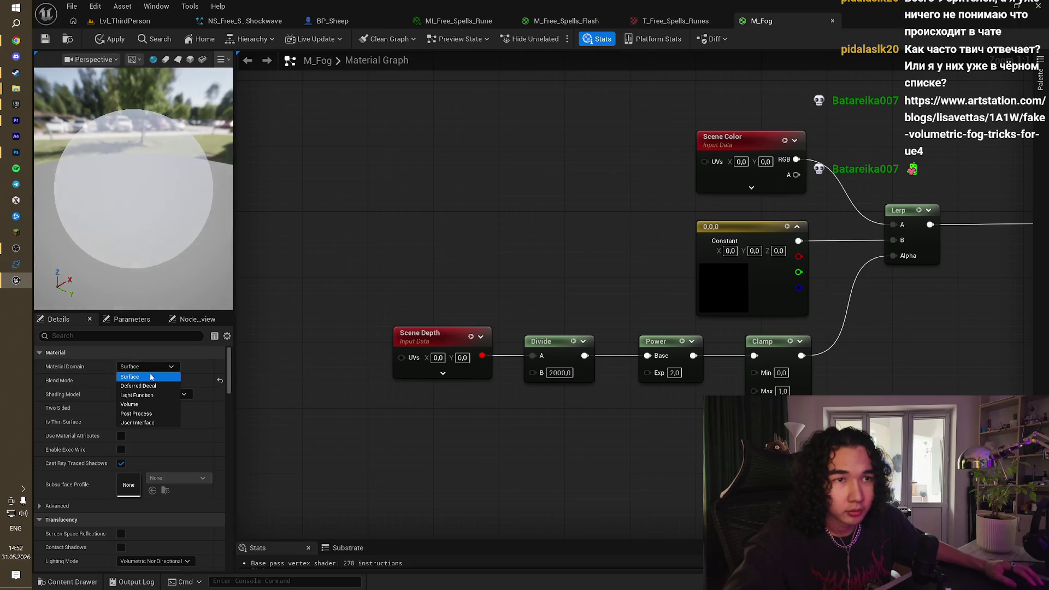
pyautogui.click(140, 406)
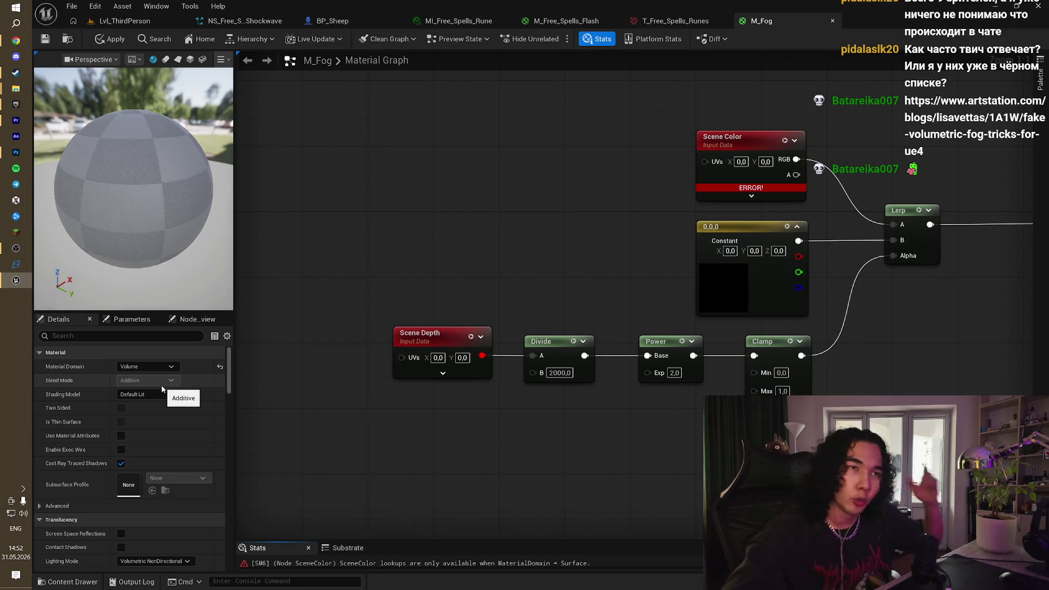
pyautogui.hotkey('alt', 'Tab')
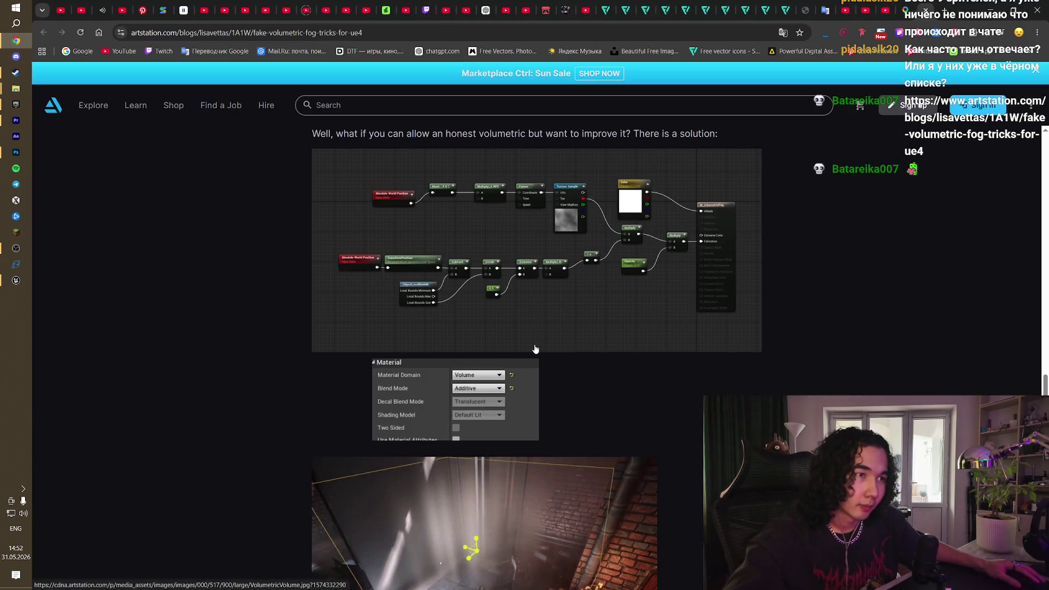
pyautogui.hotkey('alt', 'Tab')
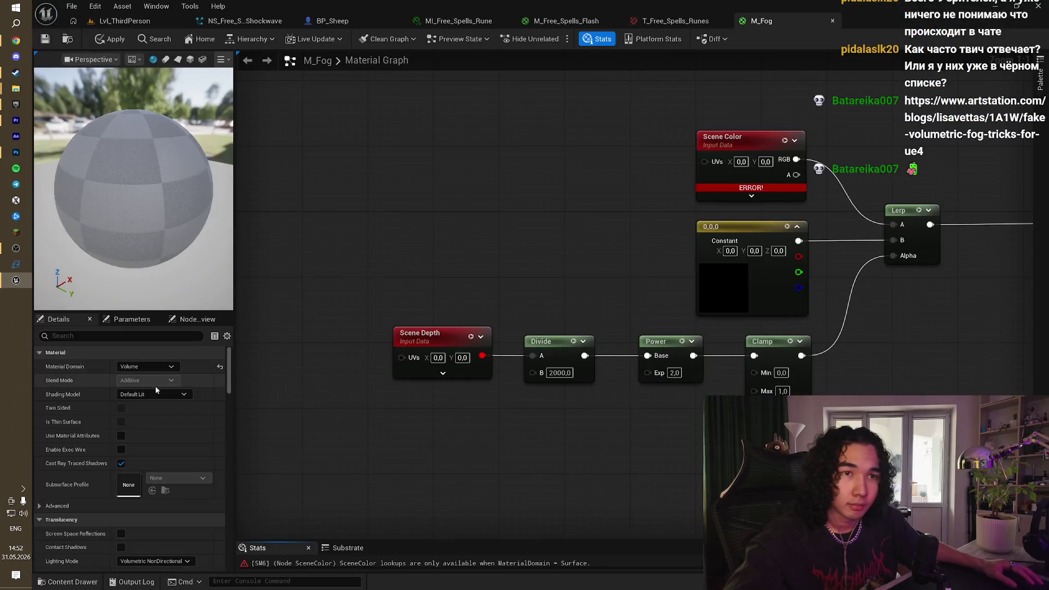
pyautogui.hotkey('alt', 'Tab')
pyautogui.hotkey('alt', 'Tab')
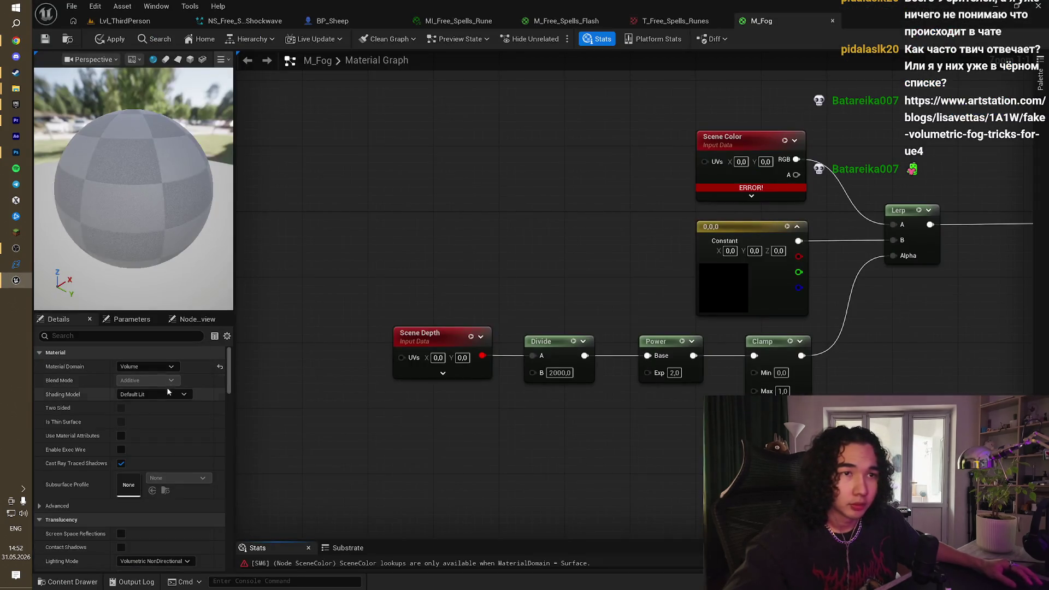
pyautogui.hotkey('alt', 'Tab')
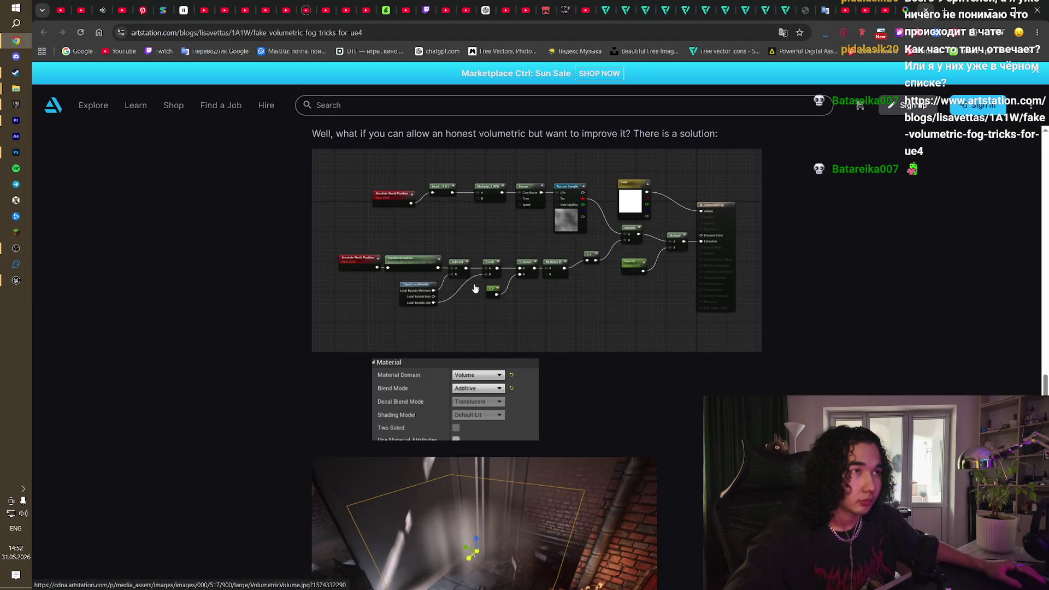
pyautogui.click(426, 221)
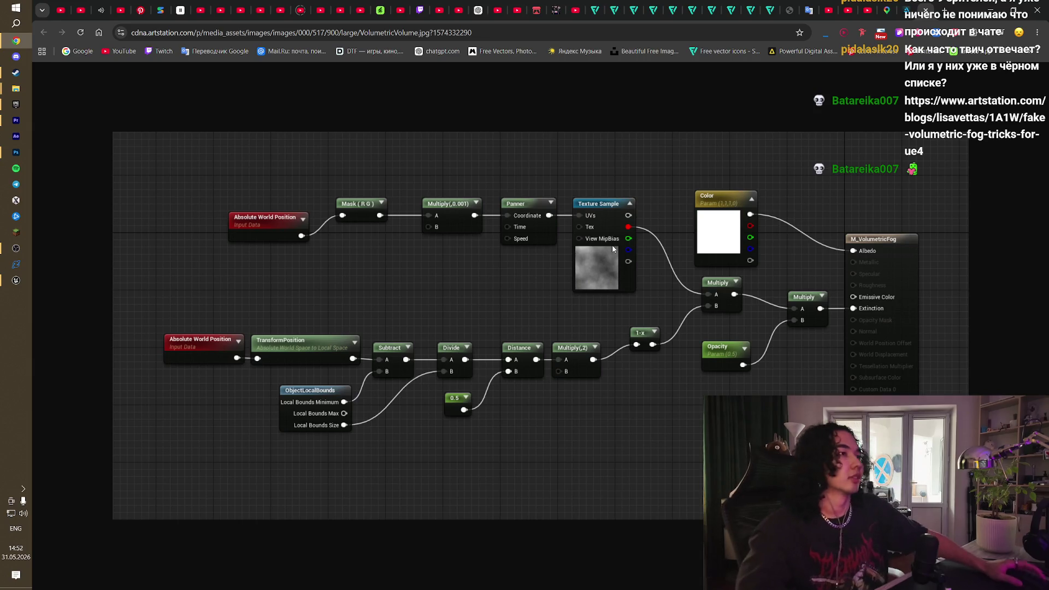
# Step: Break the Lerp wire into M_Fog's Emissive Color, comparing against the full-size reference graph
pyautogui.hotkey('alt', 'Tab')
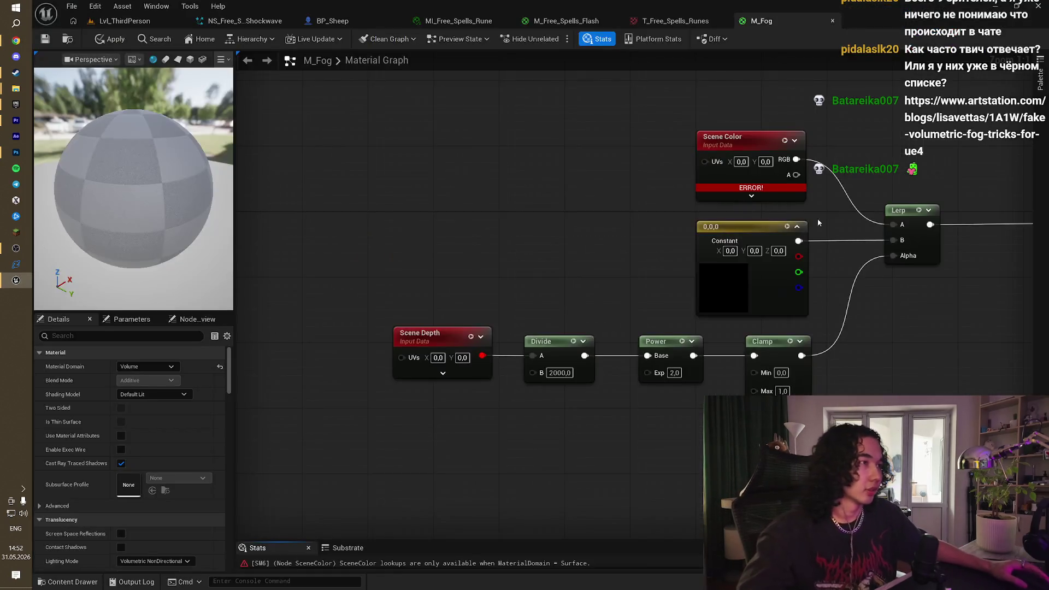
pyautogui.moveTo(613, 241); pyautogui.dragTo(621, 221)
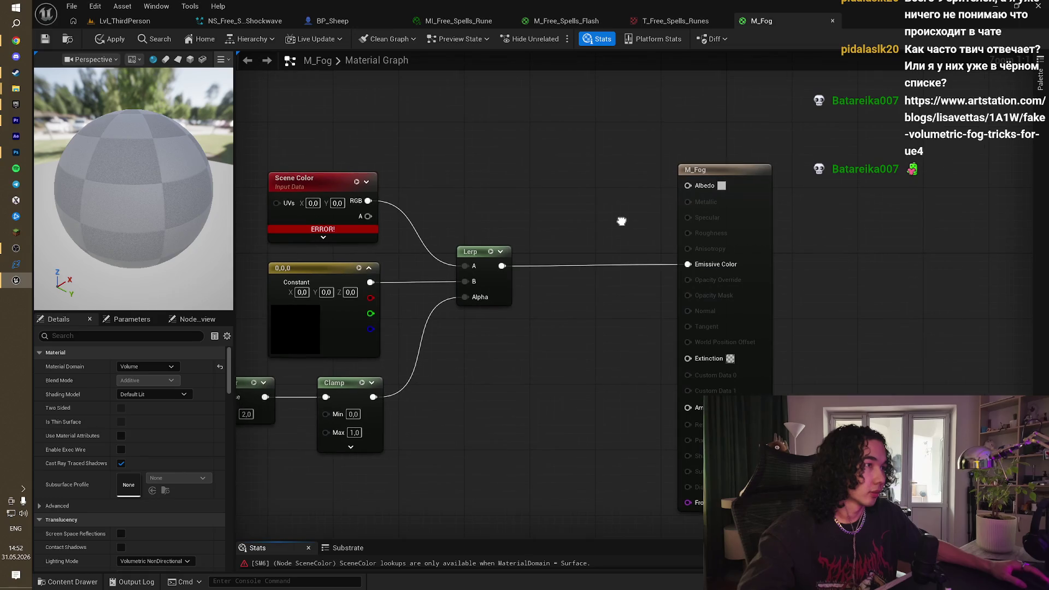
pyautogui.keyDown('alt'); pyautogui.click(641, 265); pyautogui.keyUp('alt')
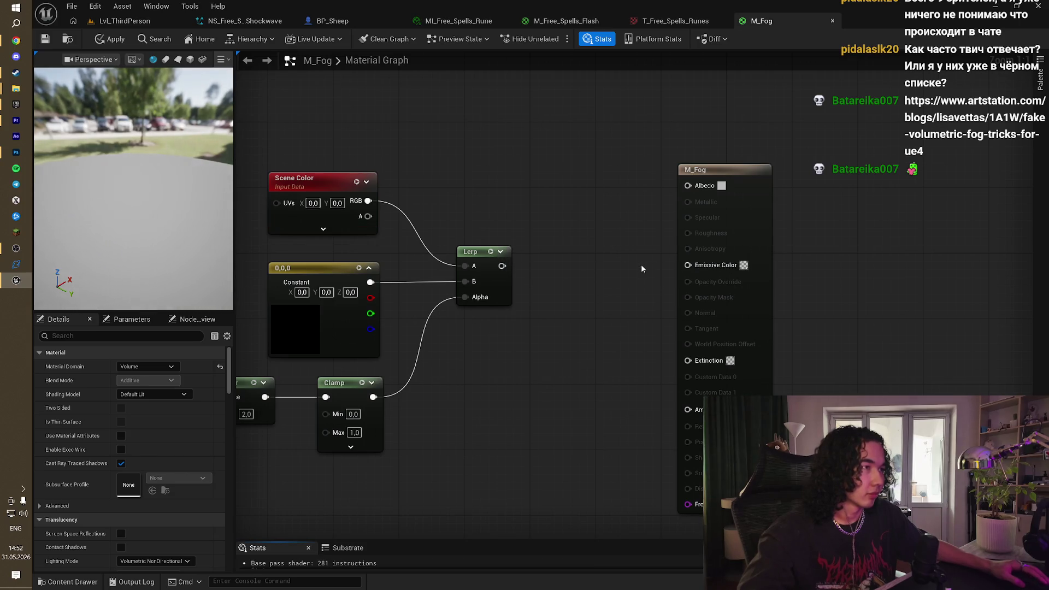
pyautogui.hotkey('alt', 'Tab')
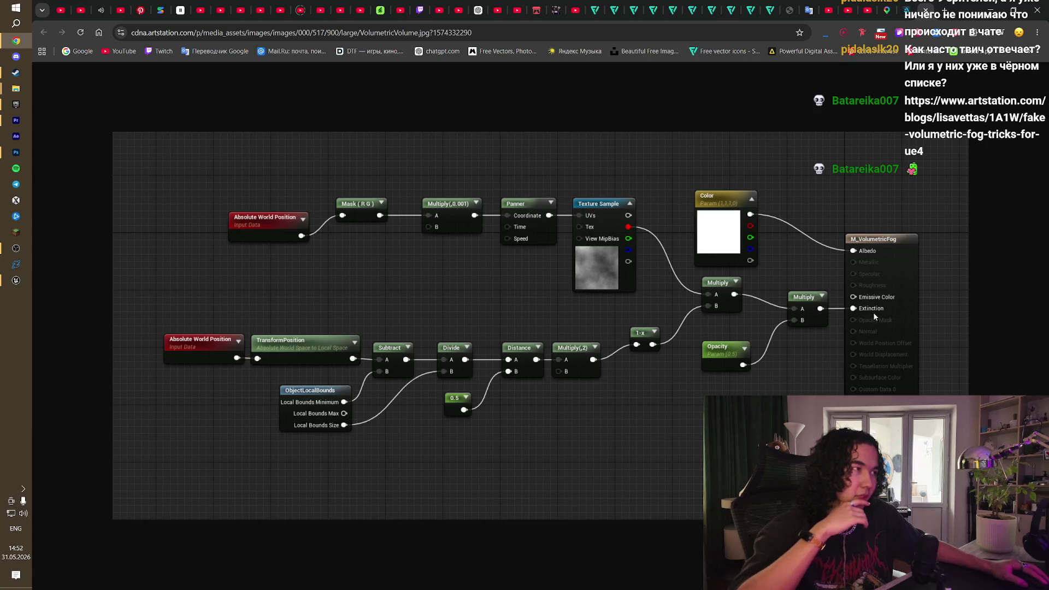
pyautogui.hotkey('alt', 'Tab')
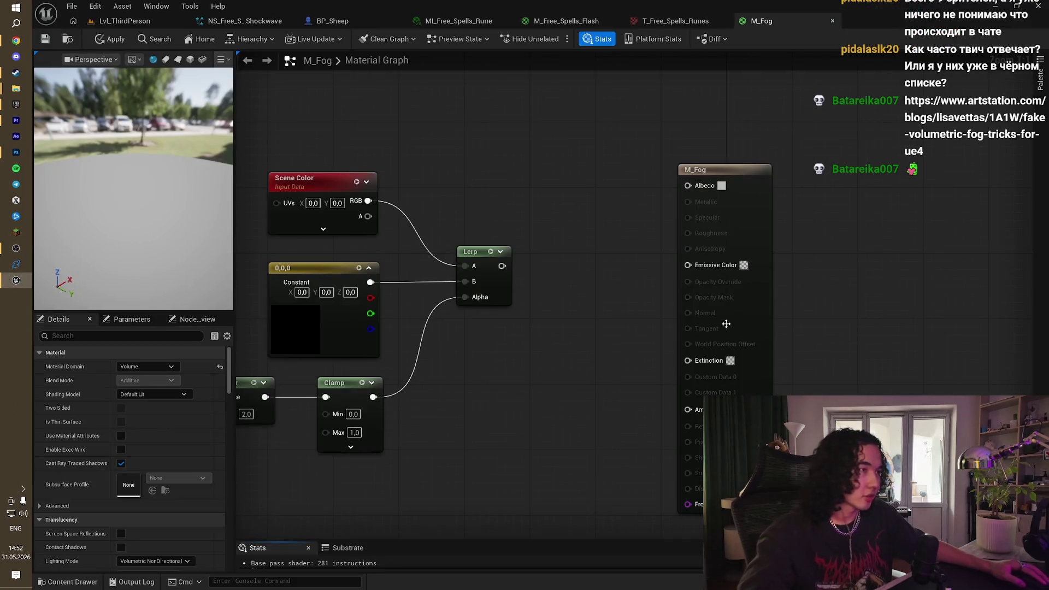
pyautogui.rightClick(740, 293)
pyautogui.rightClick(761, 283)
pyautogui.press('Escape')
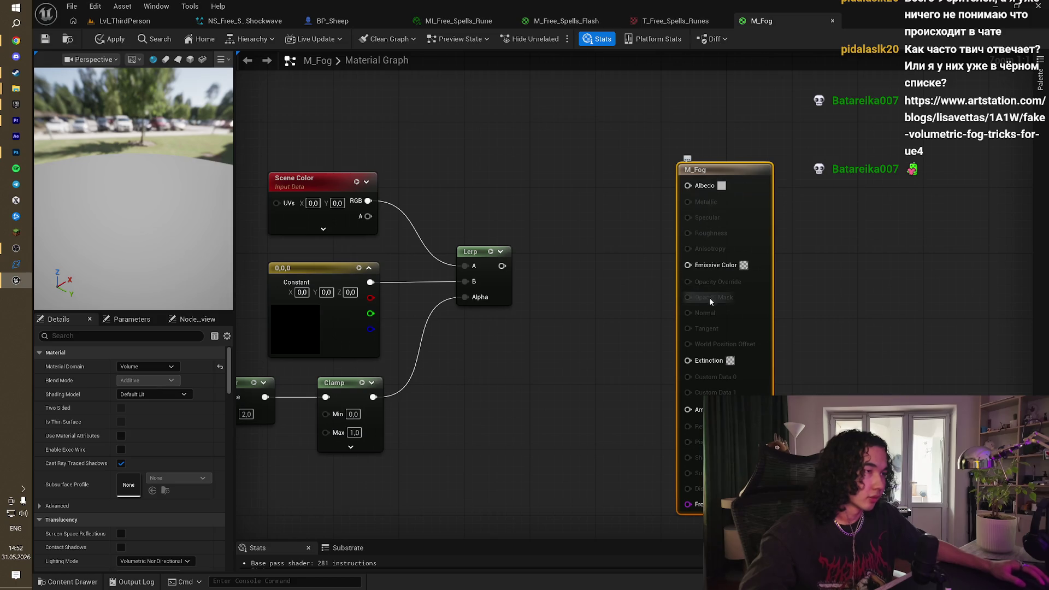
pyautogui.hotkey('alt', 'Tab')
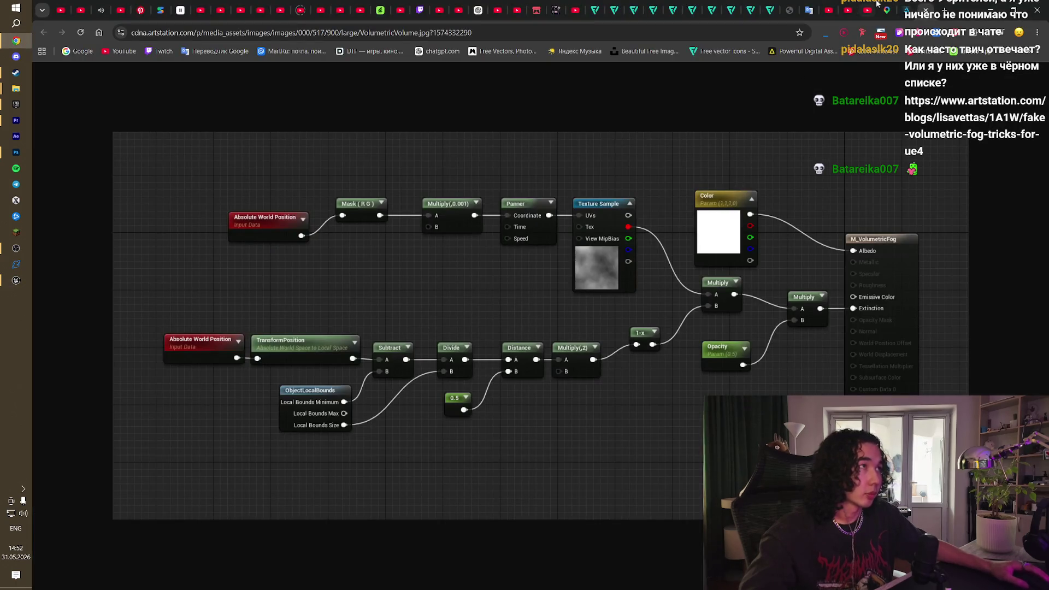